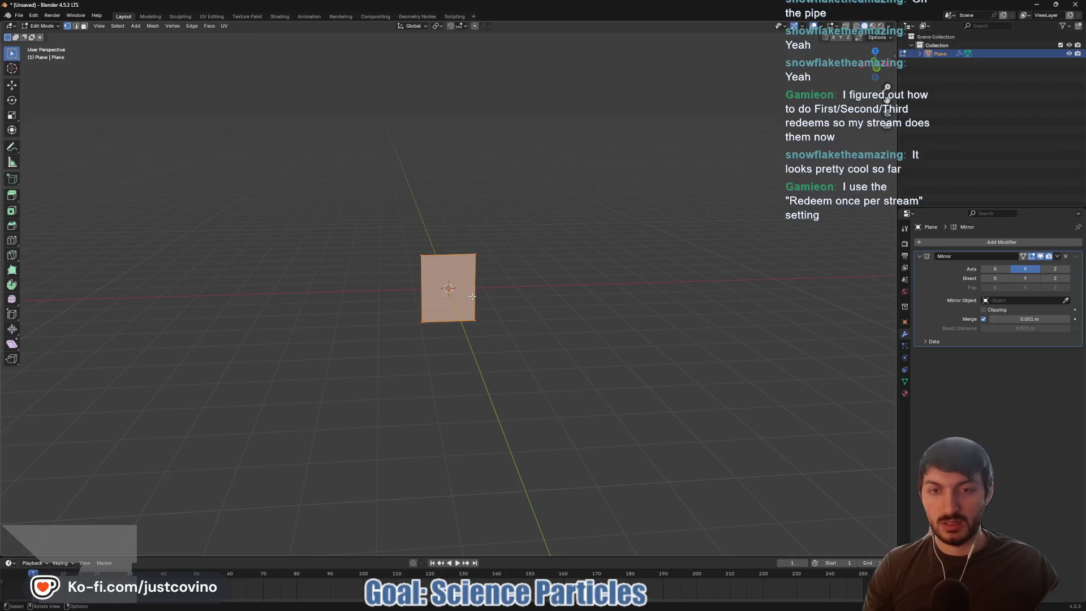
- From the front view, slide the plane along X so its left edge sits on the origin
{"action": "key", "text": "KP_1"}
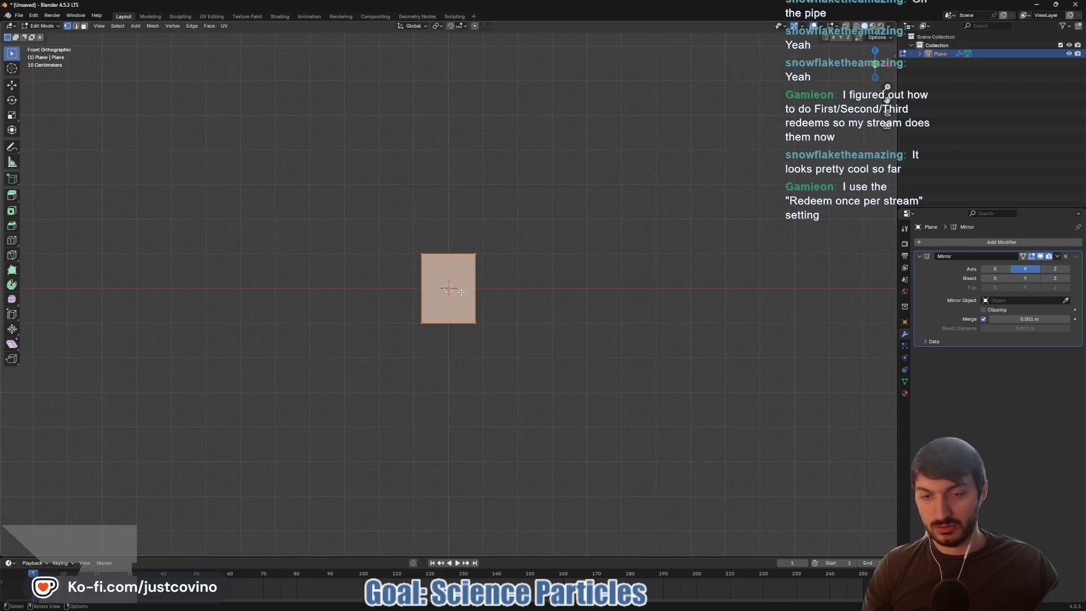
{"action": "key", "text": "g"}
{"action": "key", "text": "x"}
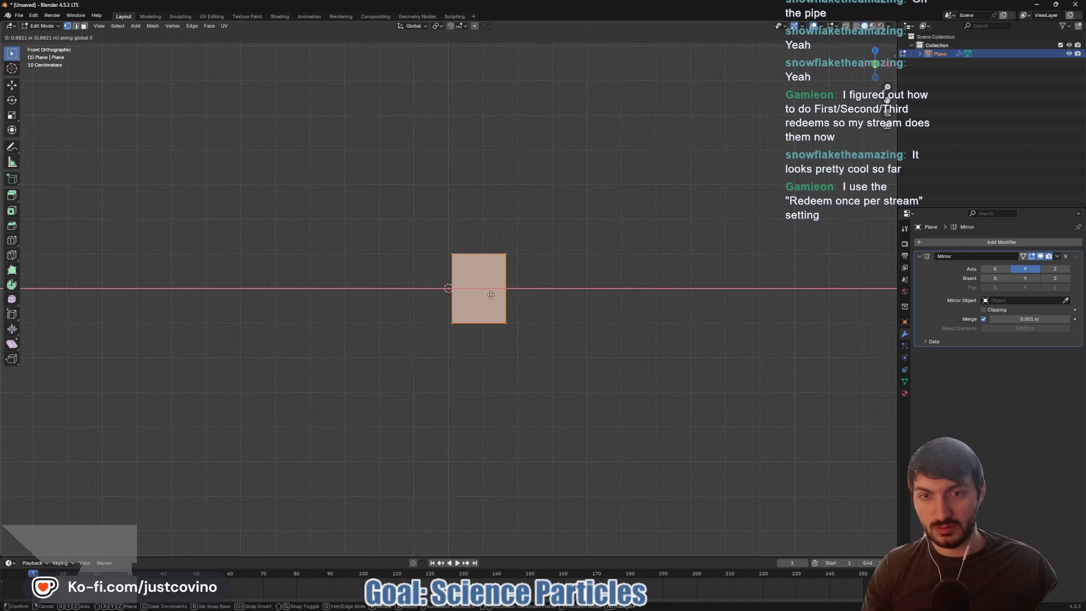
{"action": "left_click", "coordinate": [487, 295]}
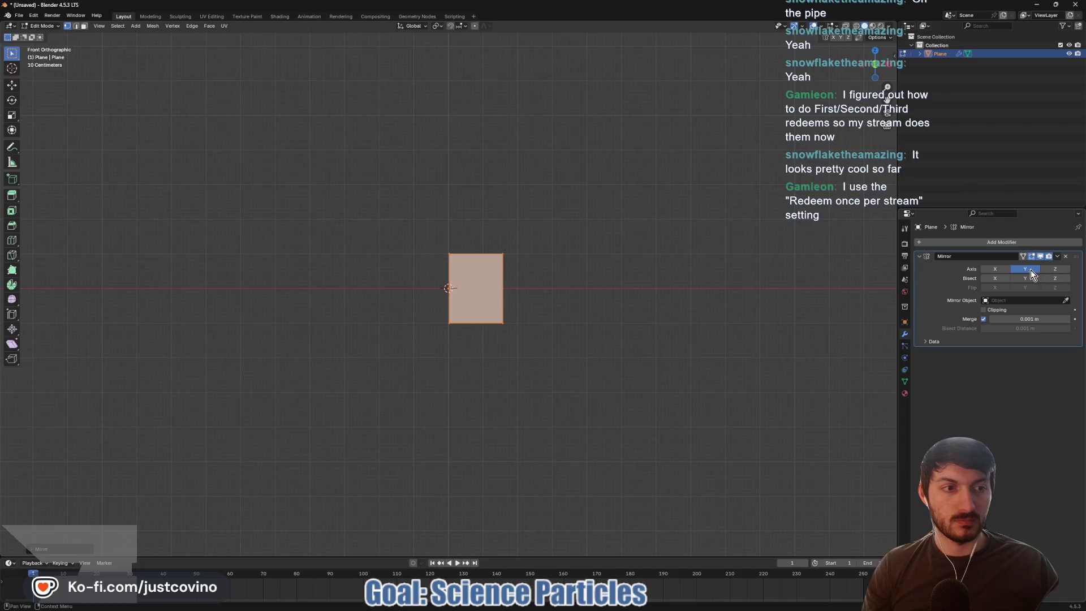
- Mirror the plane across X with a 0.054 m merge distance
{"action": "left_click", "coordinate": [1006, 270]}
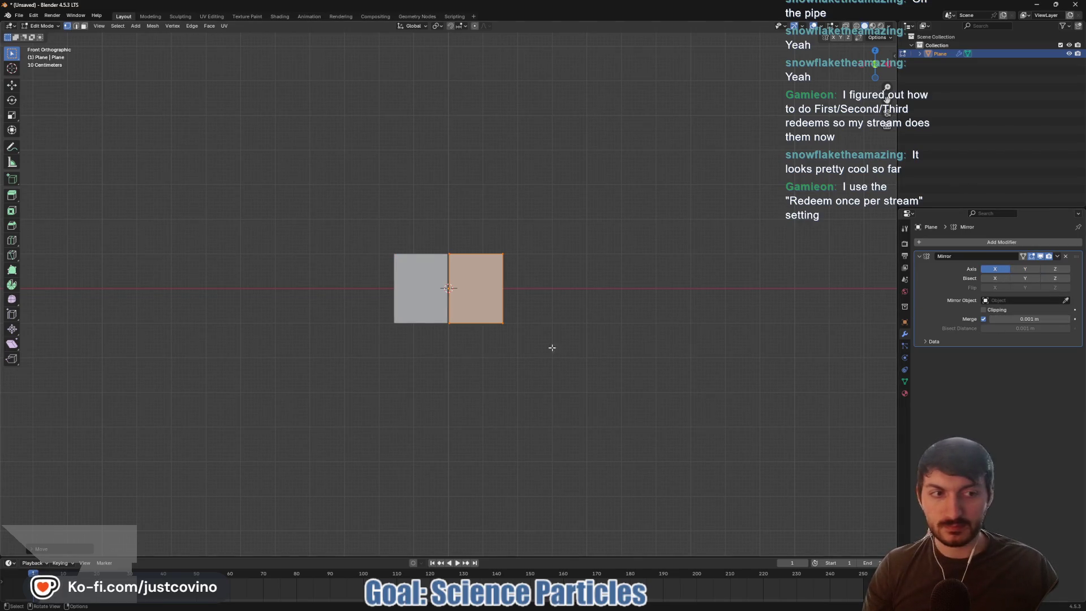
{"action": "scroll", "coordinate": [603, 344], "scroll_direction": "up", "scroll_amount": 5}
{"action": "mouse_move", "coordinate": [1030, 319]}
{"action": "left_mouse_down"}
{"action": "mouse_move", "coordinate": [1040, 319]}
{"action": "mouse_move", "coordinate": [1030, 319]}
{"action": "left_mouse_up"}
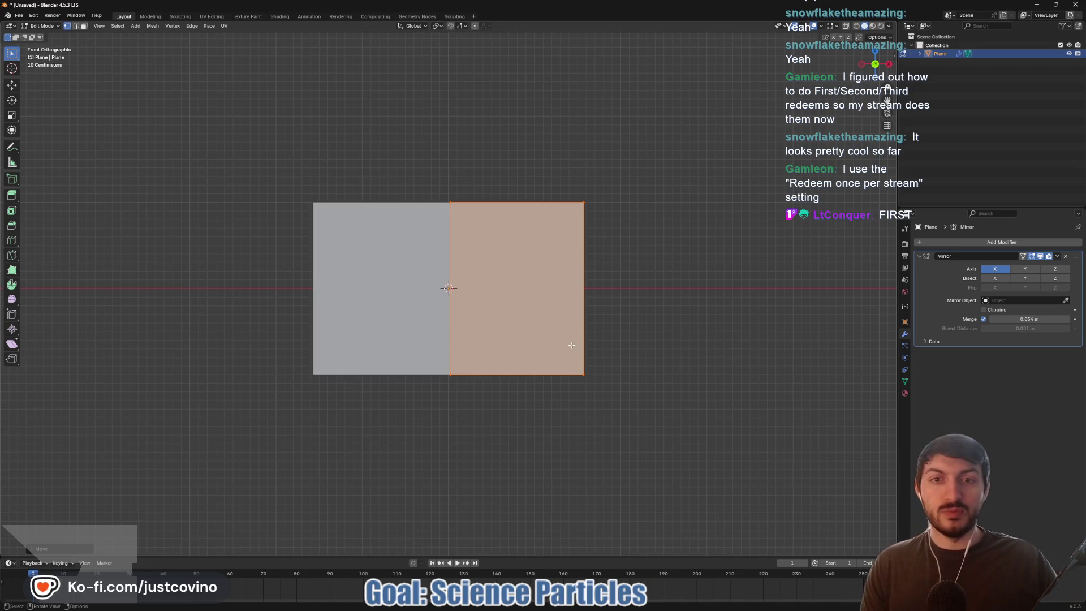
- Stretch the plane 1.82 along Z into a taller strip
{"action": "left_click_drag", "start_coordinate": [614, 430], "coordinate": [609, 346]}
{"action": "key", "text": "s"}
{"action": "key", "text": "z"}
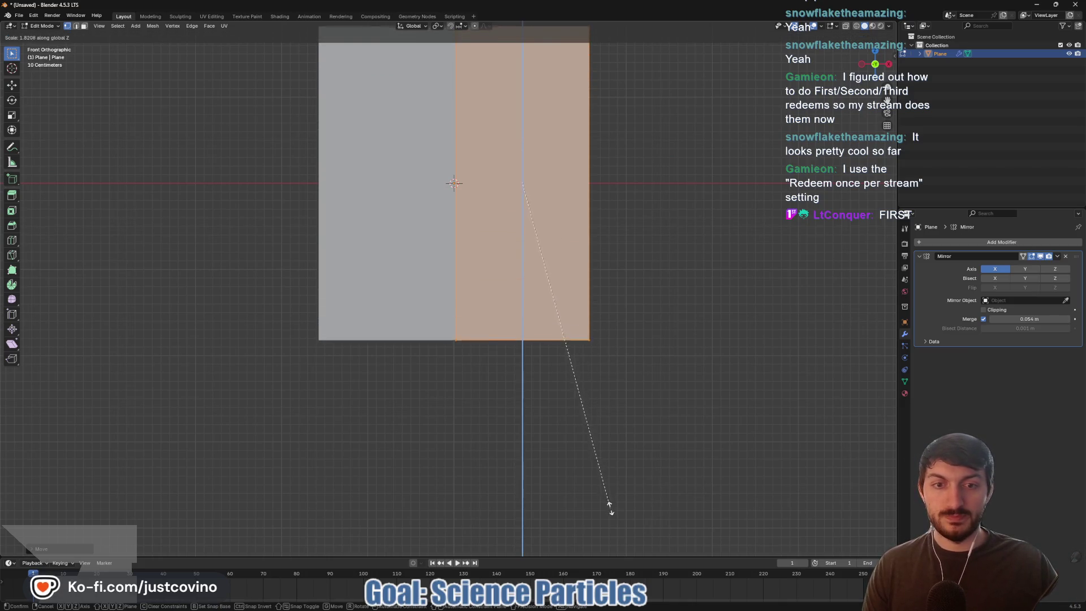
{"action": "left_click", "coordinate": [613, 537]}
{"action": "scroll", "coordinate": [650, 405], "scroll_direction": "down", "scroll_amount": 3}
{"action": "mouse_move", "coordinate": [651, 257]}
{"action": "left_mouse_down"}
{"action": "mouse_move", "coordinate": [560, 267]}
{"action": "mouse_move", "coordinate": [643, 275]}
{"action": "left_mouse_up"}
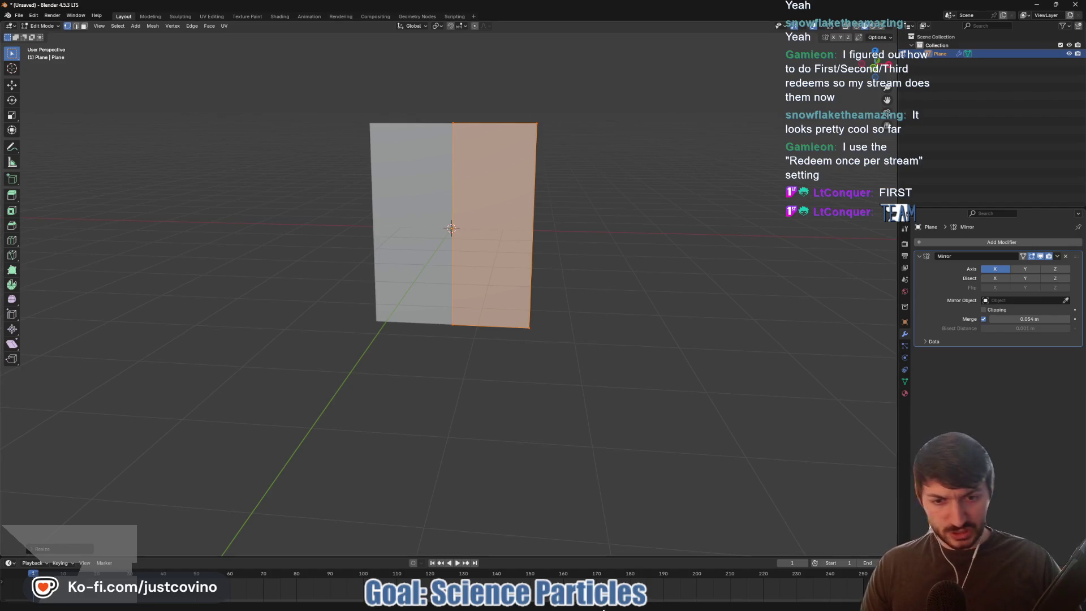
- Browse Desktop > project-fun > assets > blender and open lab.blend in Blender
{"action": "left_click", "coordinate": [579, 607]}
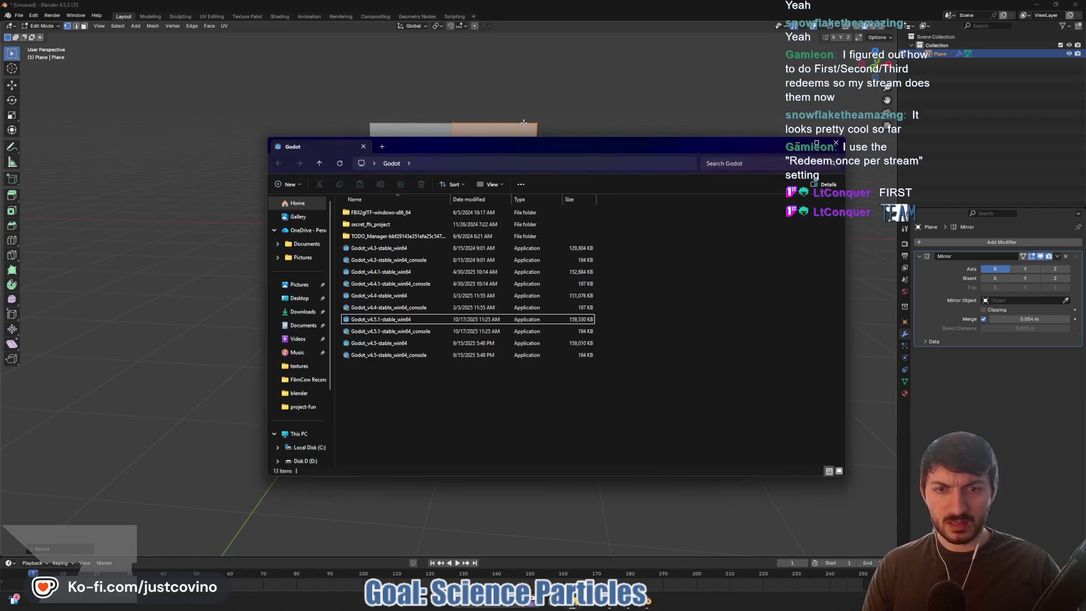
{"action": "left_click", "coordinate": [300, 298]}
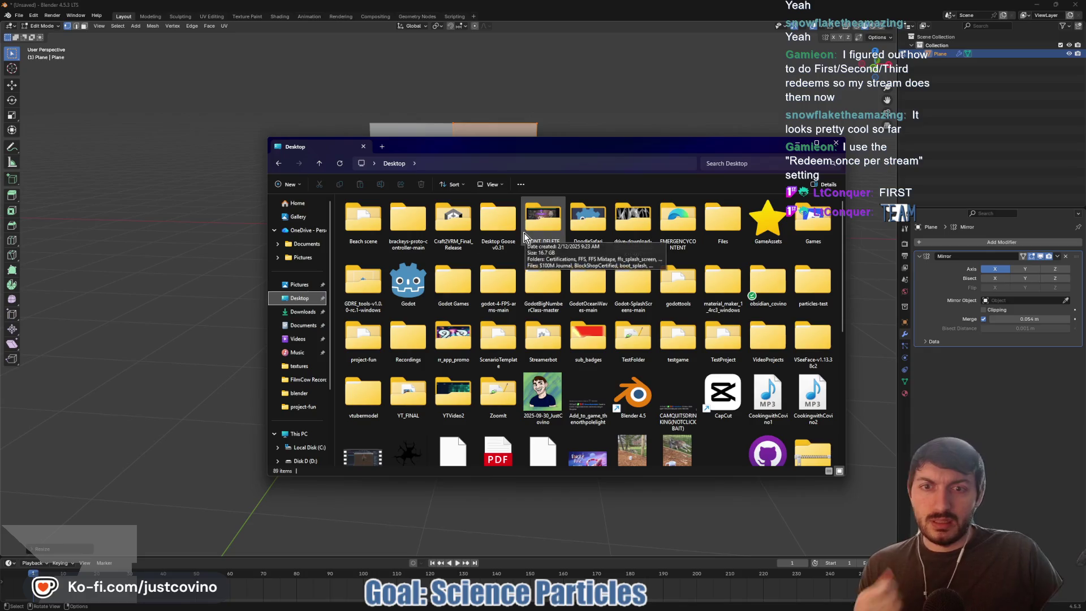
{"action": "double_click", "coordinate": [354, 344]}
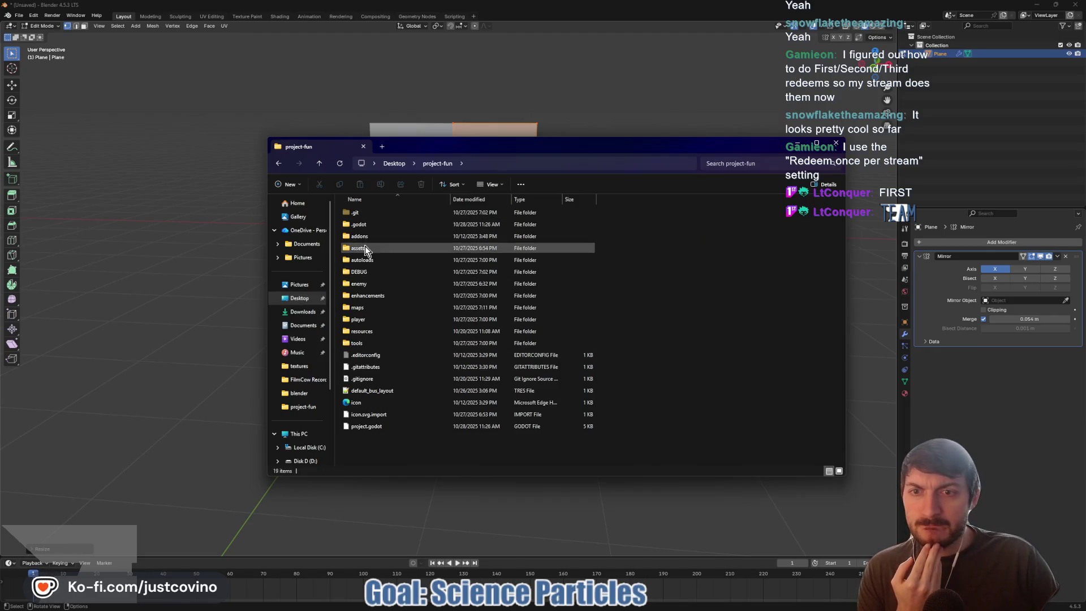
{"action": "double_click", "coordinate": [365, 251]}
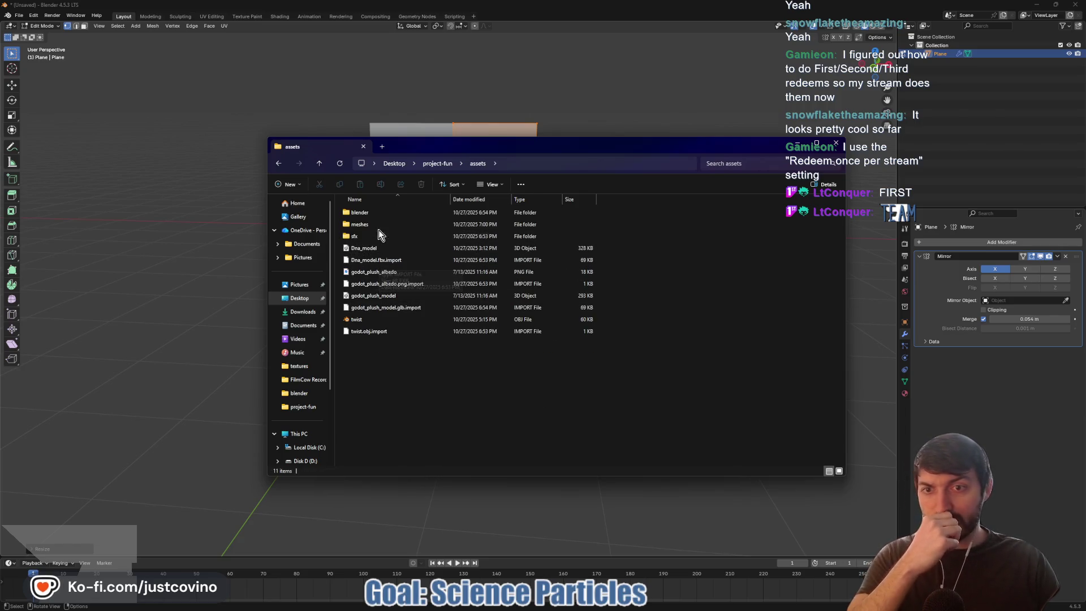
{"action": "double_click", "coordinate": [361, 212]}
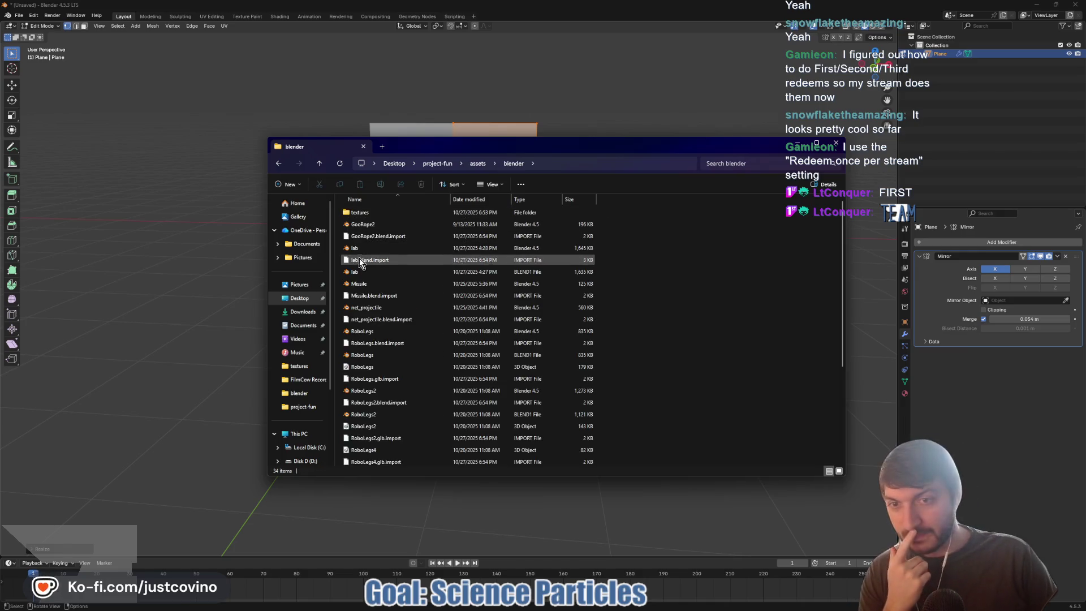
{"action": "left_click", "coordinate": [383, 253]}
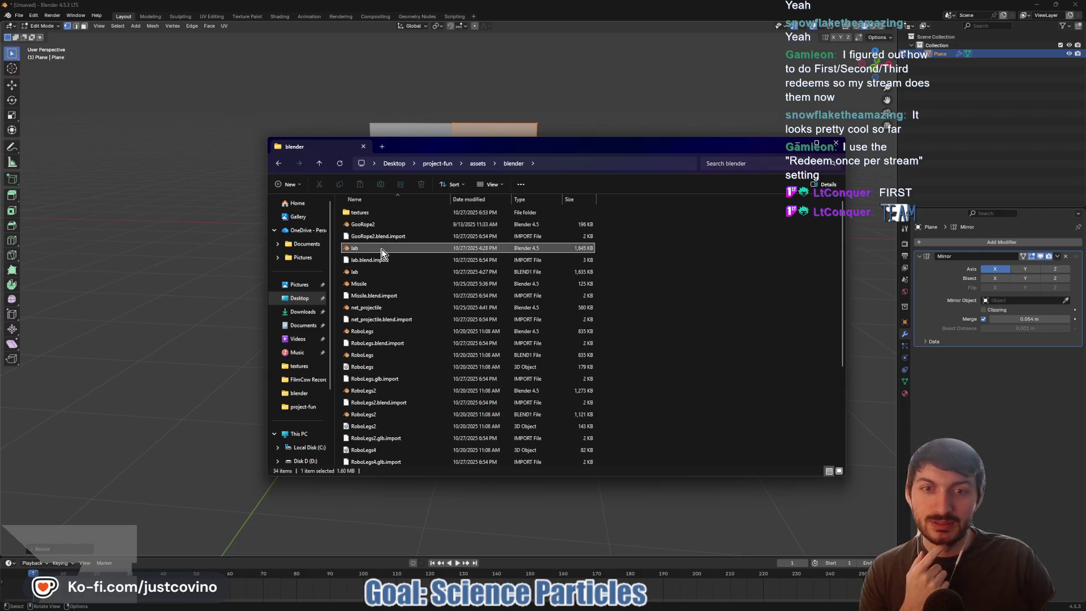
{"action": "double_click", "coordinate": [383, 253]}
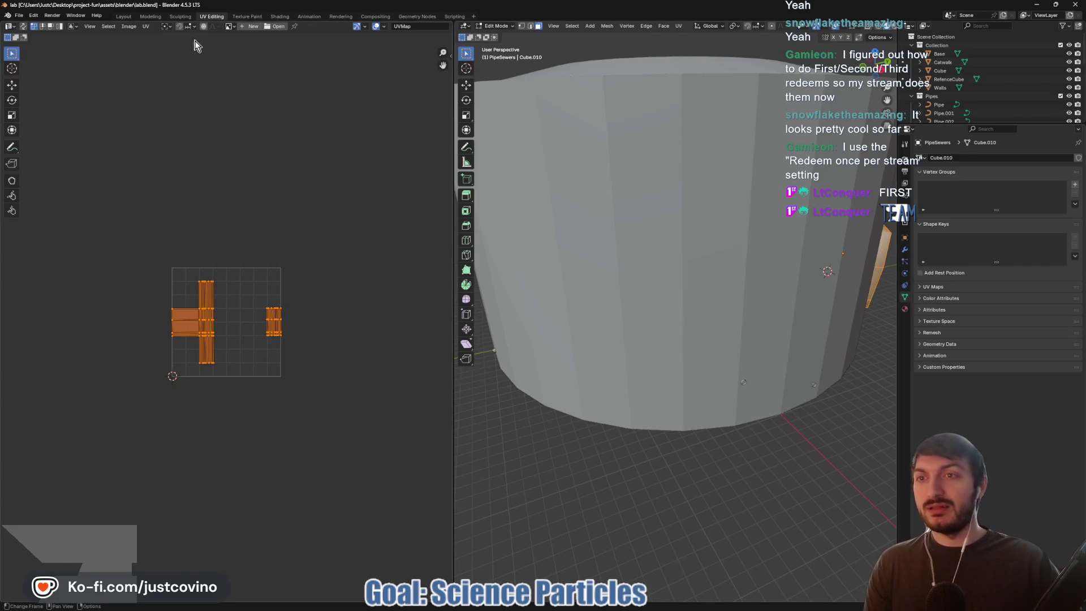
- Switch the lab scene to Layout and close in on the PipeSewers pipe opening above the flasks
{"action": "left_click", "coordinate": [124, 16]}
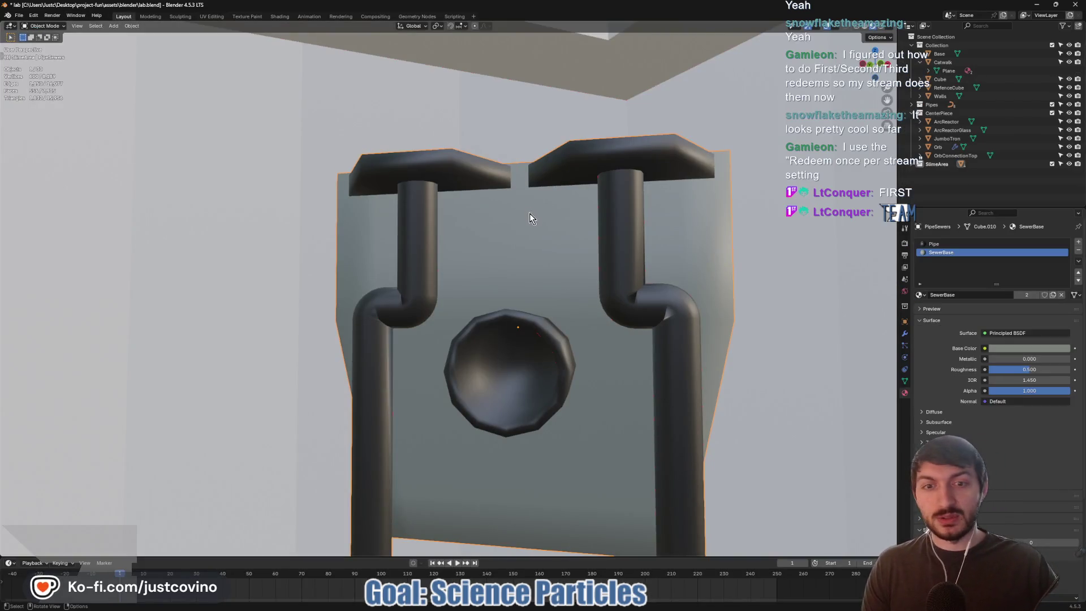
{"action": "scroll", "coordinate": [501, 330], "scroll_direction": "up", "scroll_amount": 5}
{"action": "mouse_move", "coordinate": [386, 392]}
{"action": "left_mouse_down"}
{"action": "mouse_move", "coordinate": [684, 279]}
{"action": "mouse_move", "coordinate": [446, 343]}
{"action": "left_mouse_up"}
{"action": "scroll", "coordinate": [368, 375], "scroll_direction": "down", "scroll_amount": 3}
{"action": "mouse_move", "coordinate": [369, 376]}
{"action": "left_mouse_down"}
{"action": "mouse_move", "coordinate": [368, 400]}
{"action": "mouse_move", "coordinate": [488, 351]}
{"action": "mouse_move", "coordinate": [535, 257]}
{"action": "left_mouse_up"}
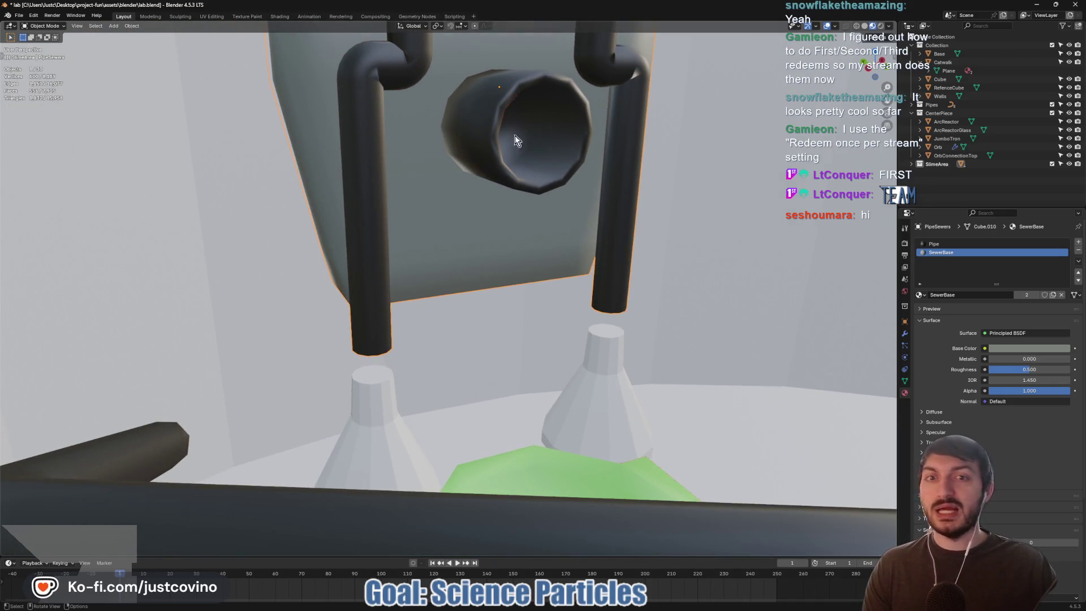
{"action": "mouse_move", "coordinate": [608, 191]}
{"action": "left_mouse_down"}
{"action": "mouse_move", "coordinate": [514, 204]}
{"action": "mouse_move", "coordinate": [470, 245]}
{"action": "mouse_move", "coordinate": [709, 235]}
{"action": "mouse_move", "coordinate": [474, 238]}
{"action": "mouse_move", "coordinate": [565, 266]}
{"action": "mouse_move", "coordinate": [544, 246]}
{"action": "mouse_move", "coordinate": [606, 228]}
{"action": "mouse_move", "coordinate": [671, 254]}
{"action": "mouse_move", "coordinate": [313, 291]}
{"action": "left_mouse_up"}
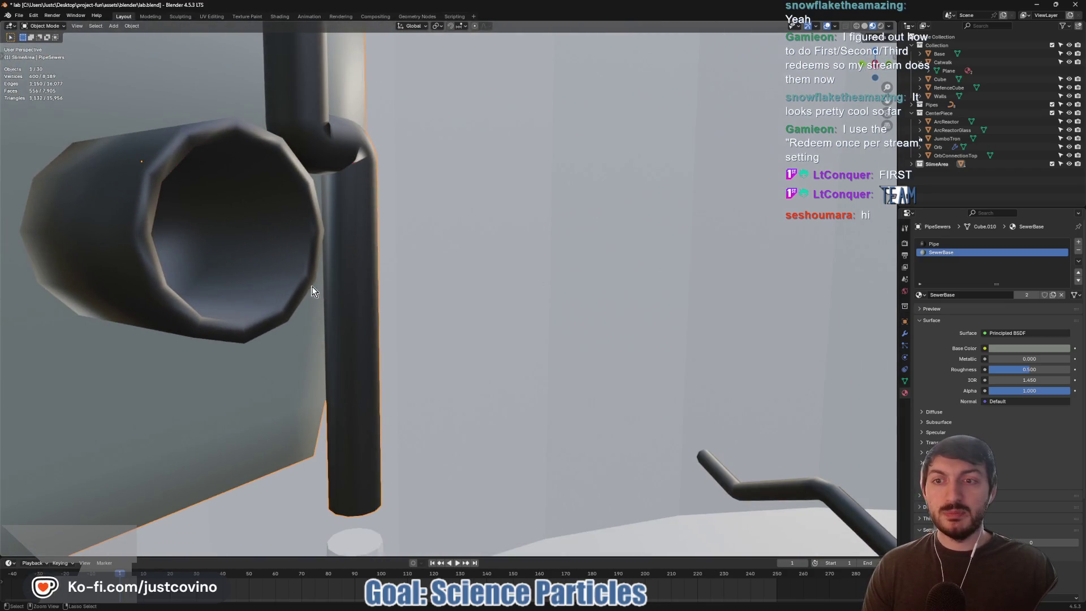
{"action": "left_click_drag", "start_coordinate": [178, 245], "coordinate": [338, 283]}
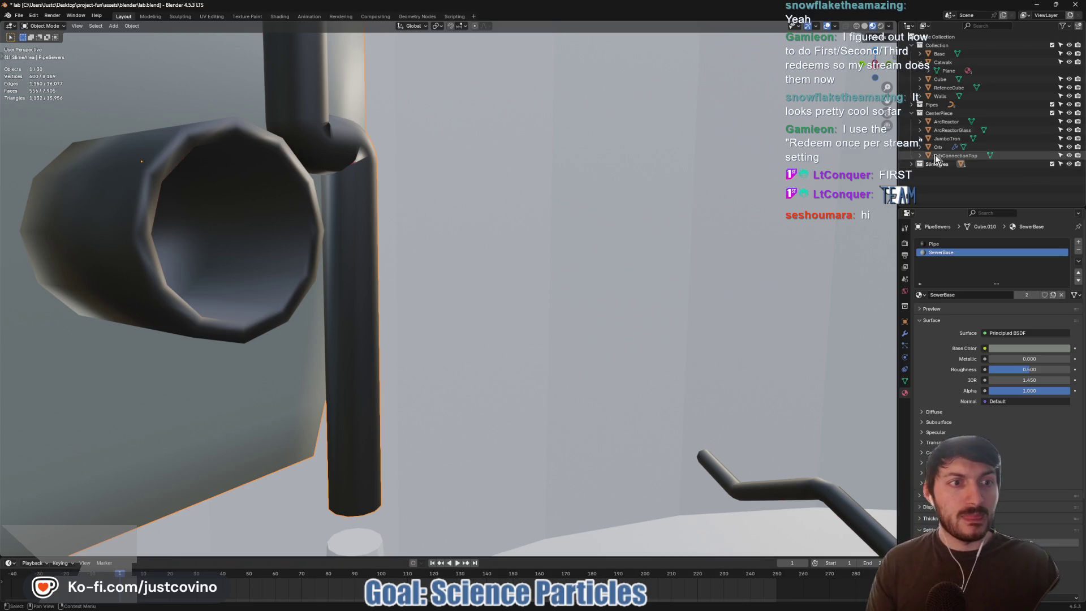
- Edit the PipeSewers mesh from the SlimeArea collection and select the bowl's inner bottom face
{"action": "left_click", "coordinate": [911, 164]}
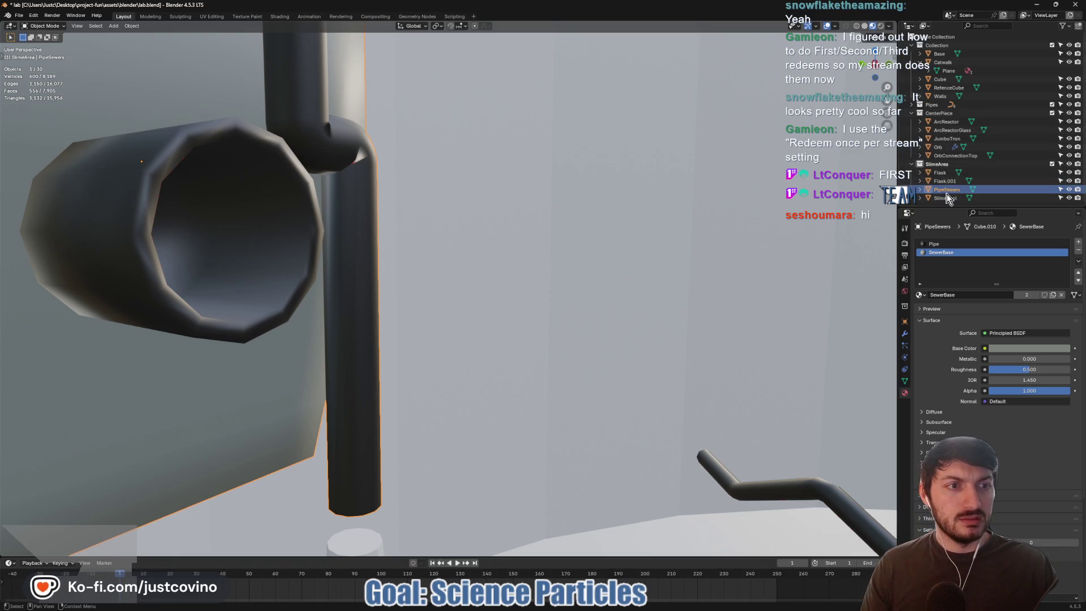
{"action": "key", "text": "Tab"}
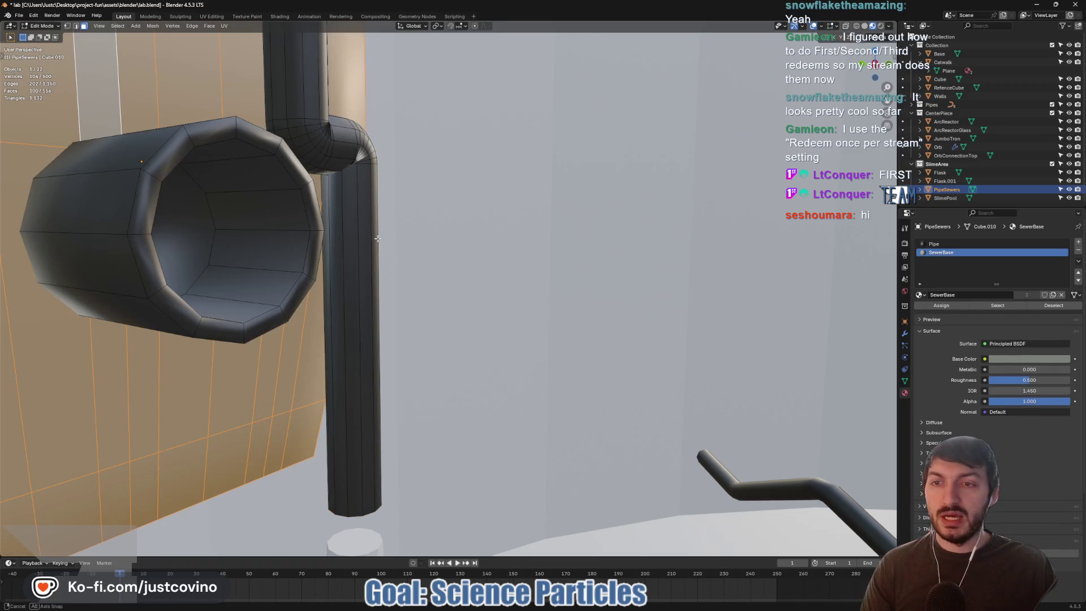
{"action": "key", "text": "KP_Decimal"}
{"action": "mouse_move", "coordinate": [392, 231]}
{"action": "left_mouse_down"}
{"action": "mouse_move", "coordinate": [368, 226]}
{"action": "mouse_move", "coordinate": [475, 236]}
{"action": "left_mouse_up"}
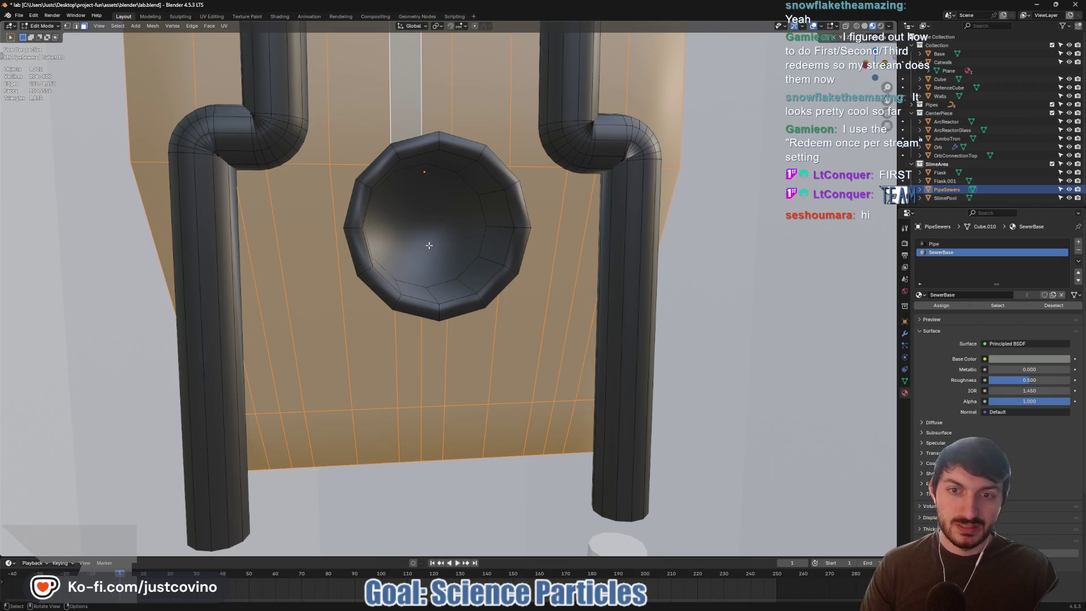
{"action": "left_click", "coordinate": [445, 231]}
{"action": "scroll", "coordinate": [444, 218], "scroll_direction": "up", "scroll_amount": 3}
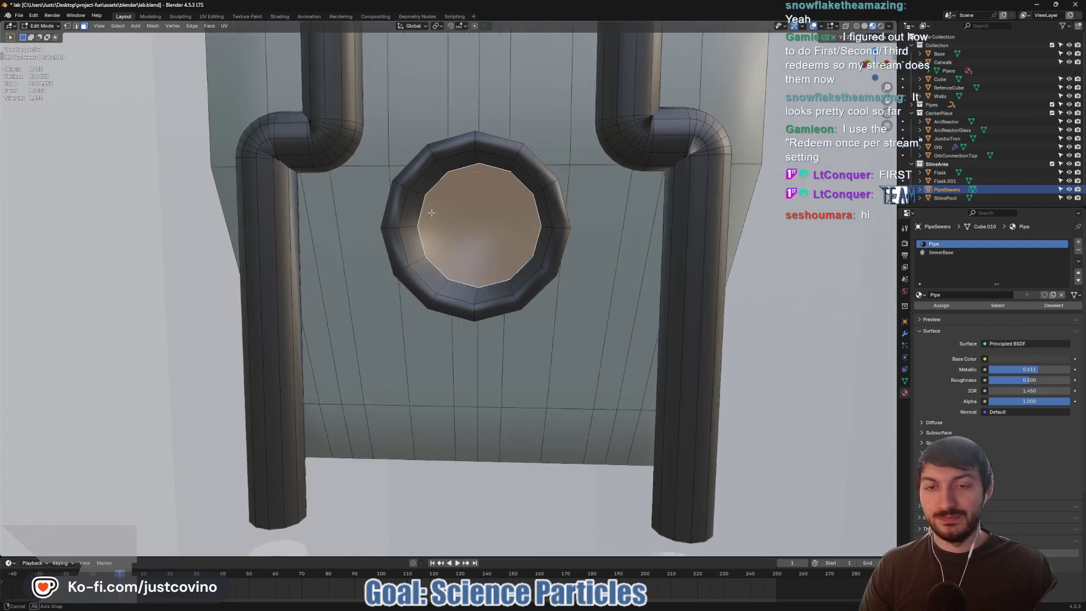
{"action": "scroll", "coordinate": [512, 235], "scroll_direction": "down", "scroll_amount": 3}
{"action": "scroll", "coordinate": [434, 209], "scroll_direction": "up", "scroll_amount": 3}
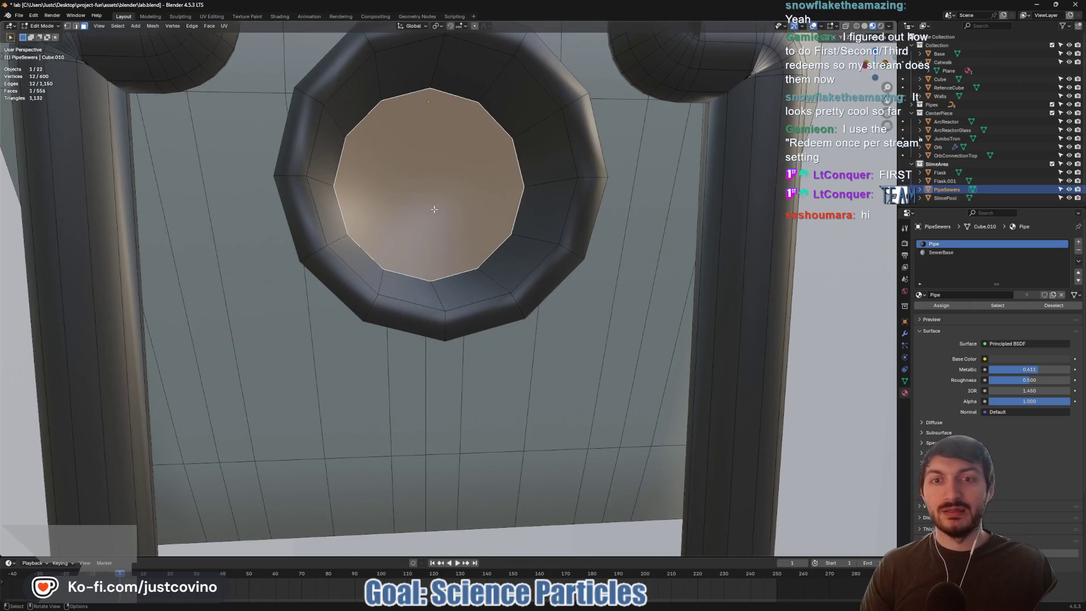
{"action": "scroll", "coordinate": [435, 209], "scroll_direction": "down", "scroll_amount": 2}
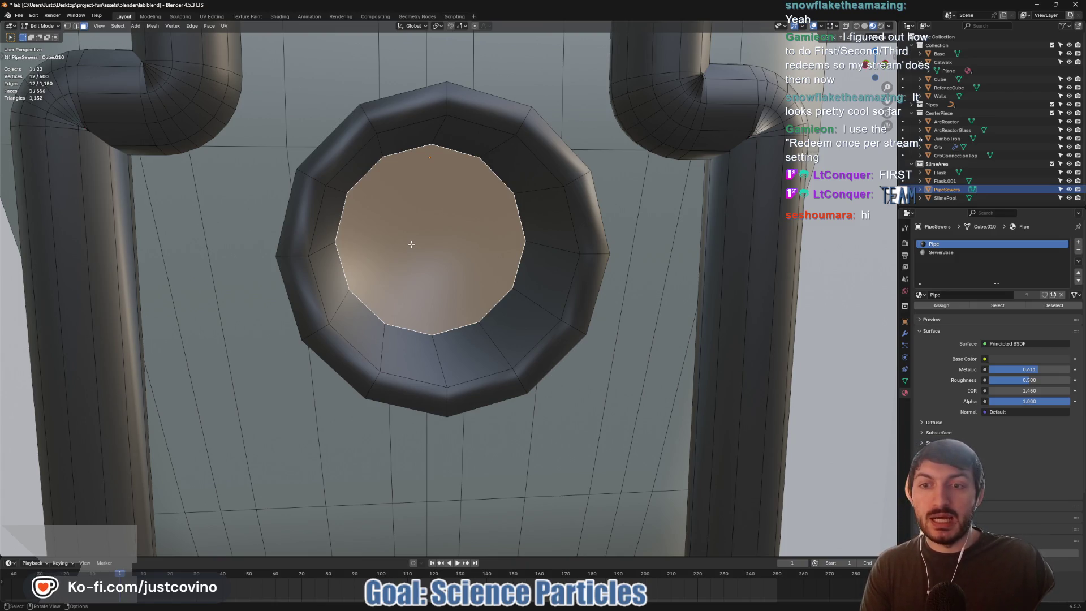
- Triangulate the bowl's bottom face and merge the triangles back into quads
{"action": "key", "text": "t"}
{"action": "key", "text": "ctrl+t"}
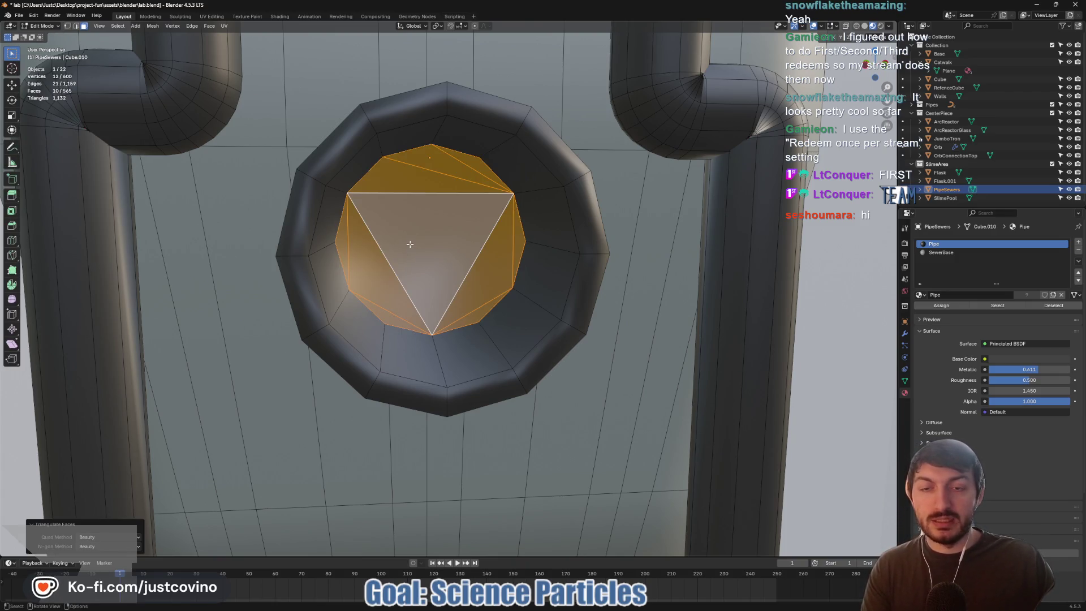
{"action": "key", "text": "ctrl+f"}
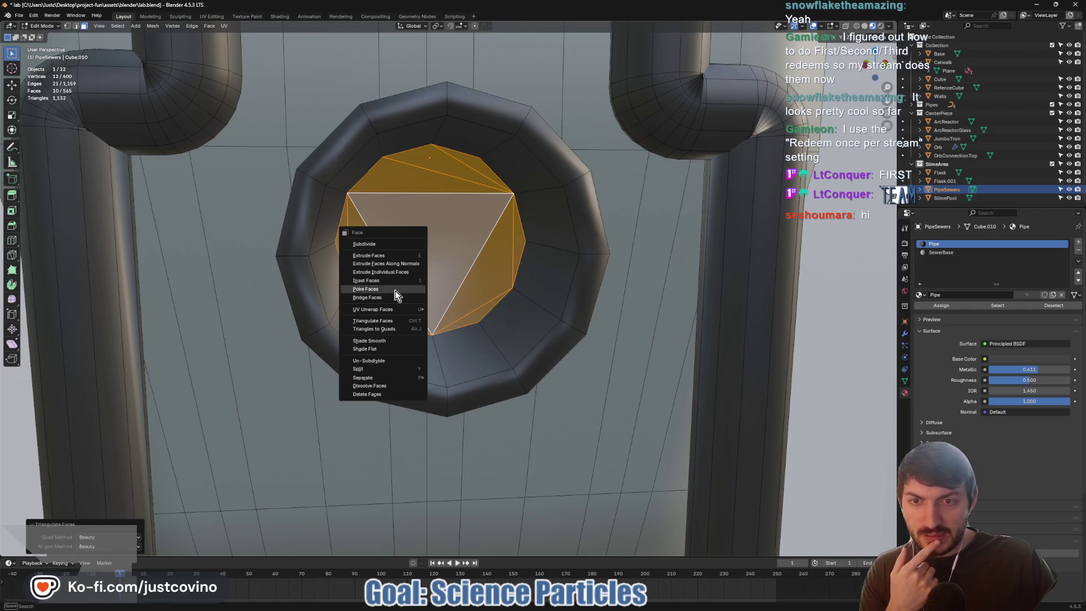
{"action": "left_click", "coordinate": [400, 328]}
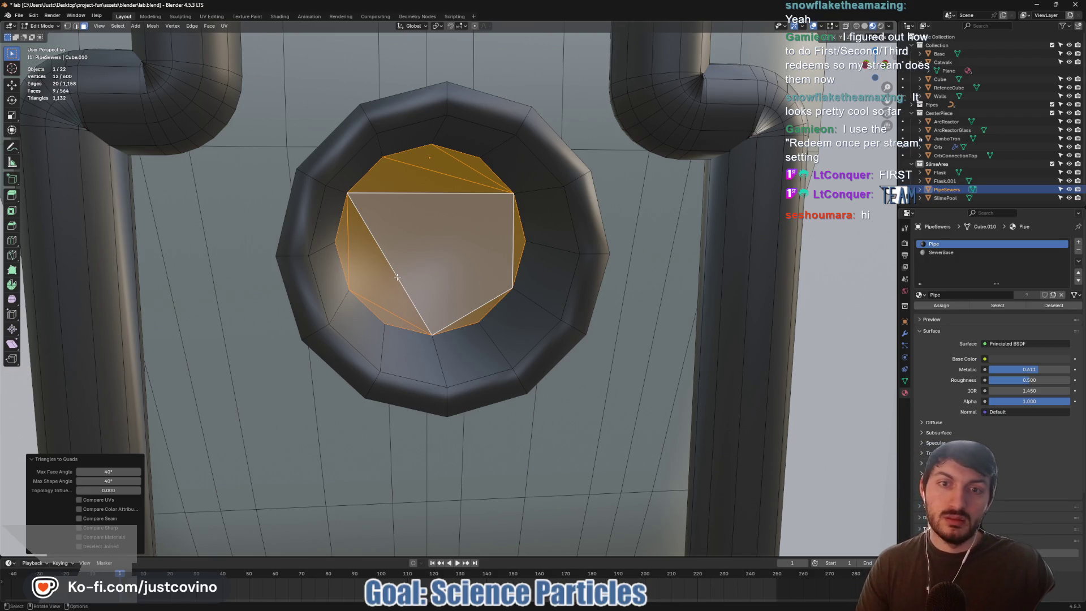
- Select a thin triangle on the cap, then bring the Godot lab scene forward
{"action": "left_click", "coordinate": [398, 177]}
{"action": "key", "text": "ctrl+f"}
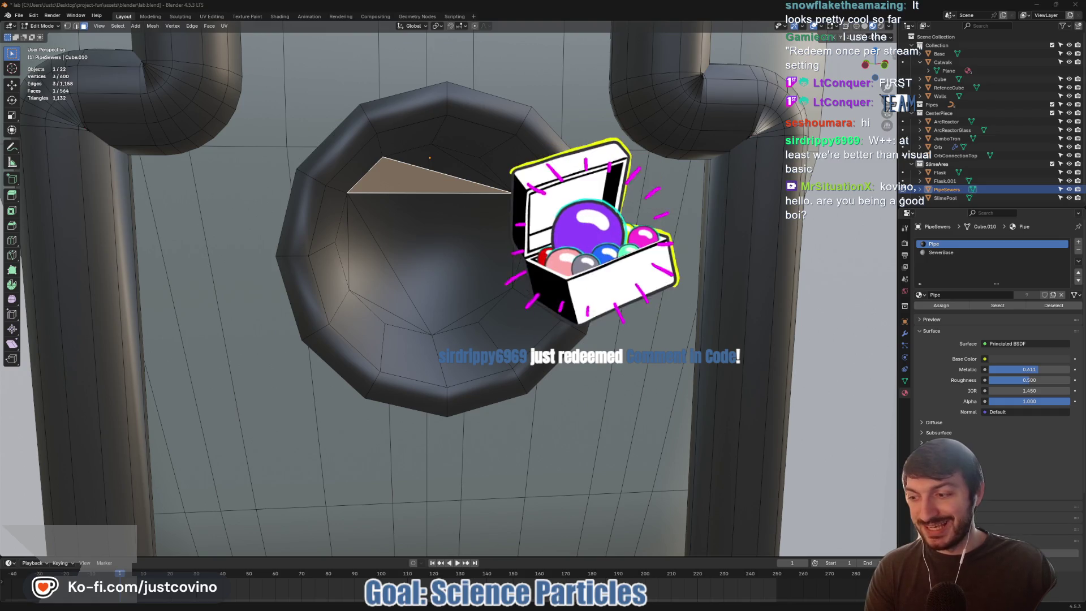
{"action": "mouse_move", "coordinate": [593, 609]}
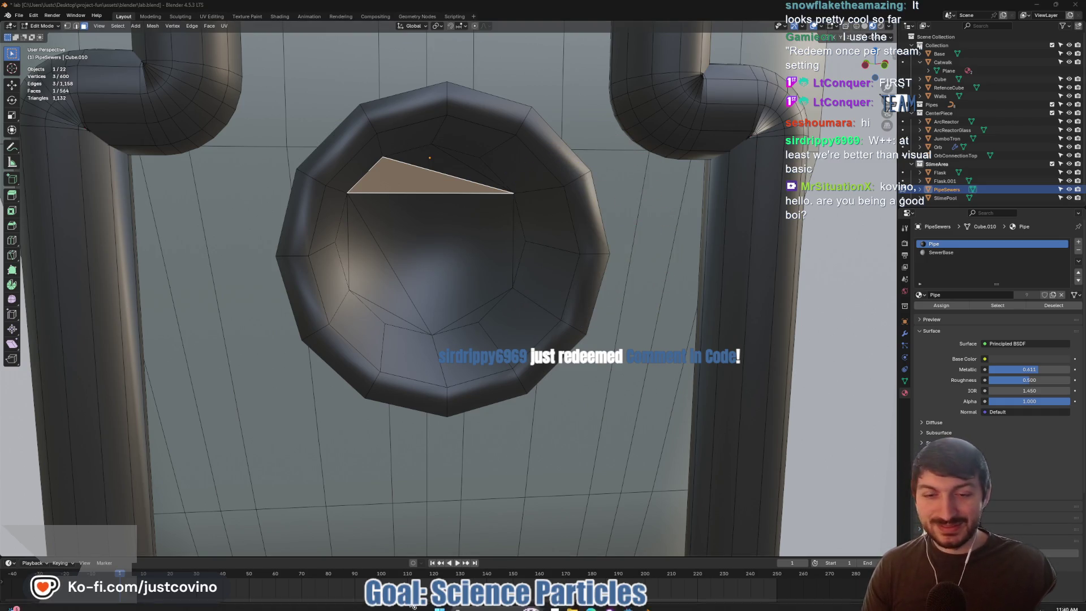
{"action": "left_click", "coordinate": [629, 607]}
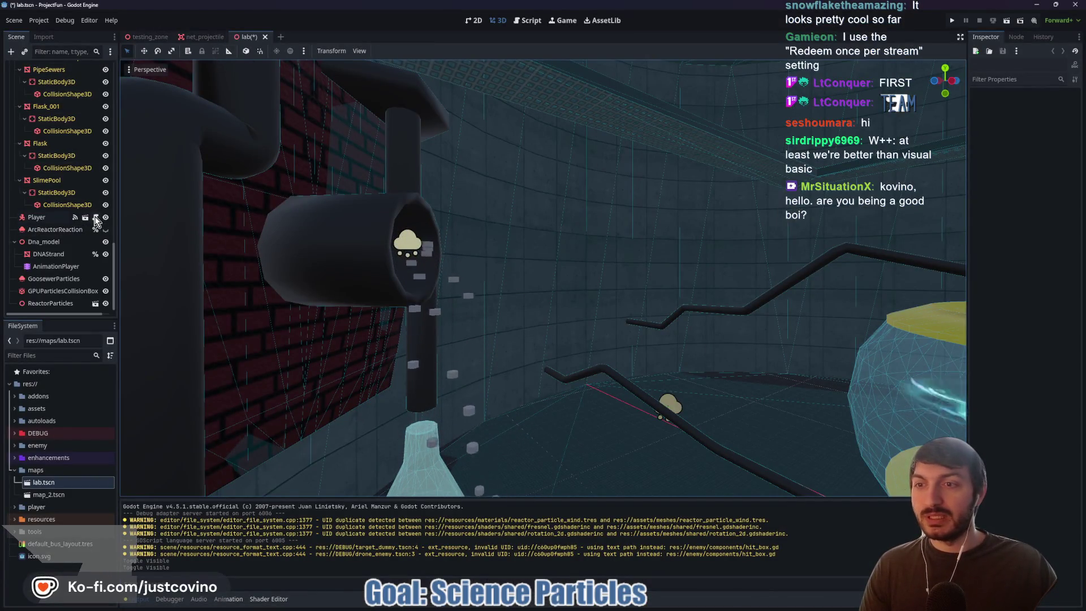
- Open the NetProjectile script from the net_projectile scene
{"action": "scroll", "coordinate": [90, 239], "scroll_direction": "up", "scroll_amount": 10}
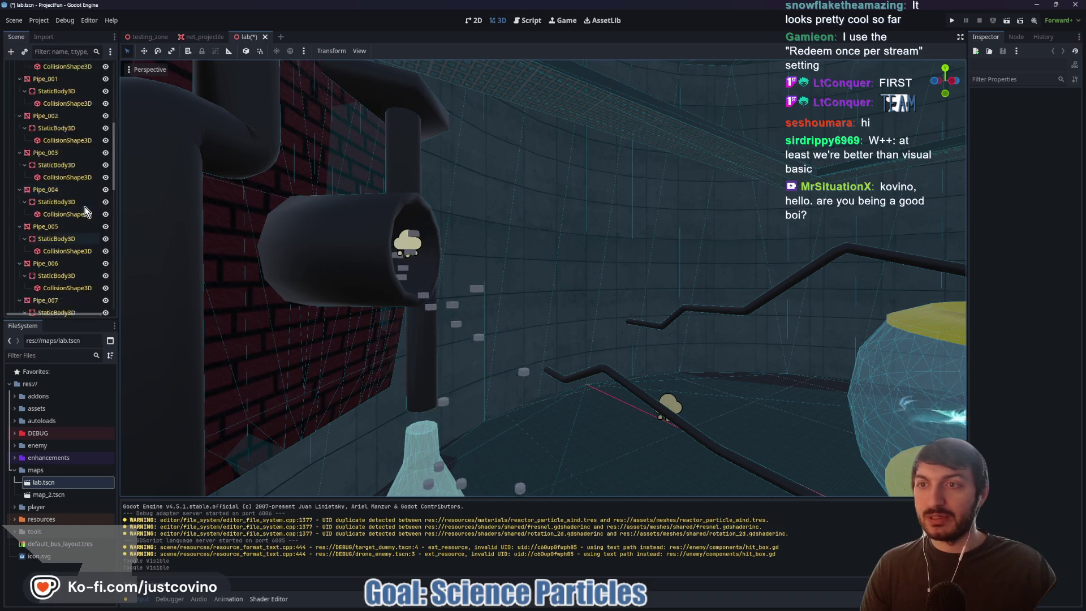
{"action": "left_click", "coordinate": [202, 36]}
{"action": "left_click", "coordinate": [100, 68]}
{"action": "scroll", "coordinate": [332, 250], "scroll_direction": "down", "scroll_amount": 2}
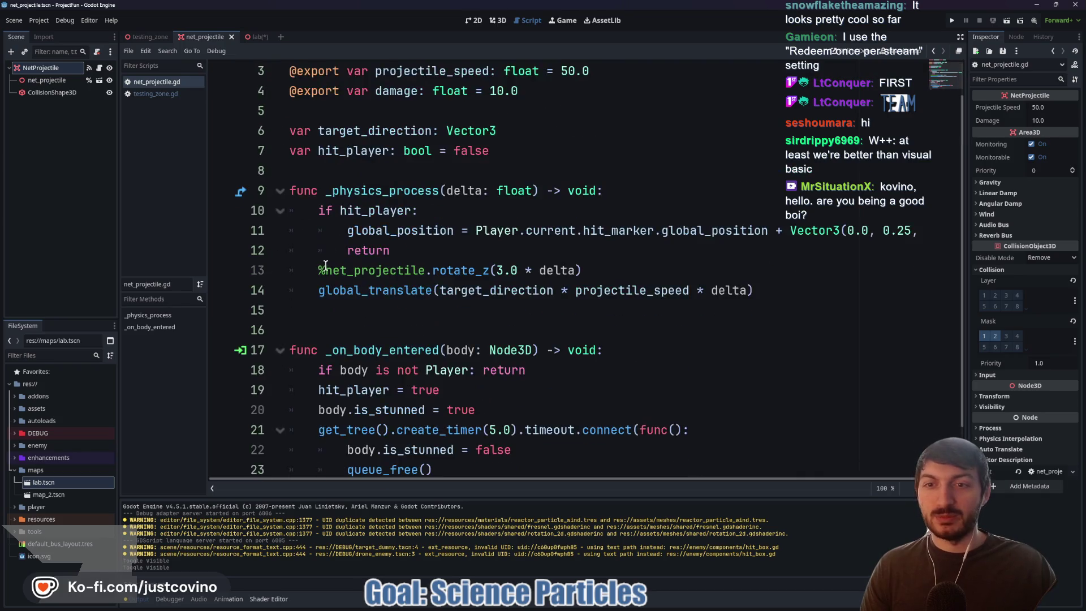
- Add a comment 'at least we're better than visual basic', crediting the viewer, dated 28 OCT 2025, and save
{"action": "left_click", "coordinate": [332, 250]}
{"action": "key", "text": "Return"}
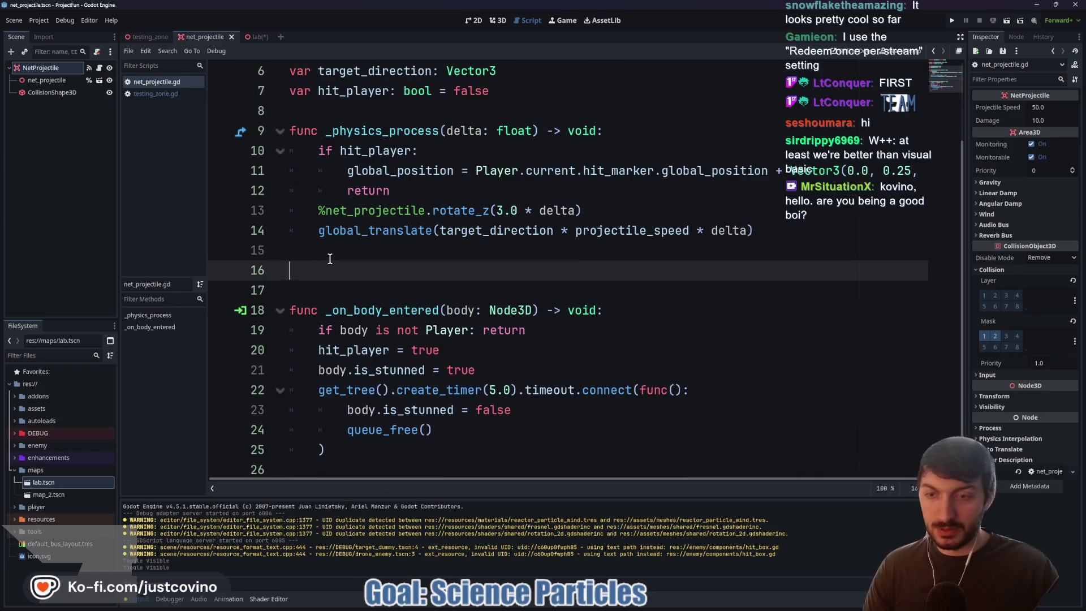
{"action": "type", "text": "#W++: at least we're better than visual basic -"}
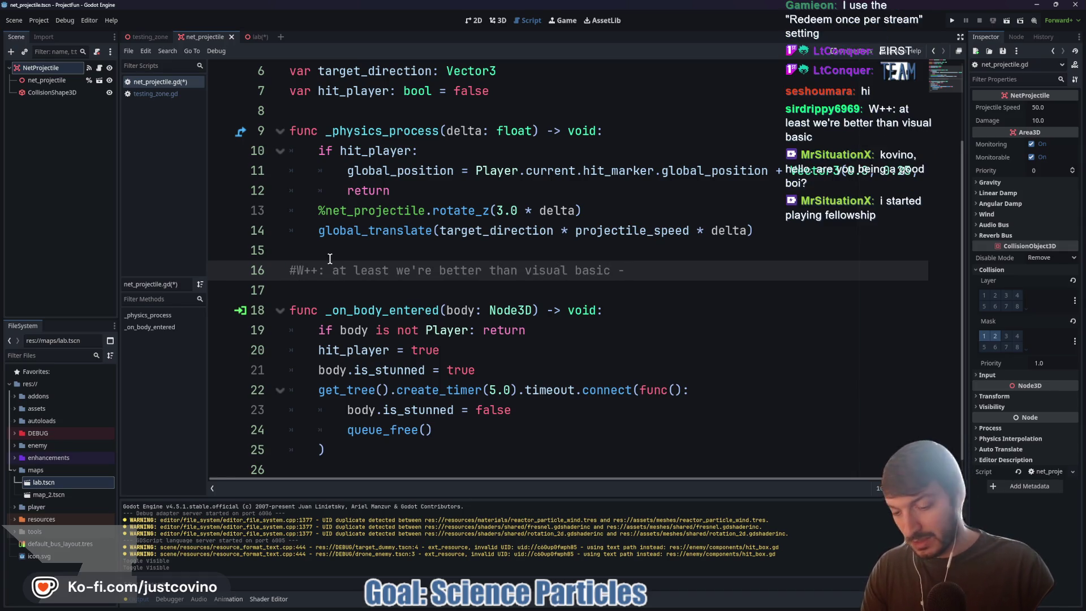
{"action": "type", "text": " sirdrippy6969 "}
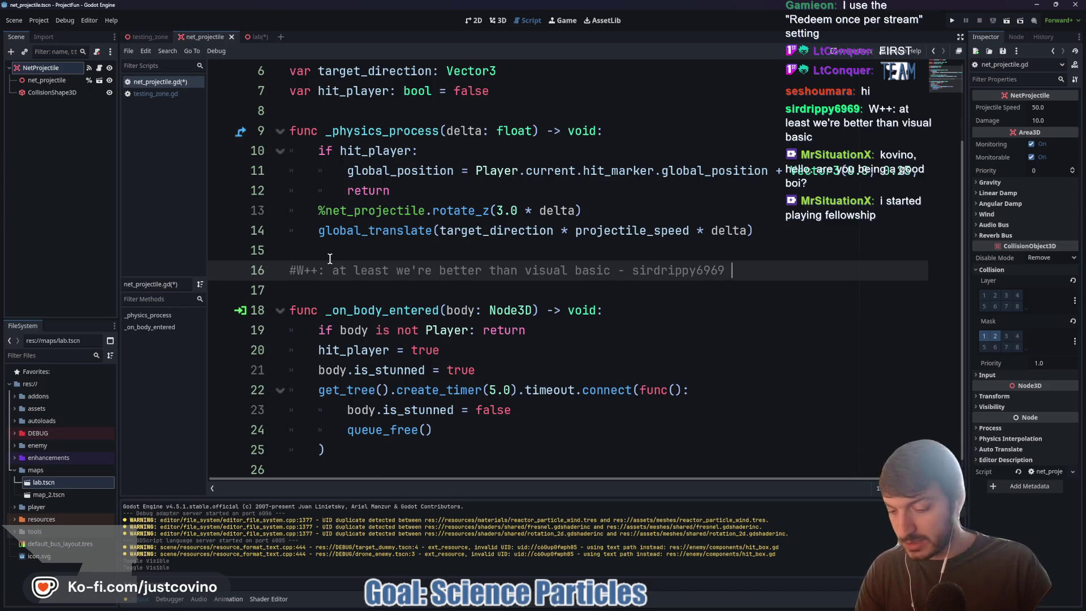
{"action": "type", "text": "28 OCT"}
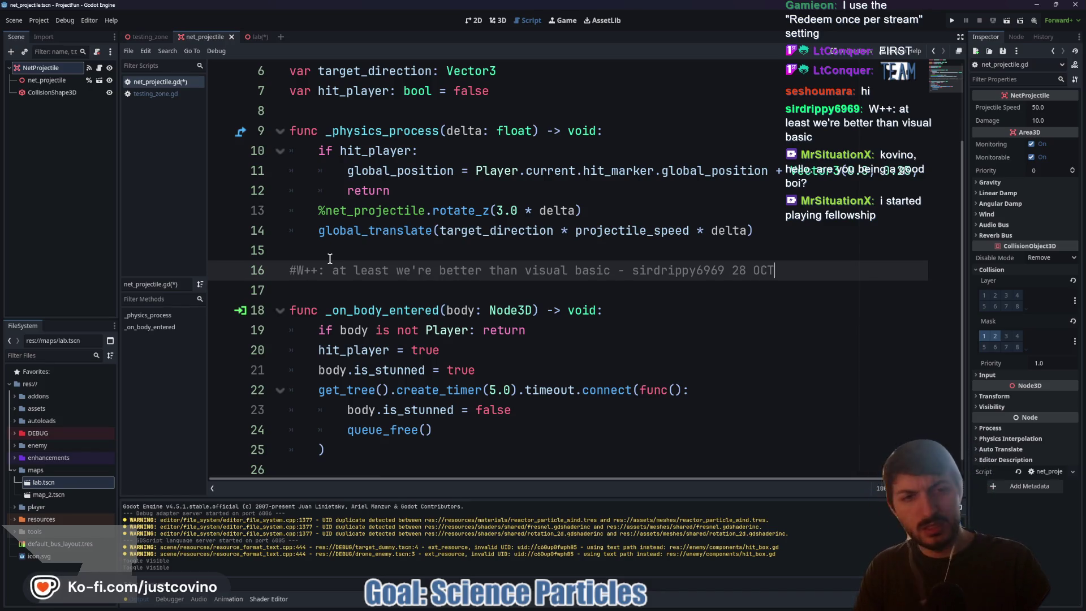
{"action": "type", "text": " 2025"}
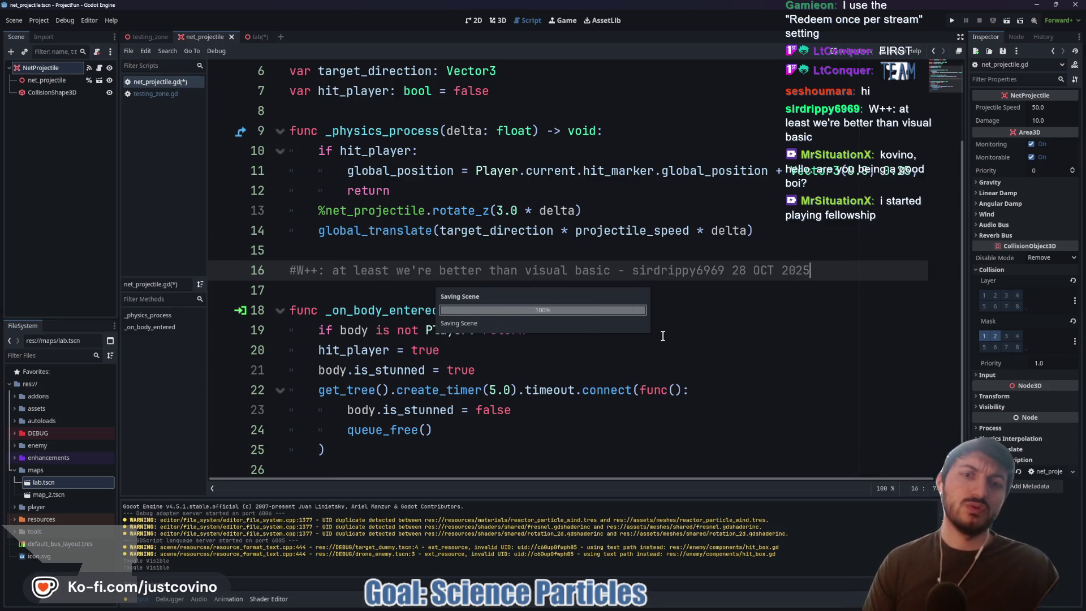
{"action": "key", "text": "ctrl+s"}
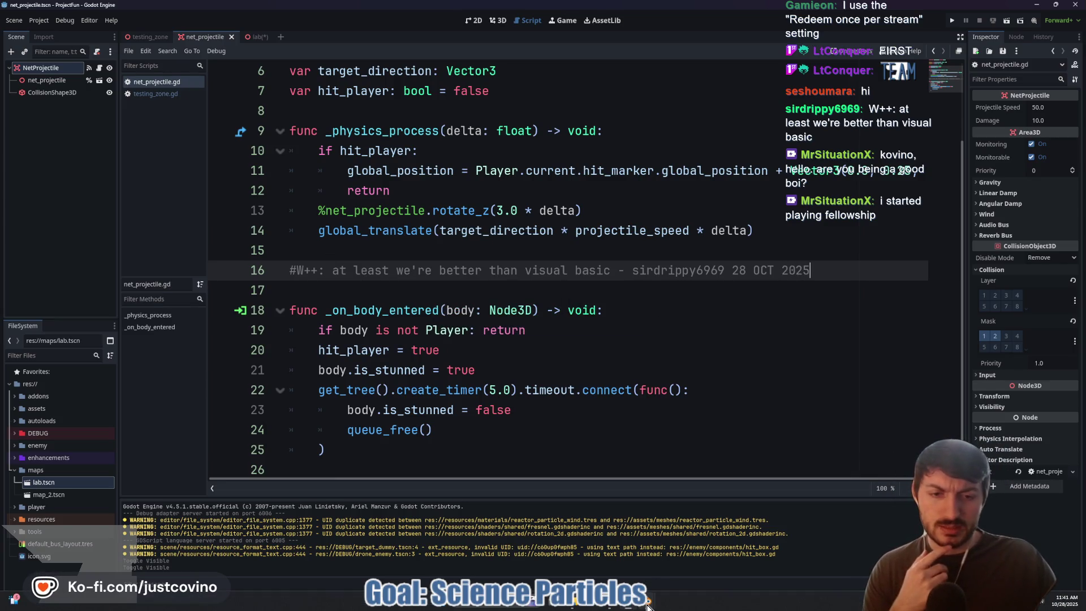
- Back in Blender, select the nine triangulated cap faces inside the pipe opening
{"action": "mouse_move", "coordinate": [650, 601]}
{"action": "left_click", "coordinate": [689, 544]}
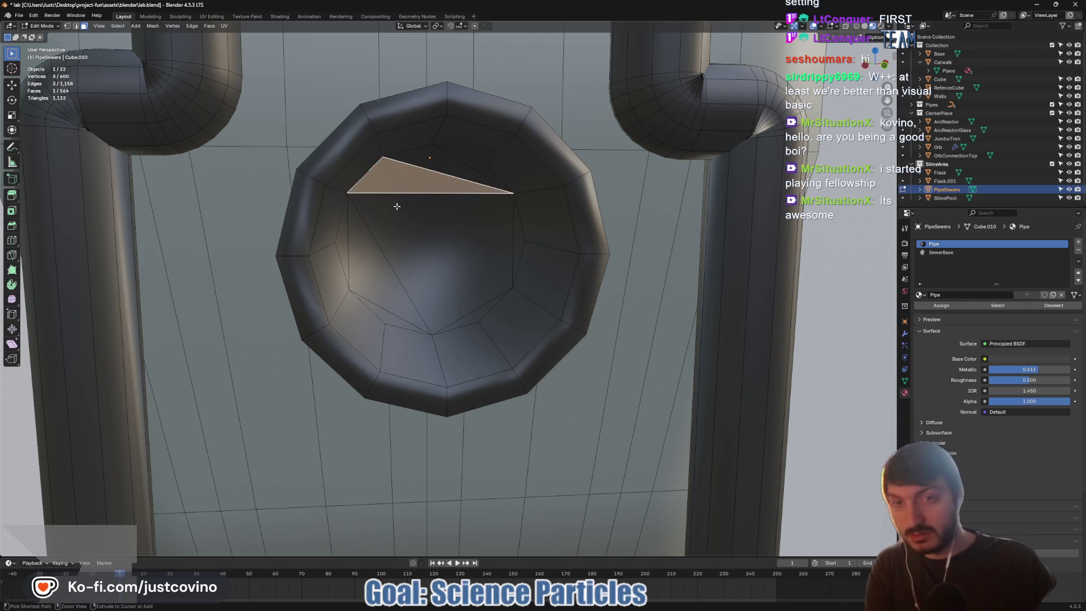
{"action": "left_click", "coordinate": [352, 249]}
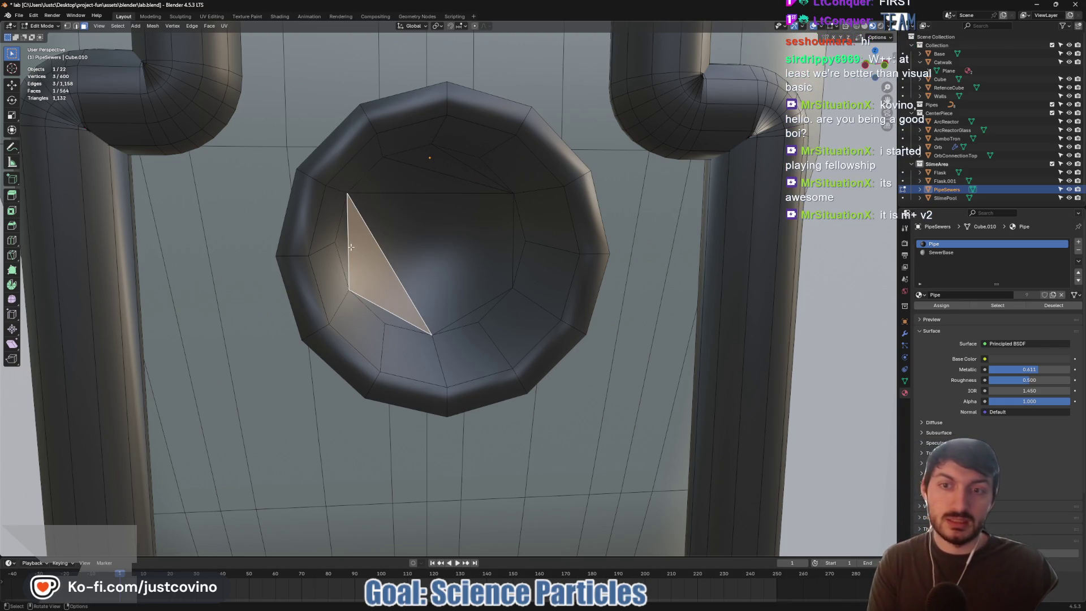
{"action": "left_click", "coordinate": [345, 243]}
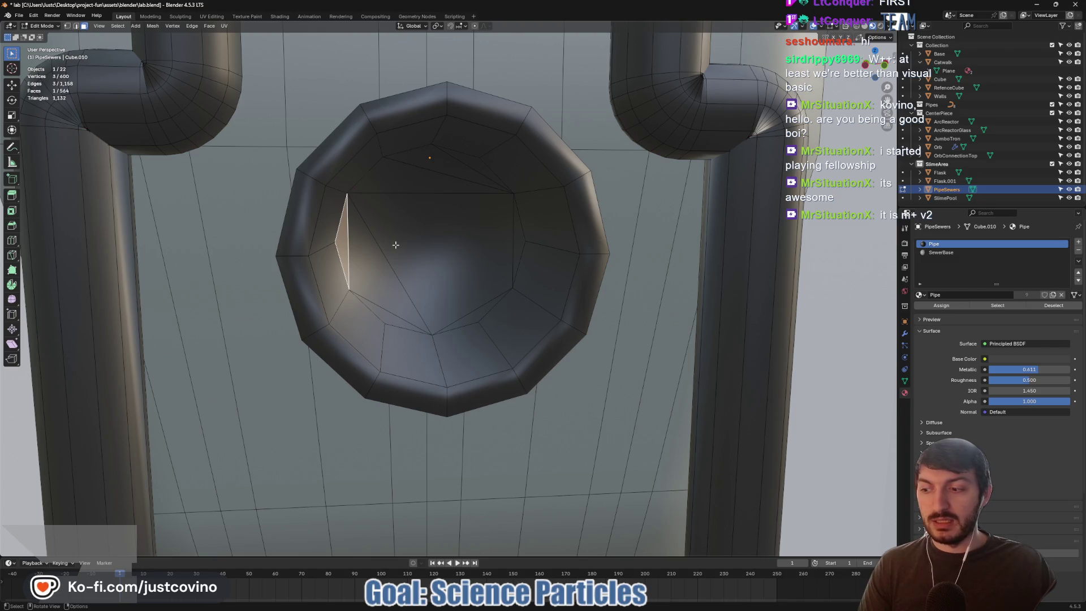
{"action": "mouse_move", "coordinate": [354, 190]}
{"action": "left_mouse_down", "text": "shift"}
{"action": "mouse_move", "coordinate": [436, 274]}
{"action": "mouse_move", "coordinate": [492, 308]}
{"action": "mouse_move", "coordinate": [489, 298]}
{"action": "left_mouse_up", "text": "shift"}
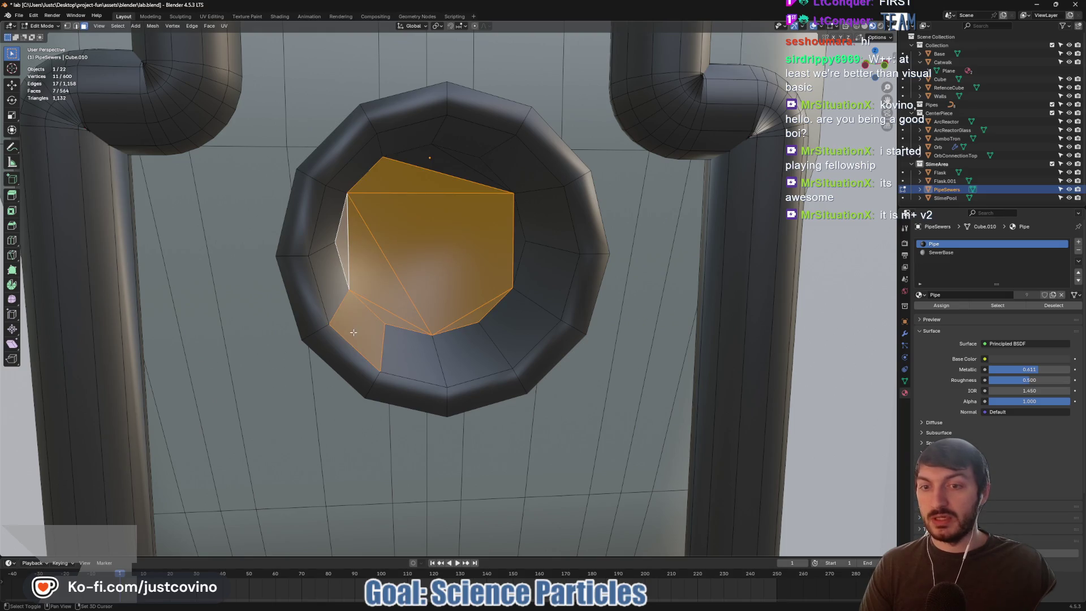
{"action": "left_click", "coordinate": [354, 332], "text": "shift"}
{"action": "left_click", "coordinate": [518, 255], "text": "shift"}
{"action": "left_click", "coordinate": [461, 167], "text": "ctrl"}
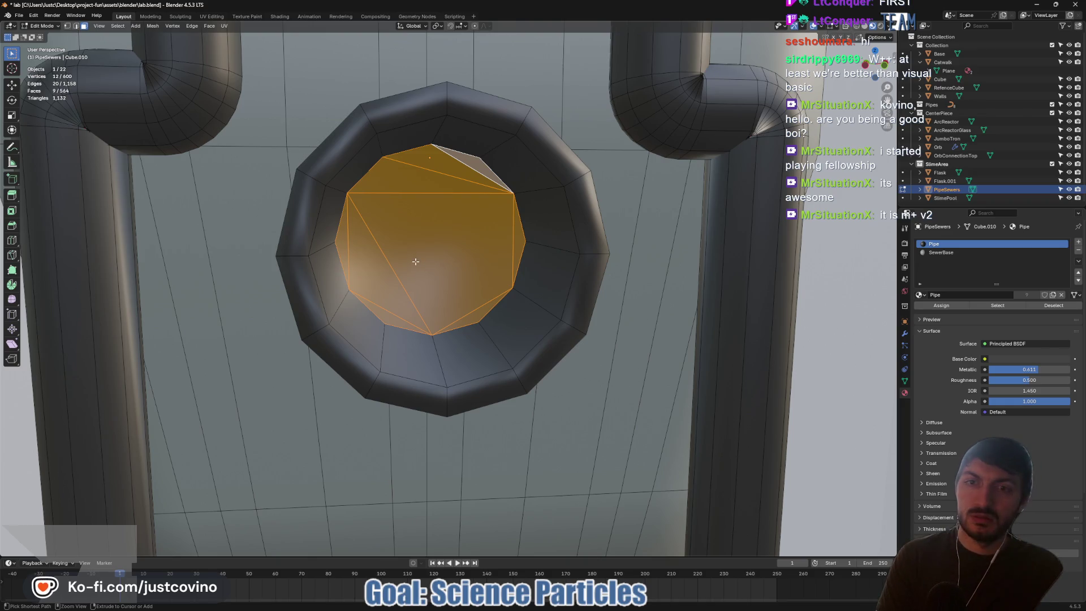
- Turn the selected cap into a single 12-sided face using Triangles to Quads
{"action": "key", "text": "ctrl+f"}
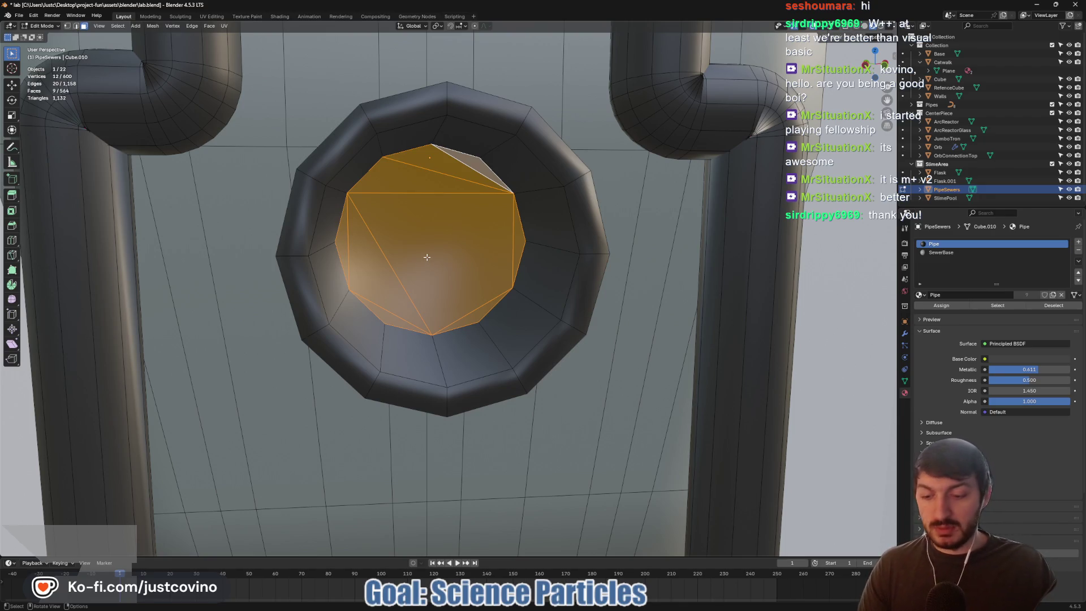
{"action": "key", "text": "ctrl+z"}
{"action": "key", "text": "ctrl+z"}
{"action": "key", "text": "ctrl+z"}
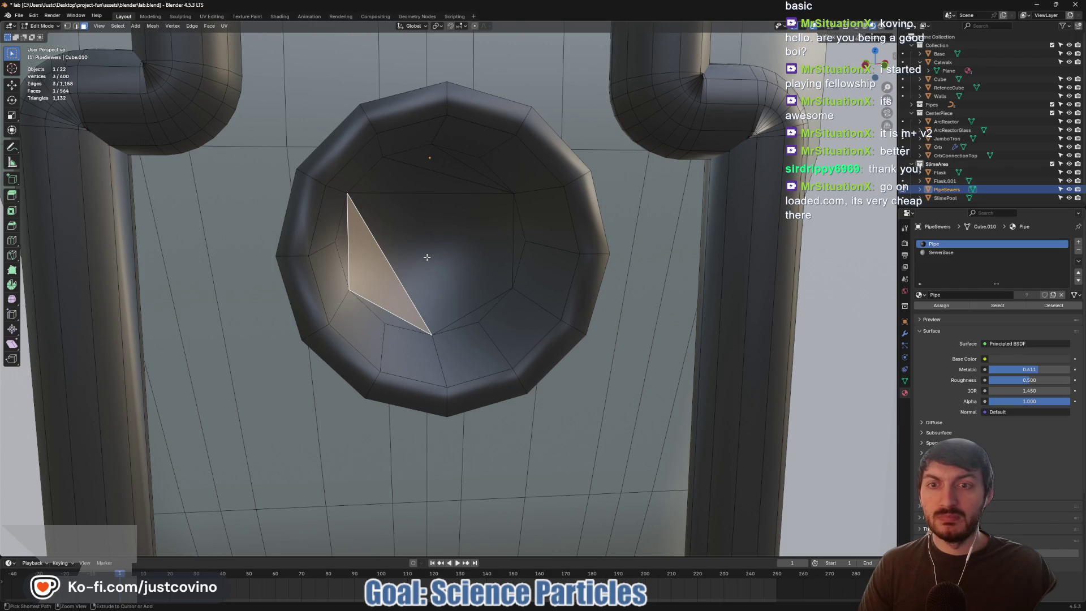
{"action": "key", "text": "ctrl+z"}
{"action": "key", "text": "ctrl+shift+z"}
{"action": "key", "text": "ctrl+shift+z"}
{"action": "key", "text": "ctrl+shift+z"}
{"action": "key", "text": "ctrl+z"}
{"action": "key", "text": "ctrl+z"}
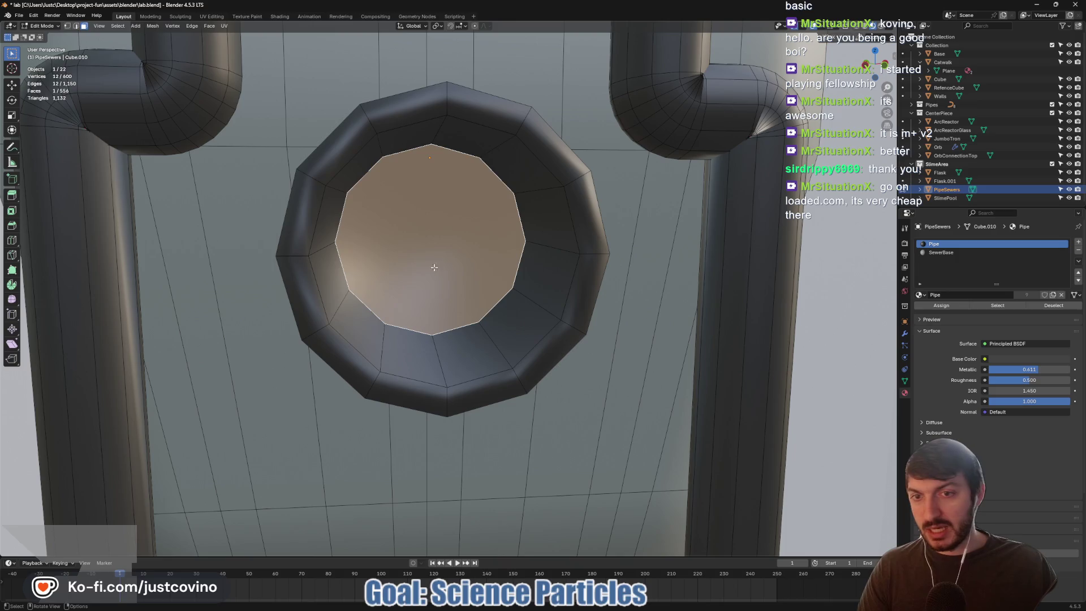
{"action": "left_click", "coordinate": [367, 314]}
{"action": "left_click", "coordinate": [421, 274]}
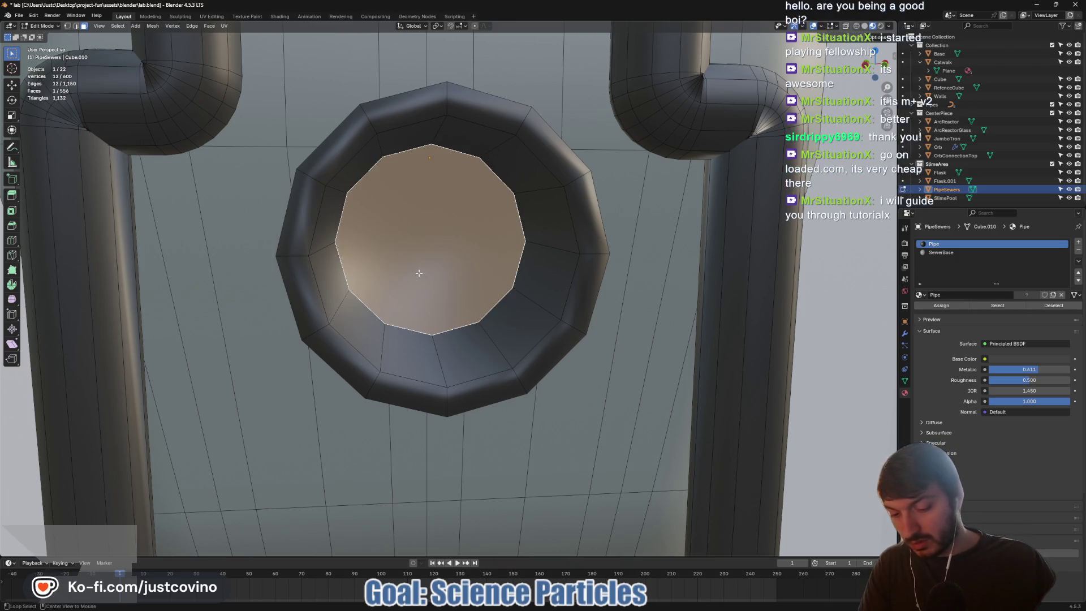
{"action": "key", "text": "alt+j"}
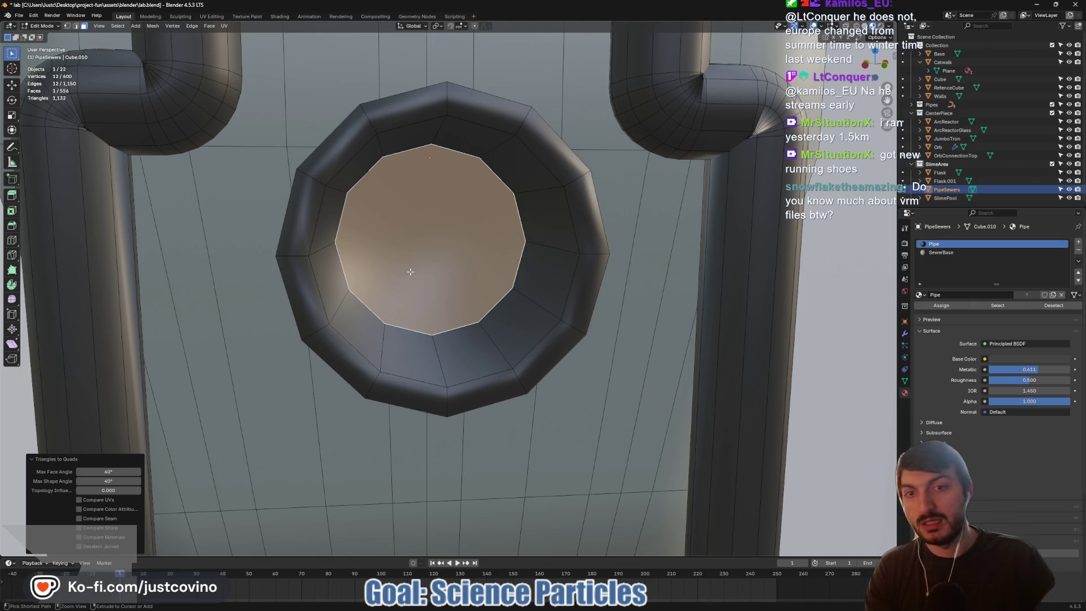
- Triangulate the 12-sided cap, merge it into quads, and select the thin top triangle
{"action": "key", "text": "ctrl+f"}
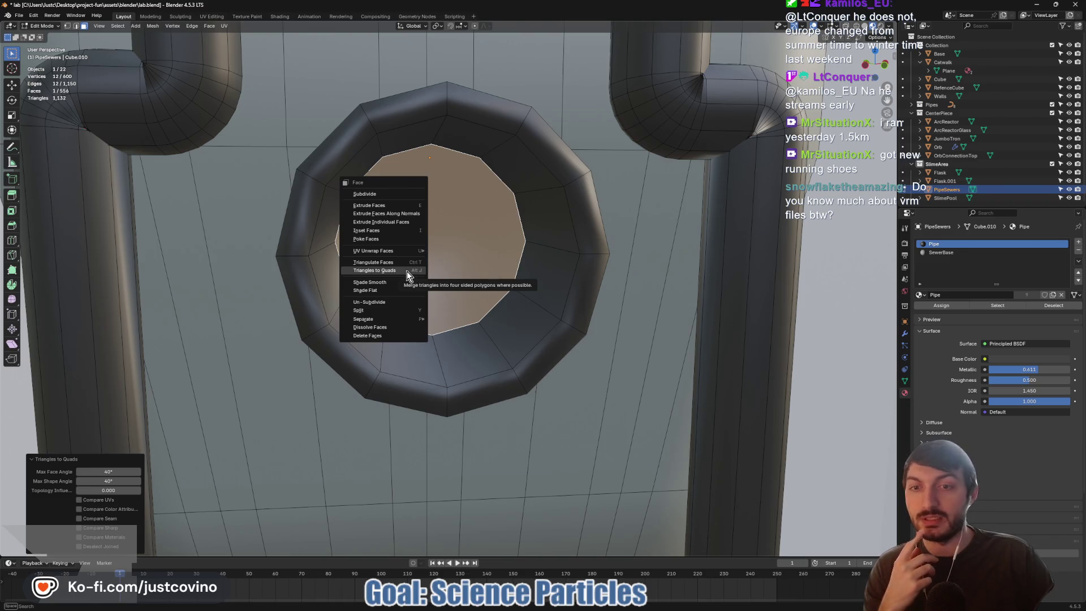
{"action": "left_click", "coordinate": [406, 271]}
{"action": "key", "text": "ctrl+f"}
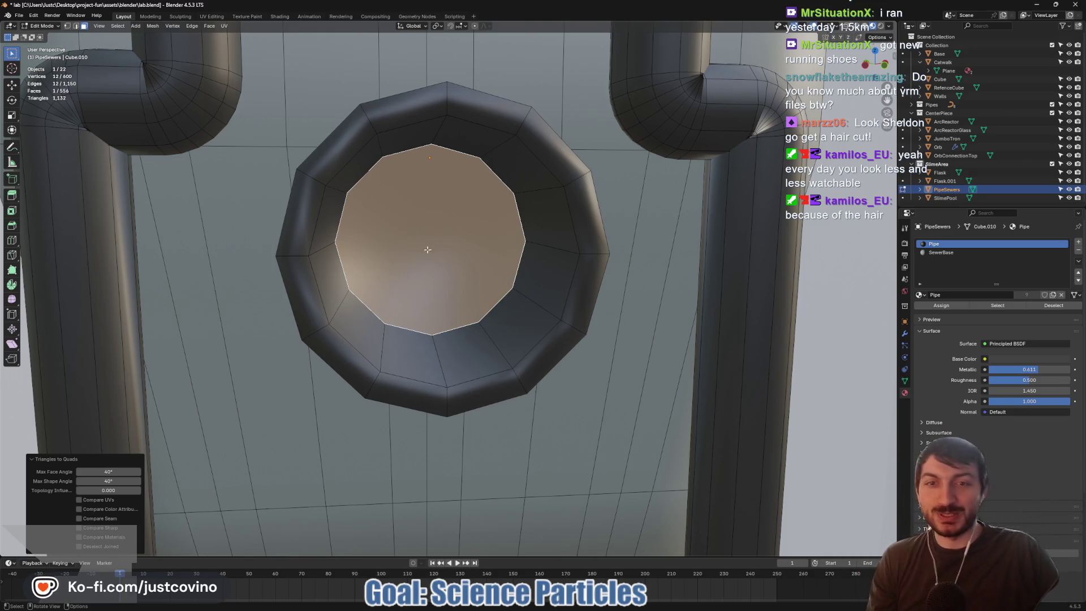
{"action": "right_click", "coordinate": [428, 250]}
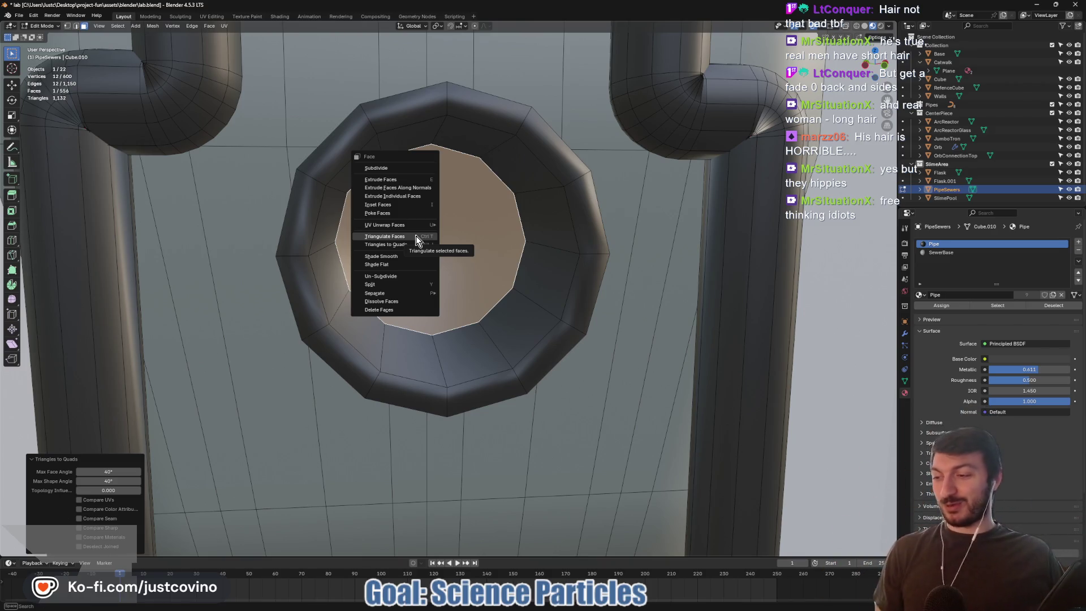
{"action": "left_click", "coordinate": [417, 237]}
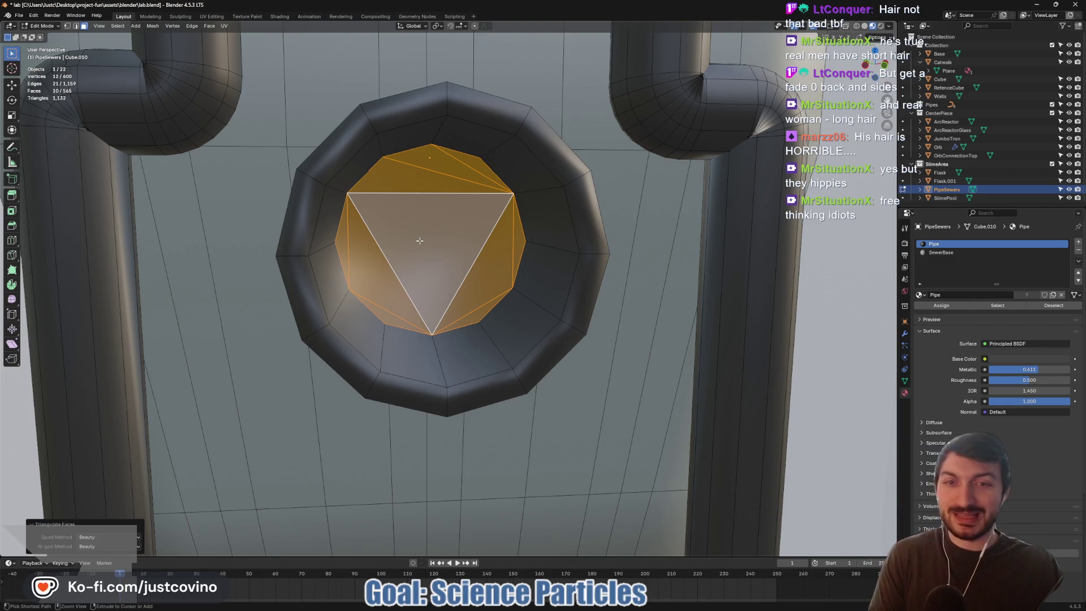
{"action": "key", "text": "alt+j"}
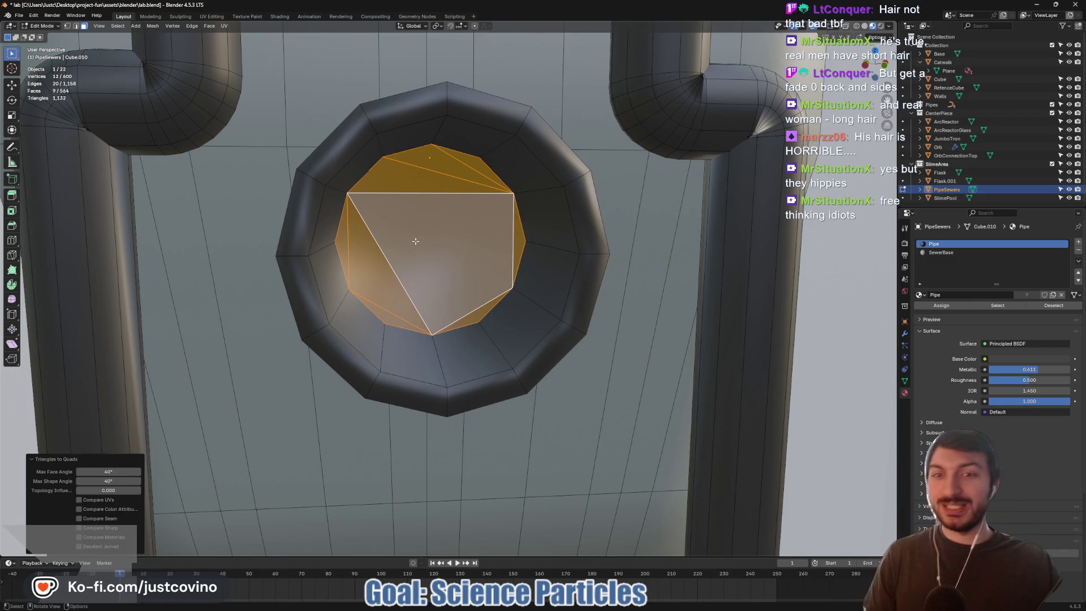
{"action": "left_click", "coordinate": [409, 181]}
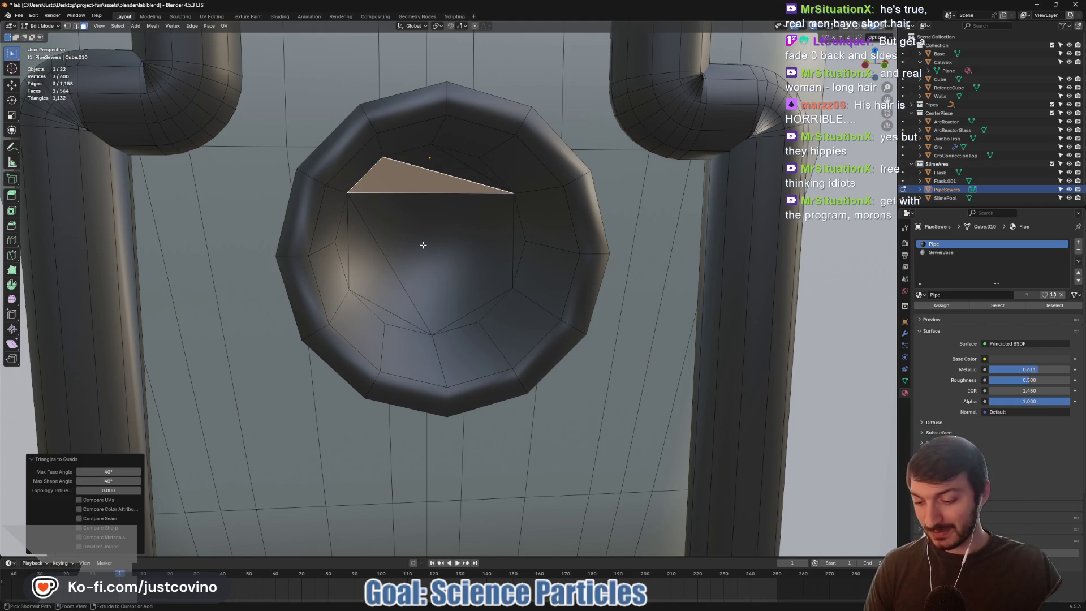
- Save lab.blend and return PipeSewers to Object Mode
{"action": "key", "text": "ctrl+s"}
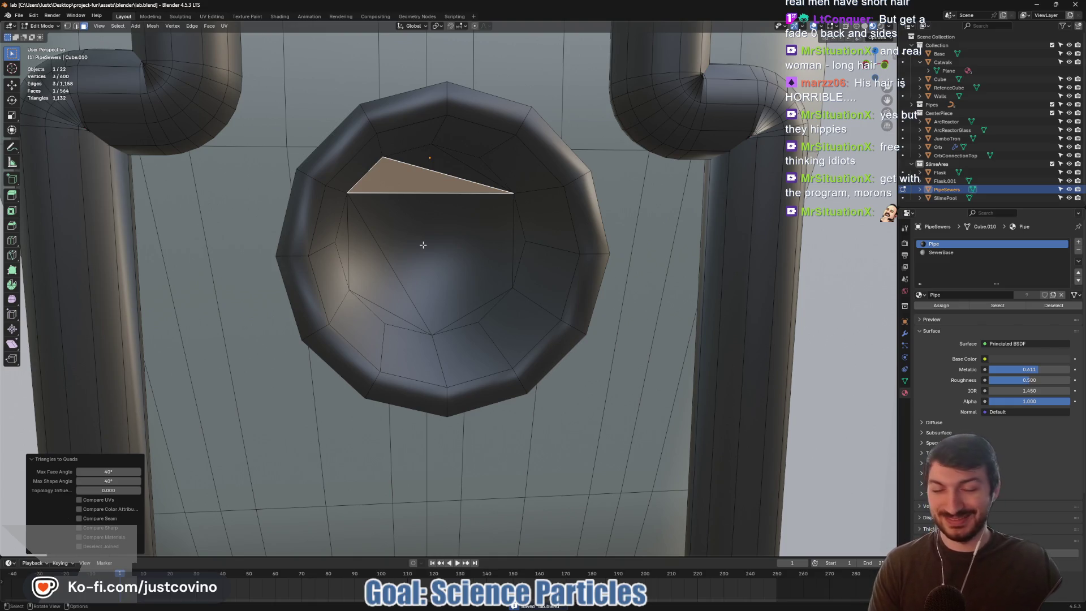
{"action": "scroll", "coordinate": [423, 244], "scroll_direction": "down", "scroll_amount": 3}
{"action": "key", "text": "Tab"}
{"action": "scroll", "coordinate": [441, 243], "scroll_direction": "up", "scroll_amount": 1}
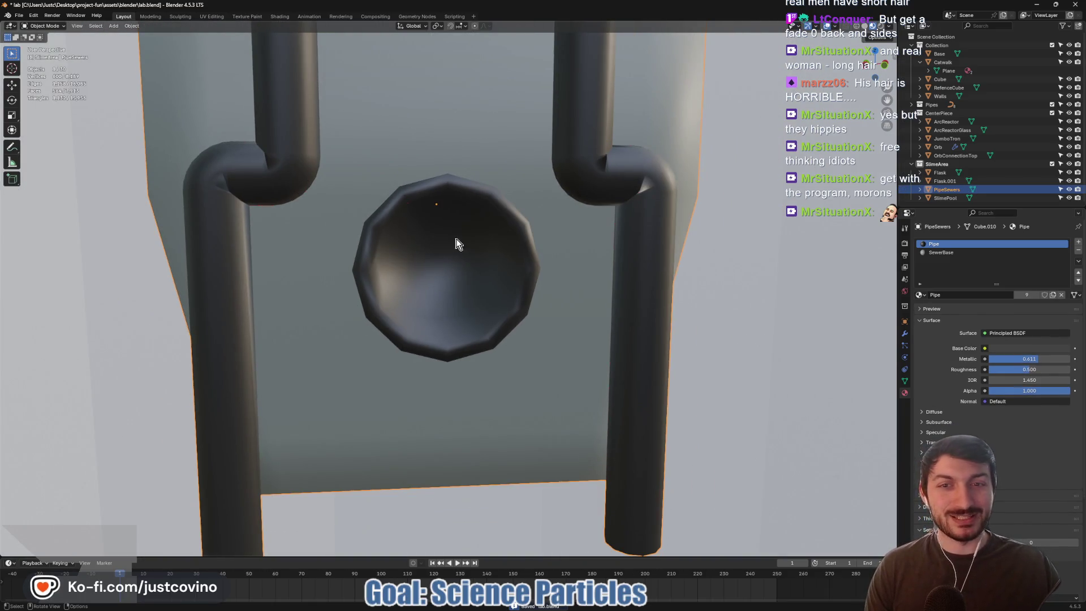
{"action": "key", "text": "Tab"}
{"action": "key", "text": "Tab"}
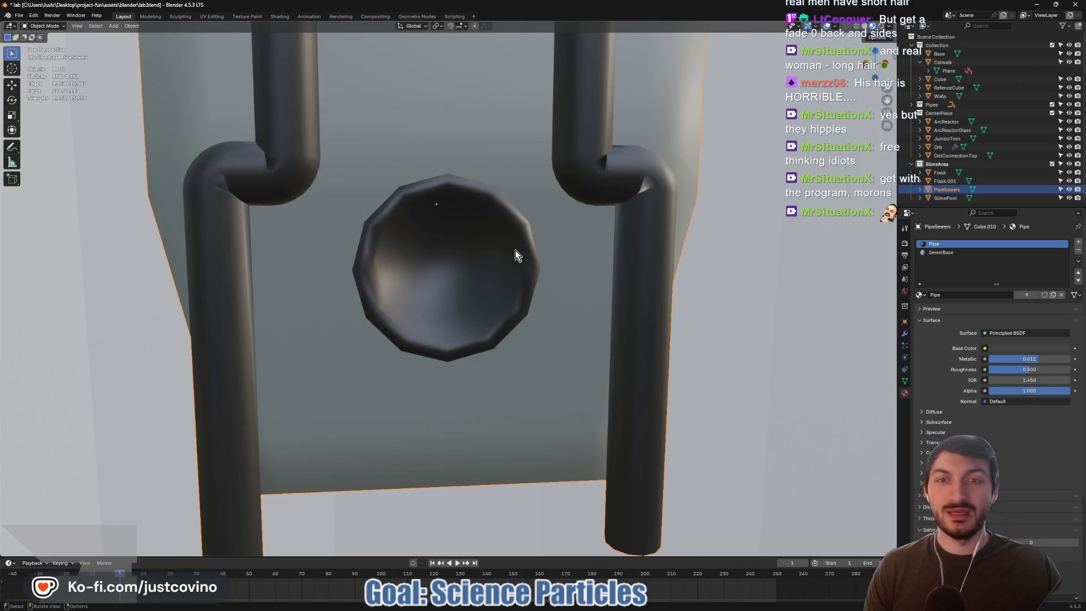
- Switch to the unsaved Blender window that holds the plane
{"action": "scroll", "coordinate": [515, 250], "scroll_direction": "down", "scroll_amount": 2}
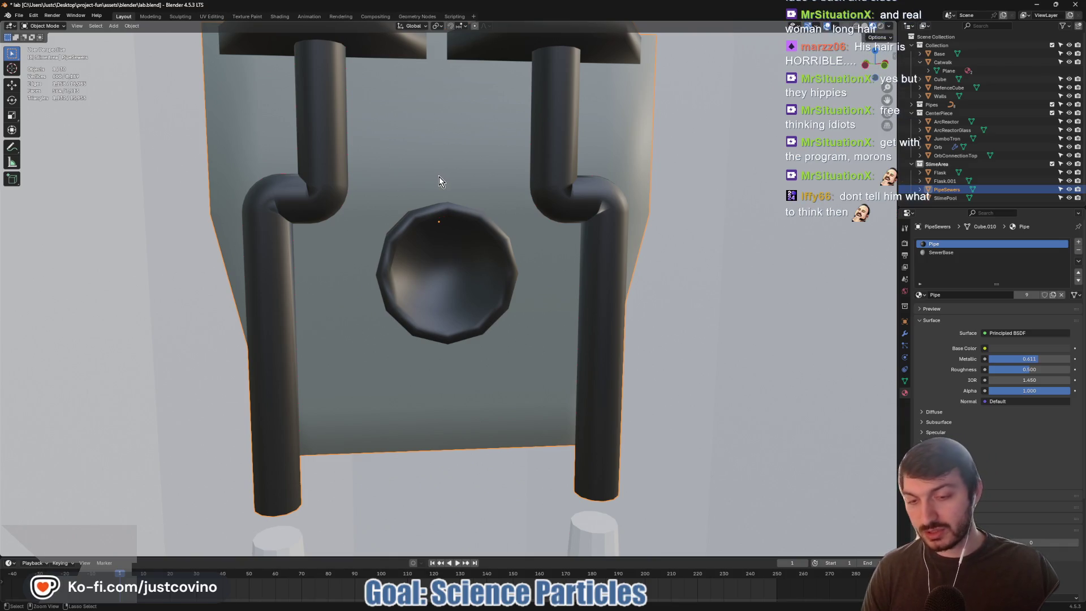
{"action": "mouse_move", "coordinate": [687, 609]}
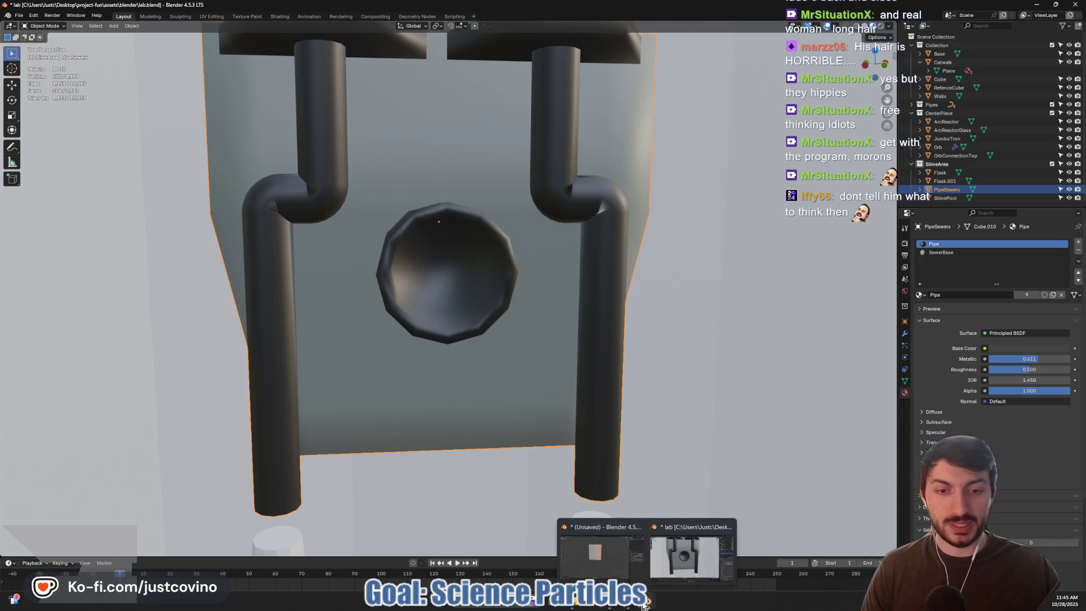
{"action": "left_click", "coordinate": [692, 552]}
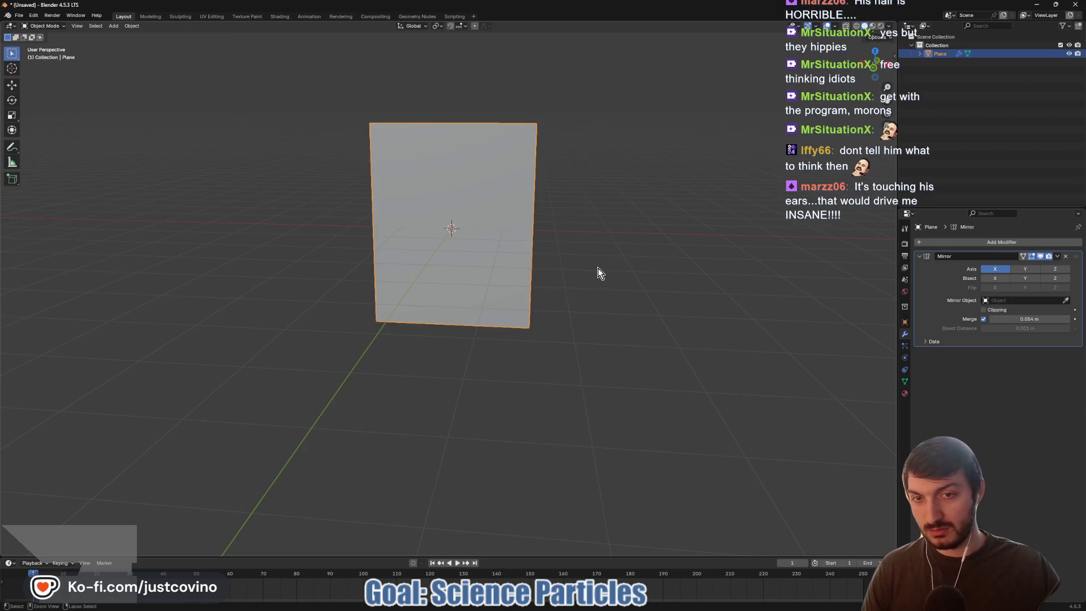
- Paste the copied PipeSewers object into the unsaved file beside the mirrored plane
{"action": "key", "text": "ctrl+v"}
{"action": "scroll", "coordinate": [598, 268], "scroll_direction": "down", "scroll_amount": 8}
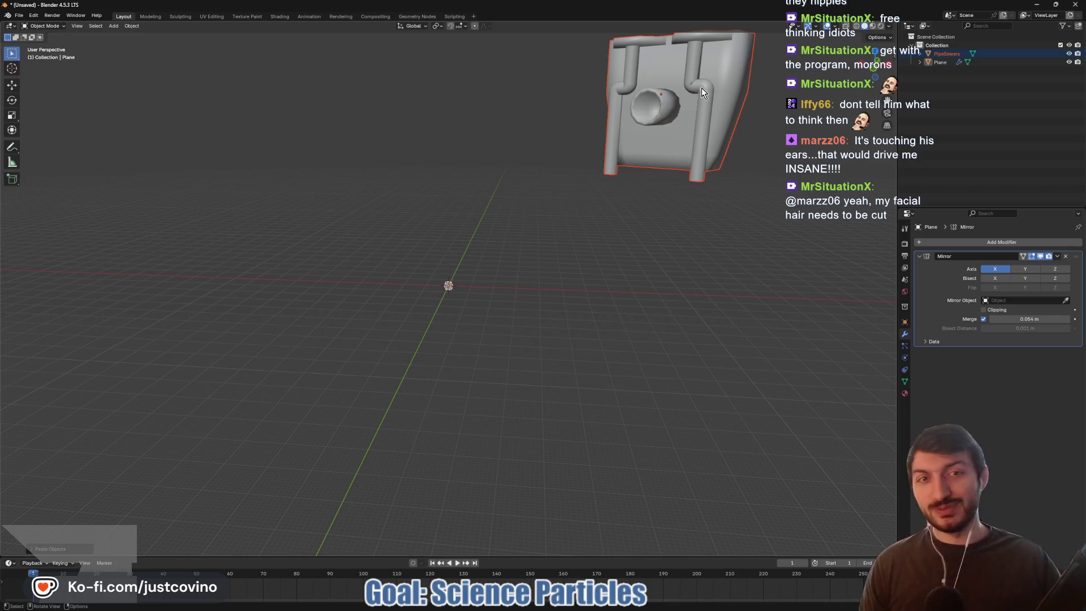
- Set PipeSewers' origin to the 3D cursor and move its geometry onto that origin
{"action": "key", "text": "Tab"}
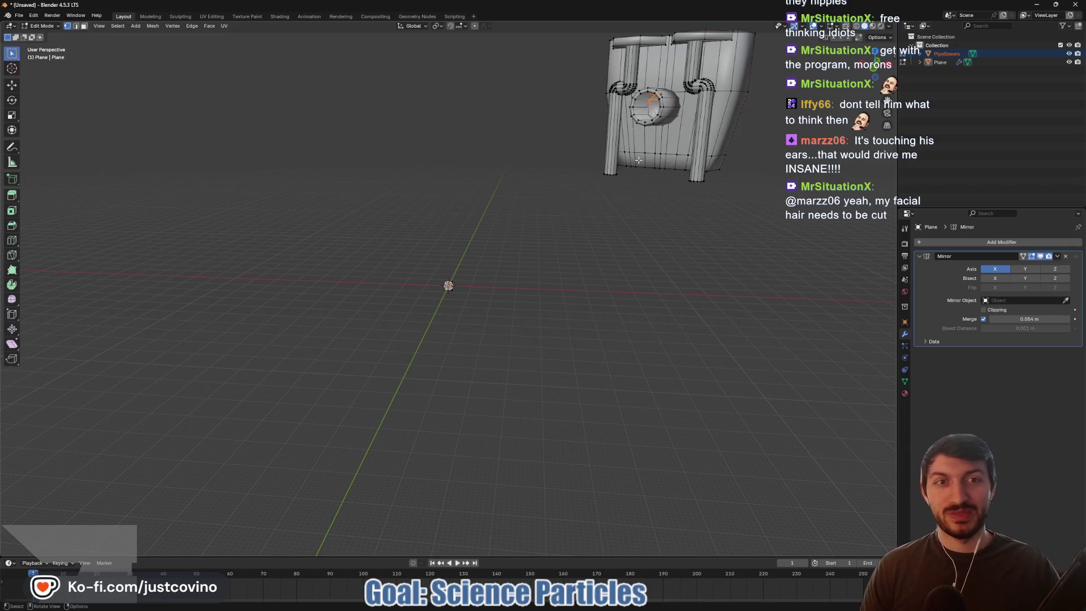
{"action": "key", "text": "a"}
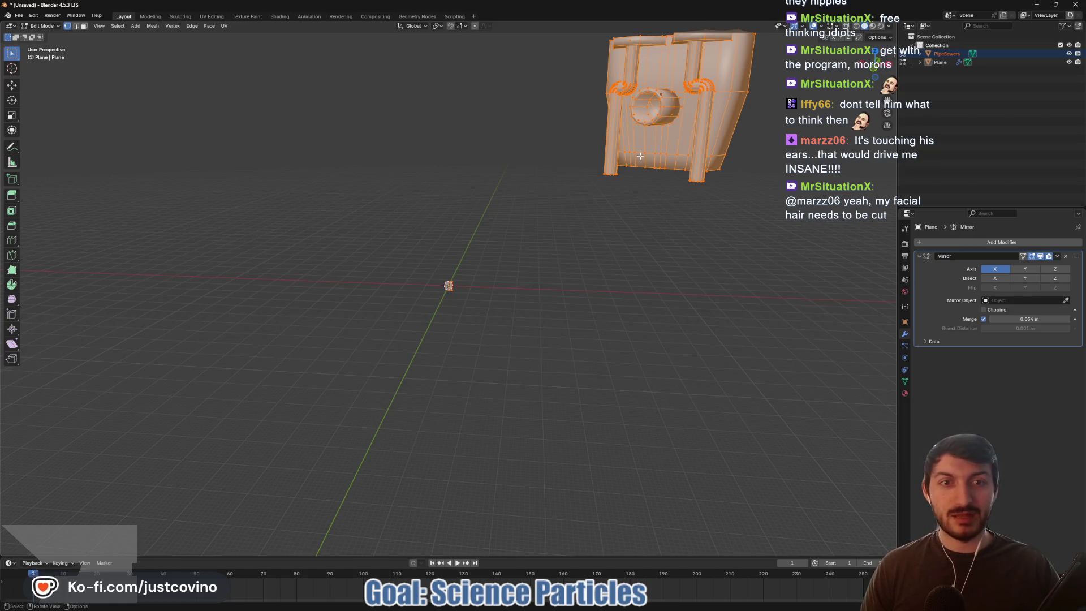
{"action": "key", "text": "Tab"}
{"action": "right_click", "coordinate": [641, 156]}
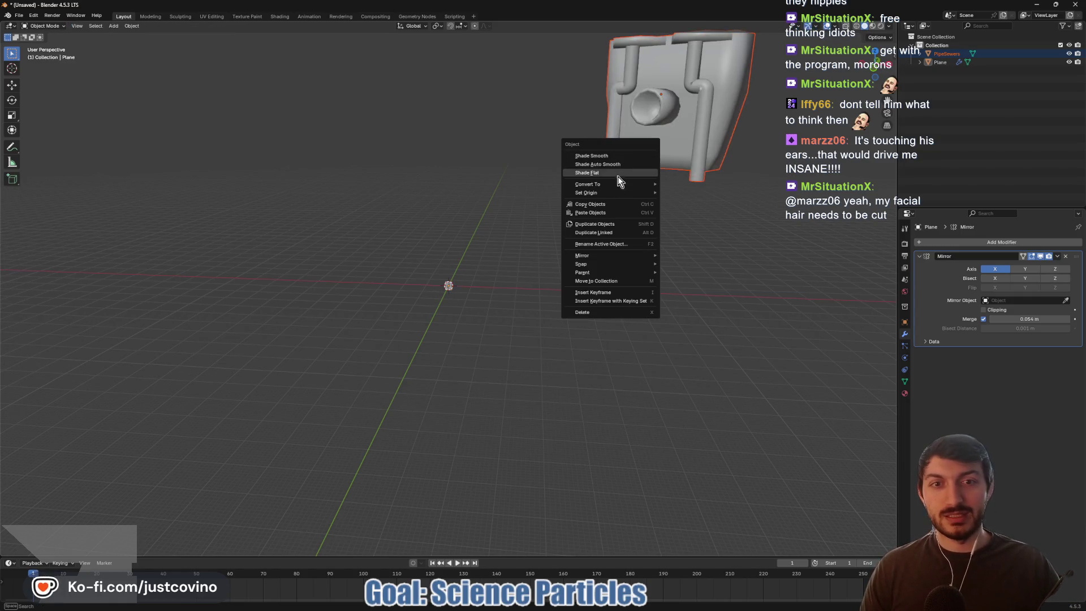
{"action": "mouse_move", "coordinate": [621, 189]}
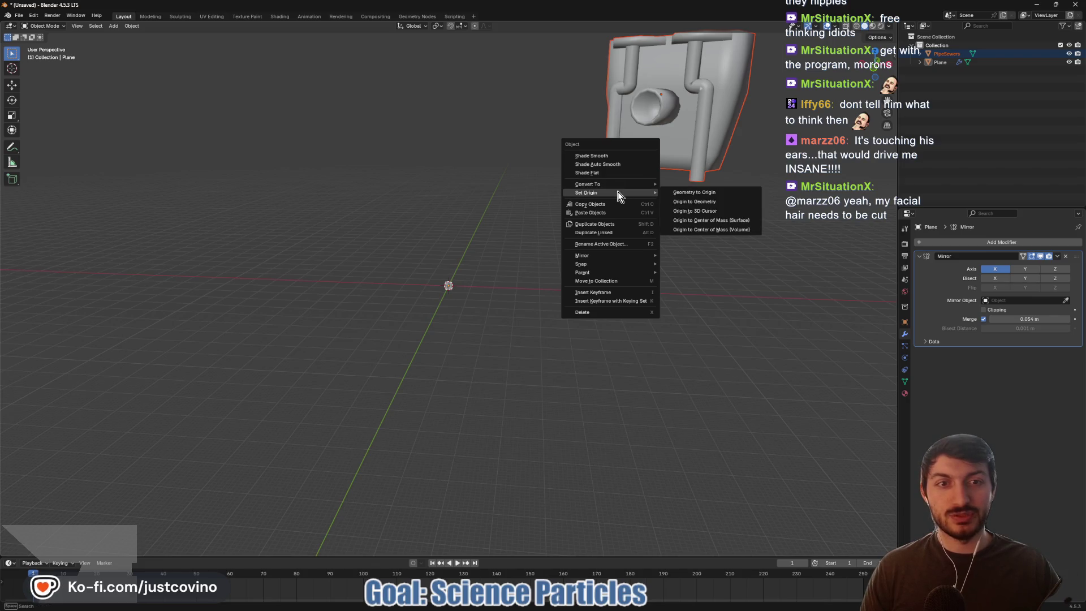
{"action": "left_click", "coordinate": [681, 211]}
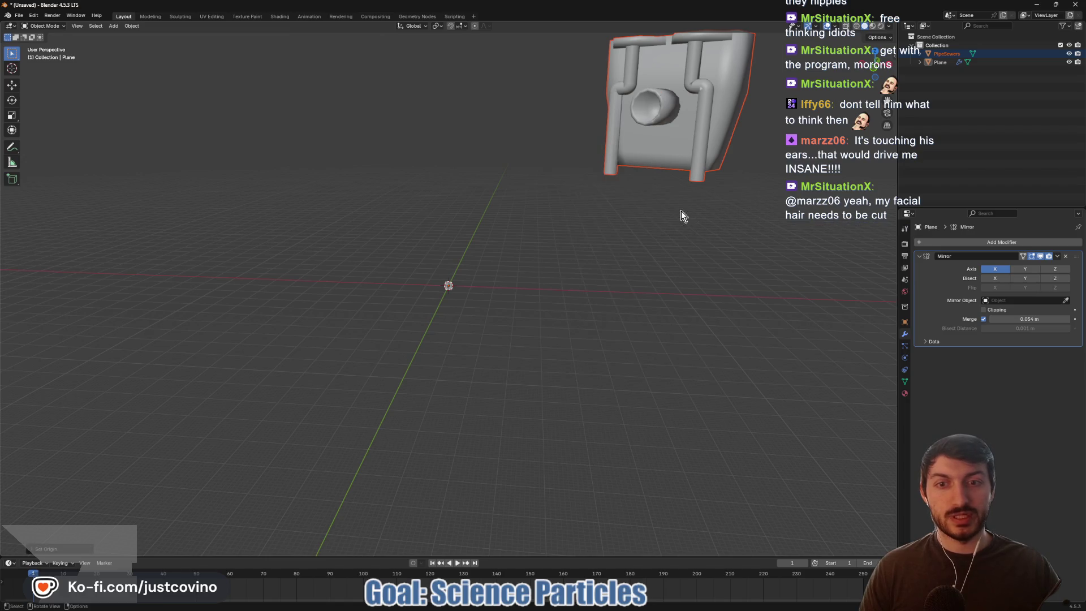
{"action": "right_click", "coordinate": [666, 142]}
{"action": "mouse_move", "coordinate": [667, 140]}
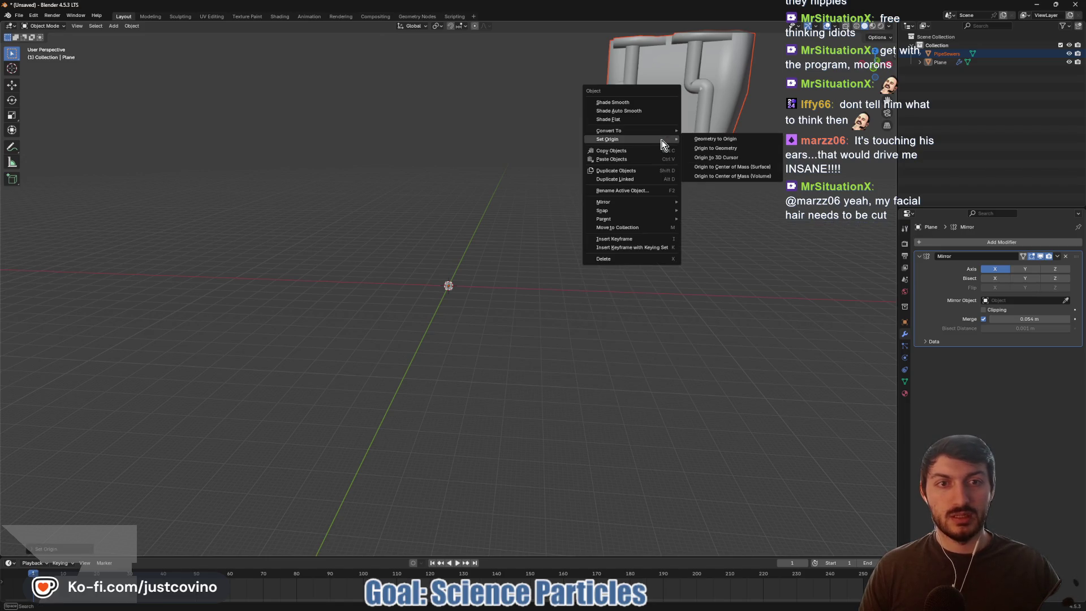
{"action": "left_click", "coordinate": [718, 139]}
- In Edit Mode from the front view, begin rotating the mesh about Z
{"action": "key", "text": "Tab"}
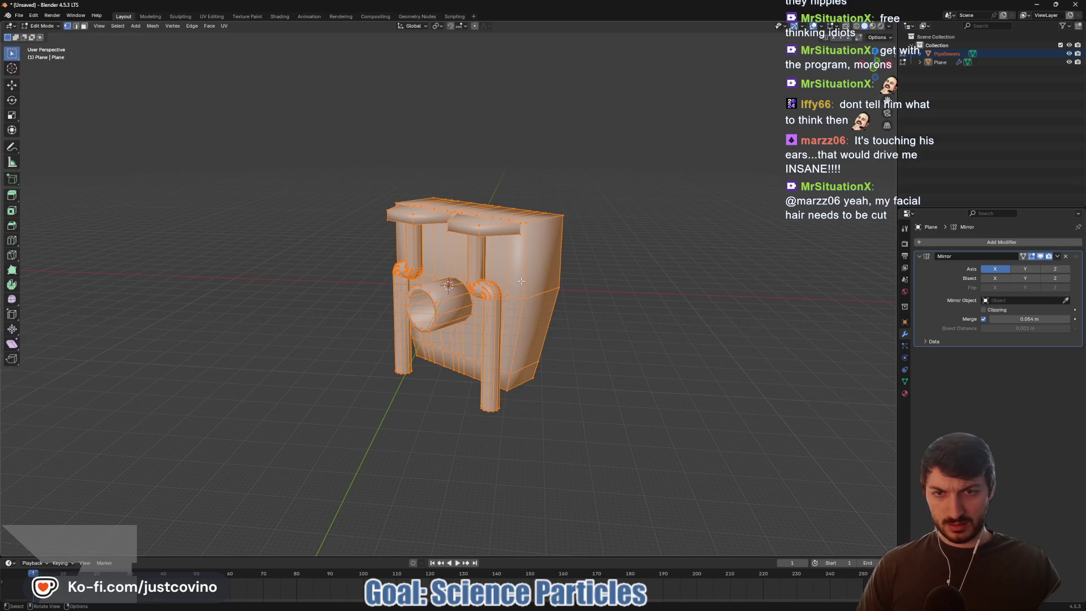
{"action": "left_click", "coordinate": [876, 64]}
{"action": "key", "text": "r"}
{"action": "key", "text": "z"}
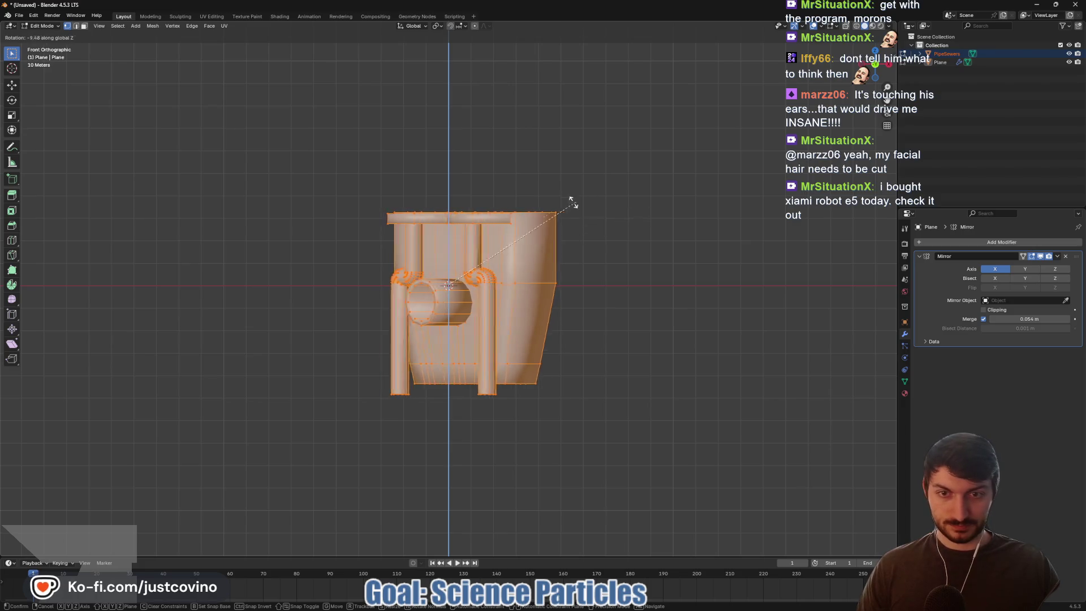
- Confirm the sewer-pipe mesh's Z rotation so it faces front, then minimise the unsaved Blender window
{"action": "left_click", "coordinate": [584, 320]}
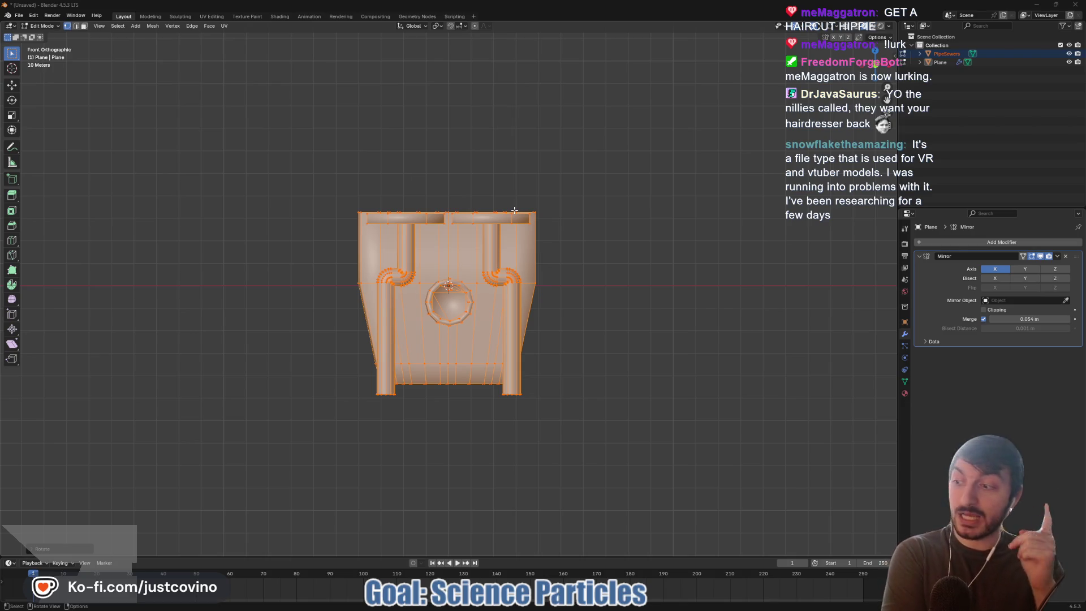
{"action": "left_click", "coordinate": [1037, 5]}
- Minimise the lab.blend Blender window and the Godot editor to reveal the assets/blender folder
{"action": "left_click", "coordinate": [1038, 7]}
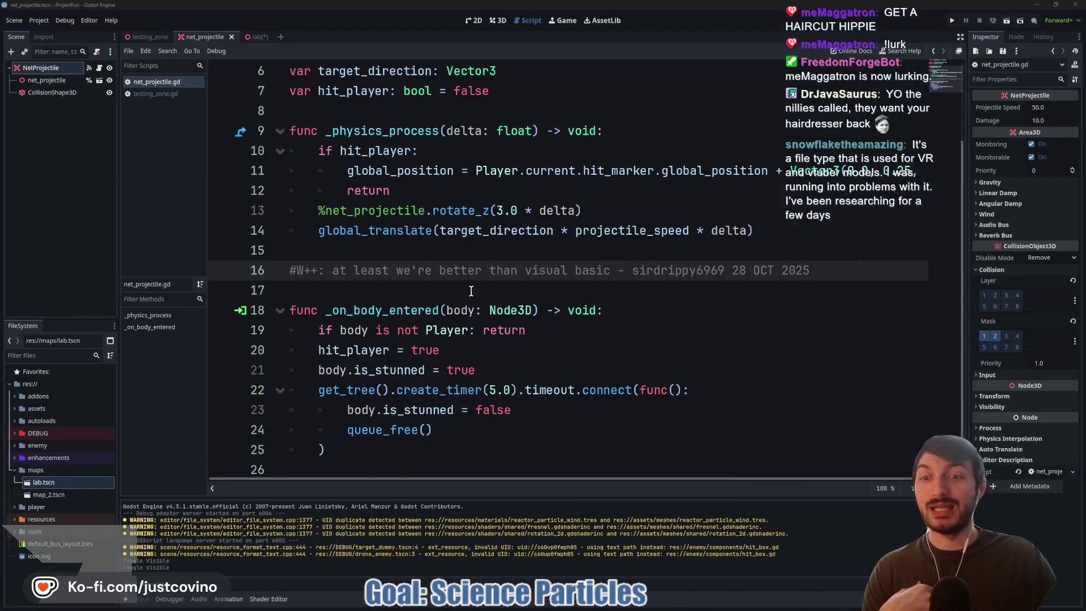
{"action": "left_click", "coordinate": [1038, 7]}
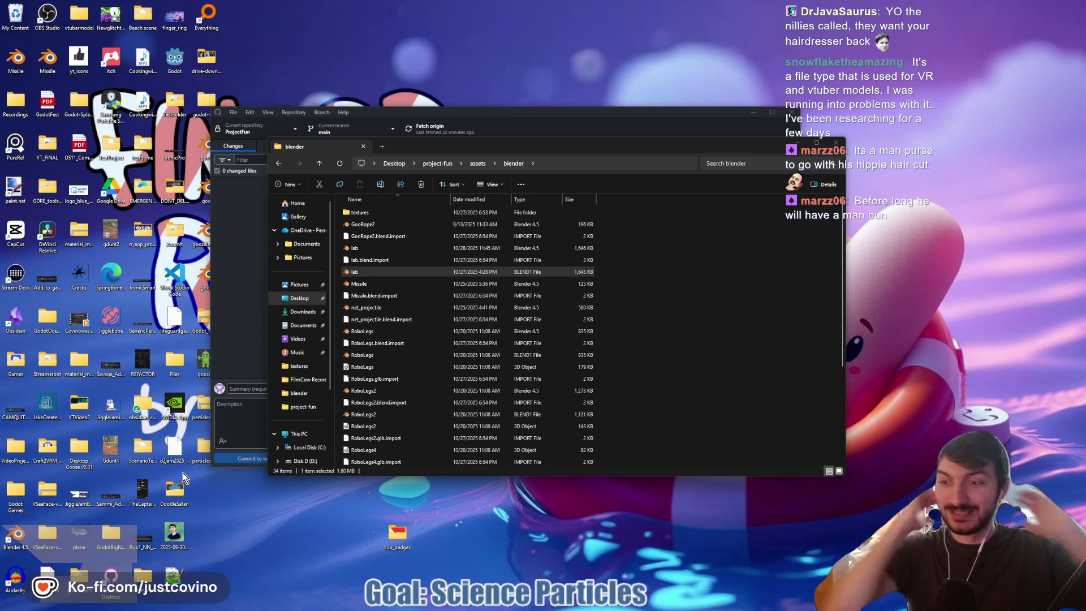
- Open the Craft2VRM_Final_Release folder from the desktop
{"action": "double_click", "coordinate": [46, 450]}
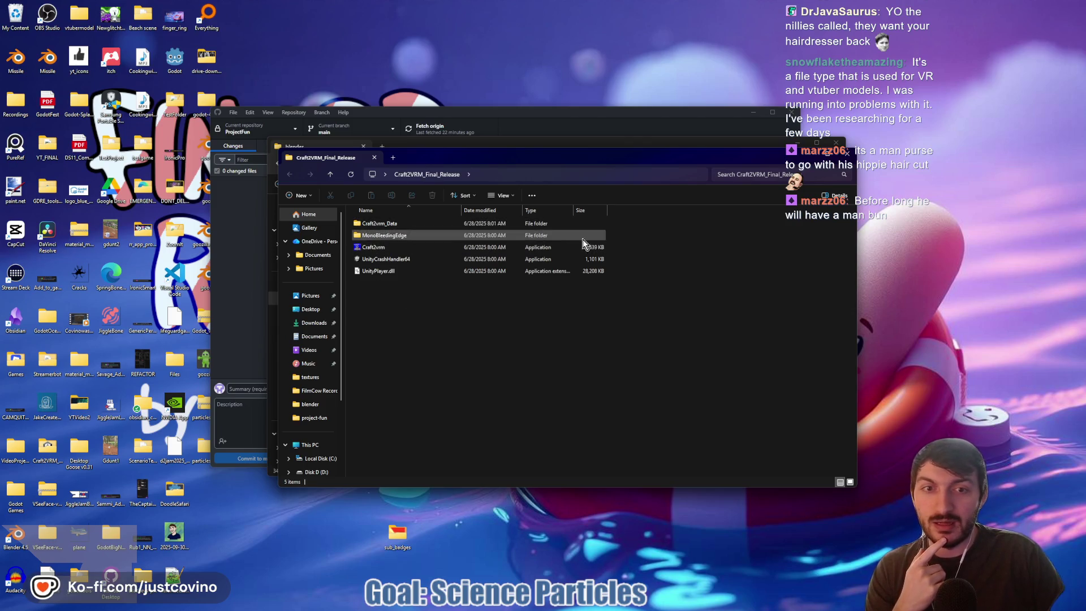
- Close the Craft2VRM window, then open and close the VSeeFace-v1.13.38c2 folder
{"action": "left_click", "coordinate": [847, 154]}
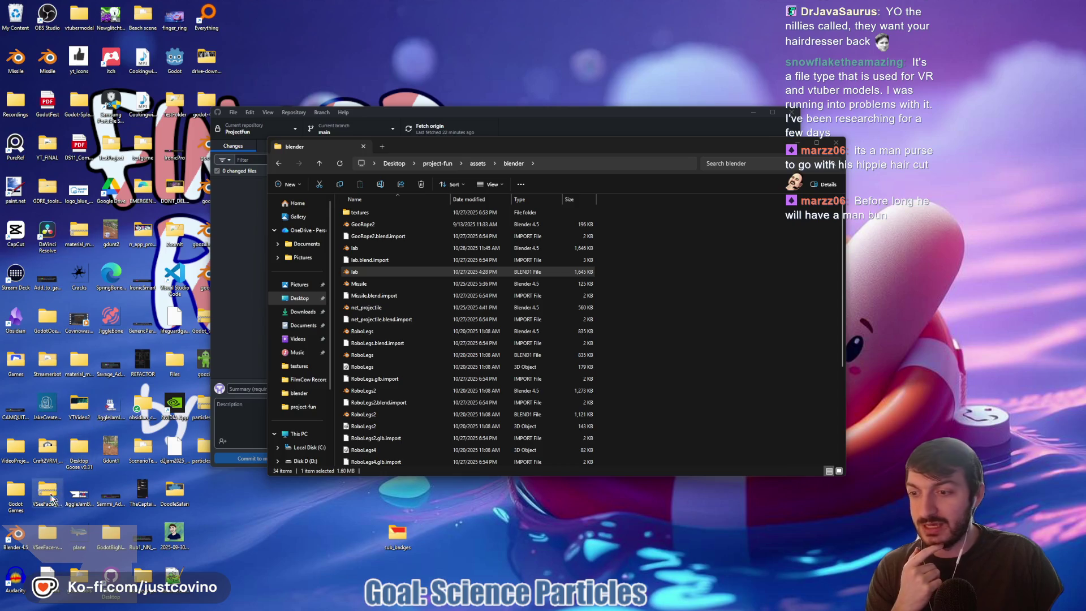
{"action": "double_click", "coordinate": [47, 541]}
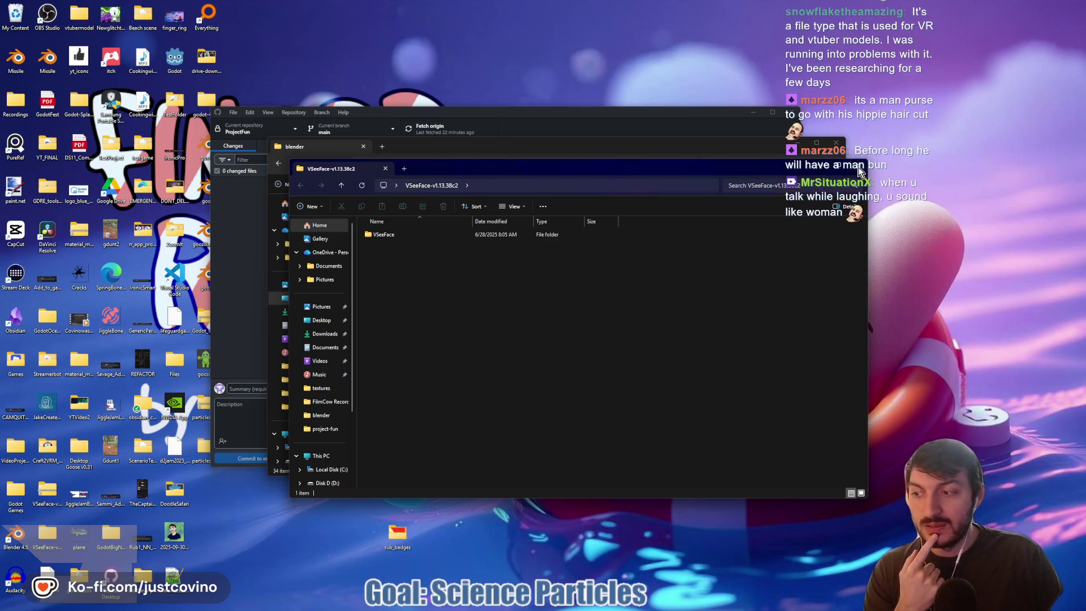
{"action": "left_click", "coordinate": [858, 168]}
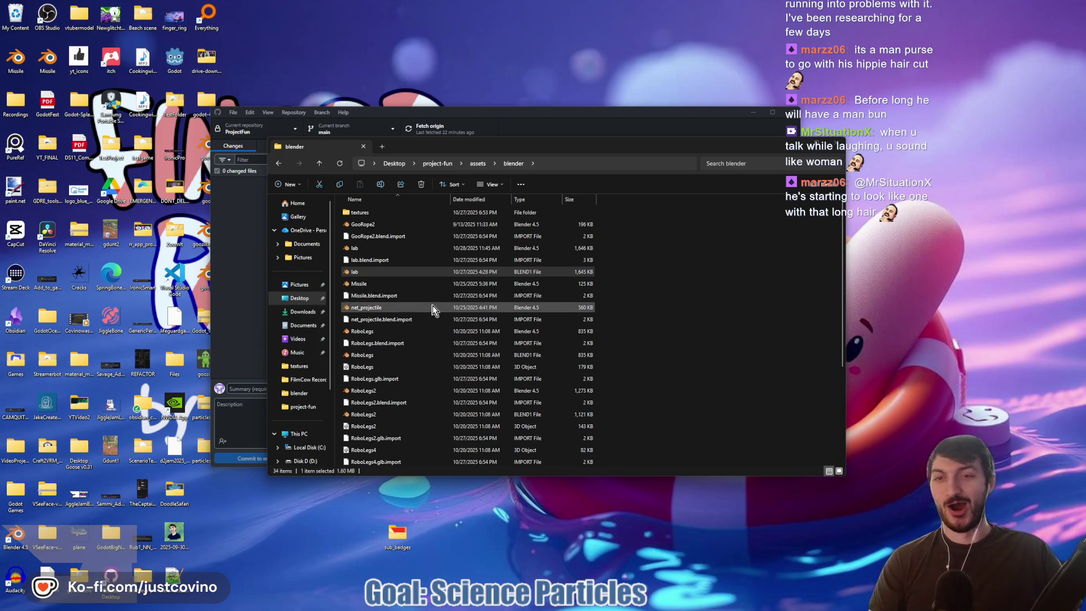
- Bring the unsaved Blender window back to the front from the taskbar
{"action": "mouse_move", "coordinate": [652, 609]}
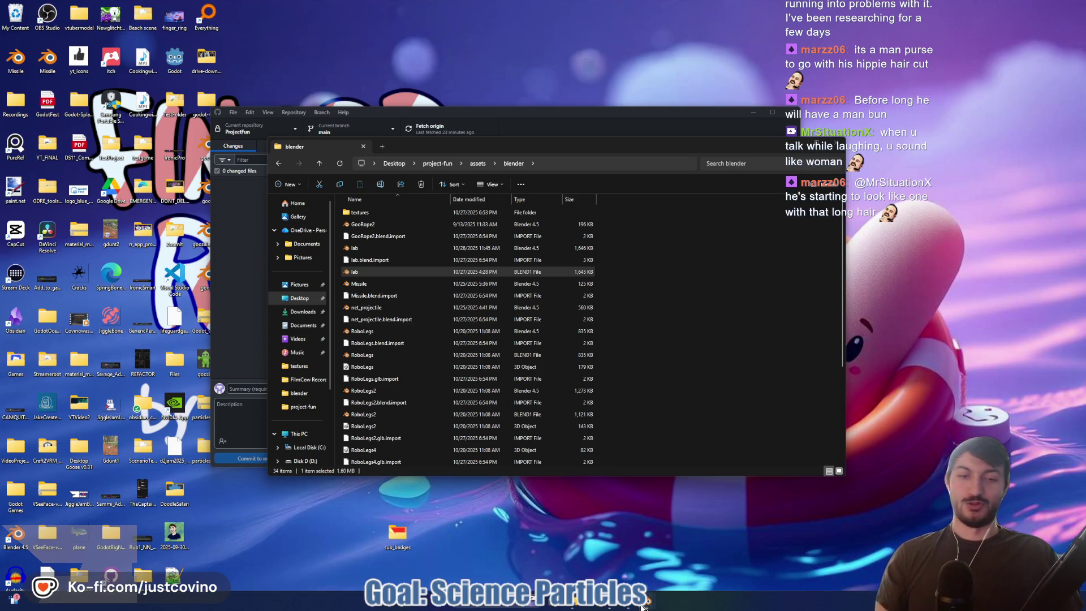
{"action": "left_click", "coordinate": [616, 561]}
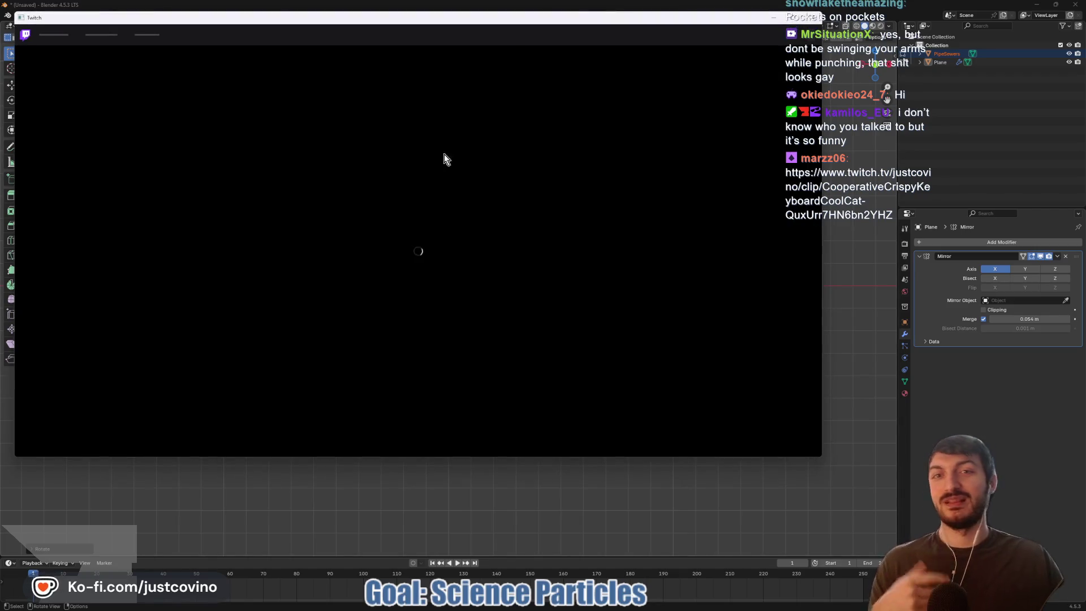
- Move and scroll the Twitch fanny-pack clip window to watch it, then close it
{"action": "left_click_drag", "start_coordinate": [490, 17], "coordinate": [514, 49]}
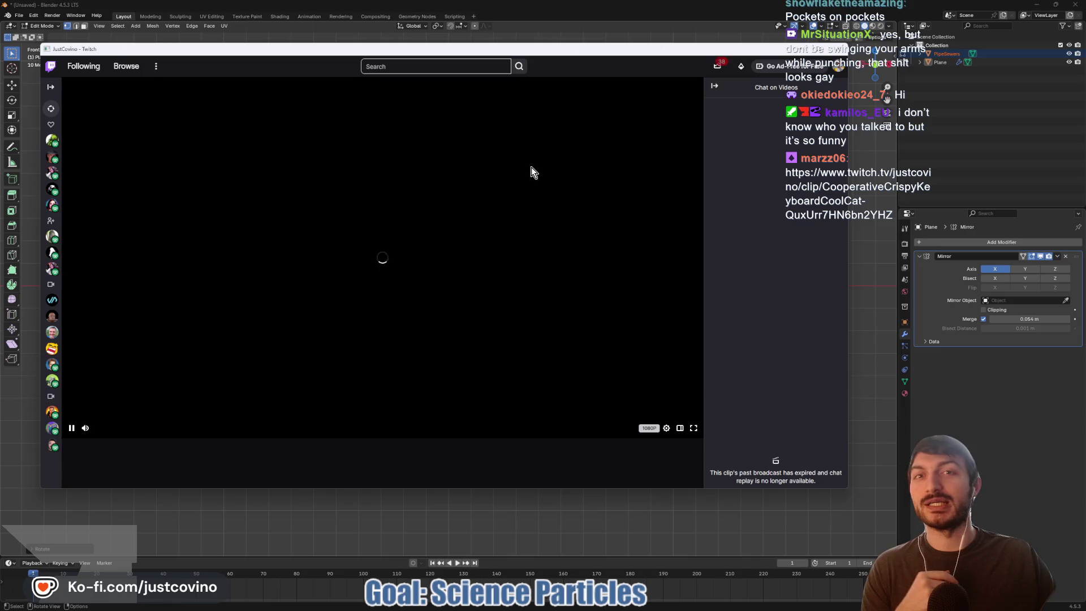
{"action": "scroll", "coordinate": [532, 272], "scroll_direction": "down", "scroll_amount": 4}
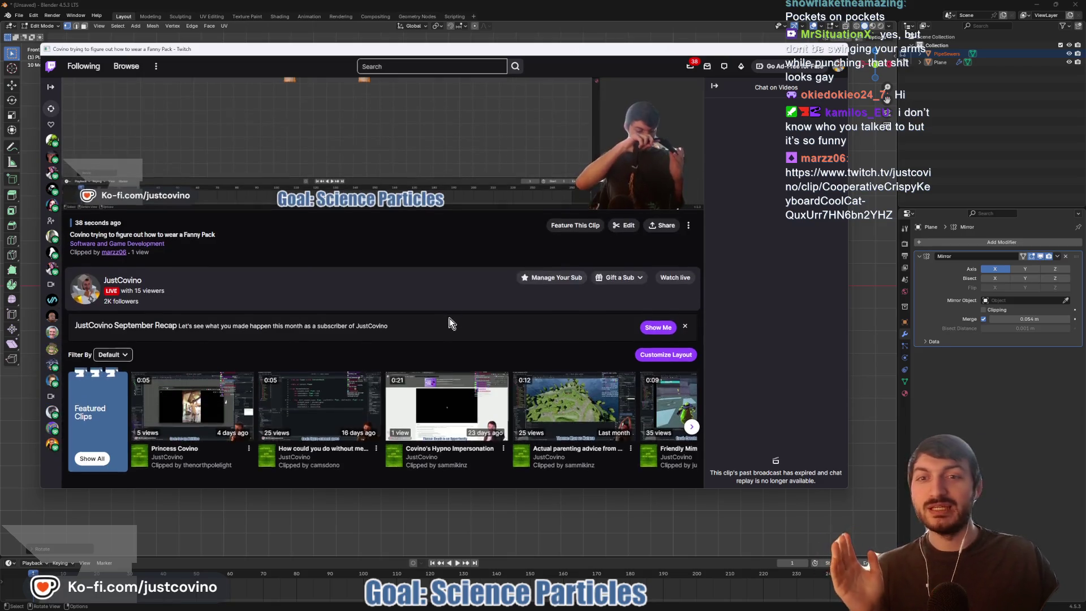
{"action": "scroll", "coordinate": [509, 286], "scroll_direction": "up", "scroll_amount": 3}
{"action": "scroll", "coordinate": [490, 291], "scroll_direction": "up", "scroll_amount": 1}
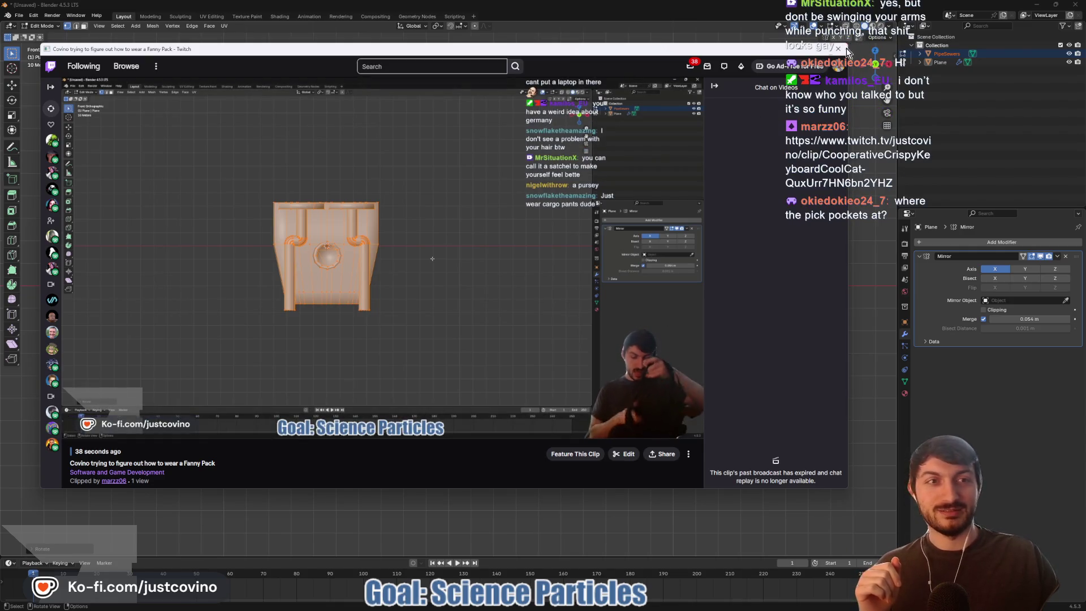
{"action": "left_click", "coordinate": [839, 49]}
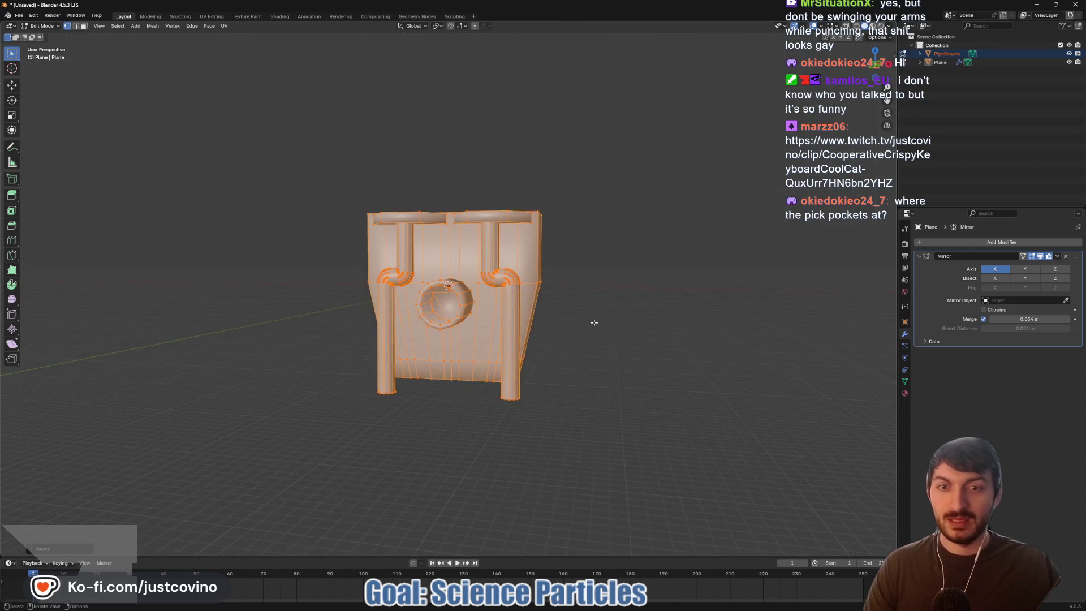
- Switch the pipe mesh back to Object Mode and orbit the view slightly
{"action": "key", "text": "Tab"}
{"action": "left_click_drag", "start_coordinate": [609, 329], "coordinate": [609, 324]}
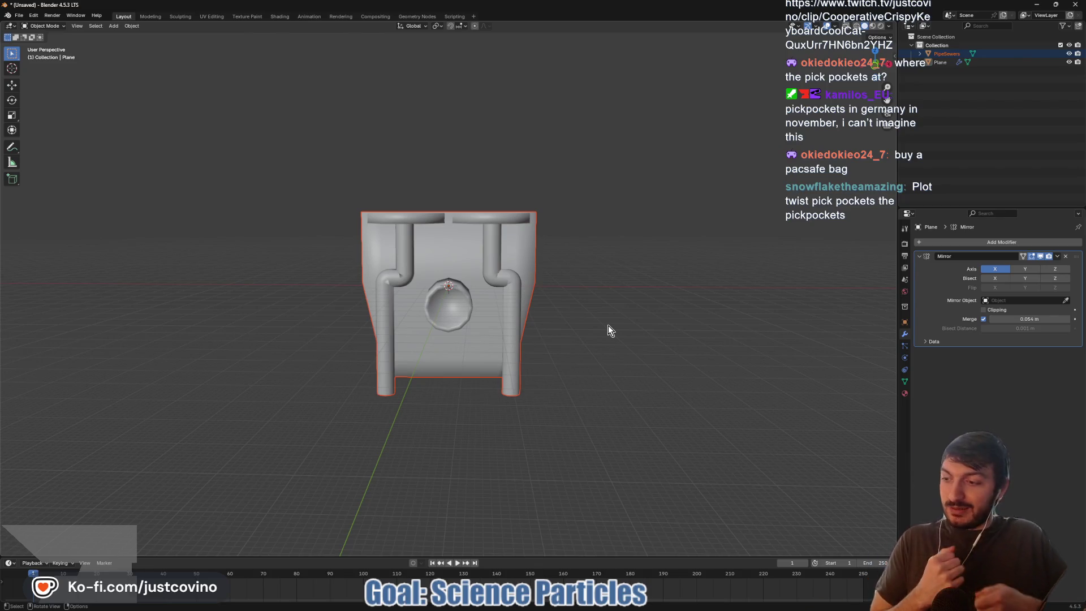
- Orbit around the PipeSewers model and return to Front Orthographic view to inspect it
{"action": "left_click_drag", "start_coordinate": [497, 311], "coordinate": [500, 306]}
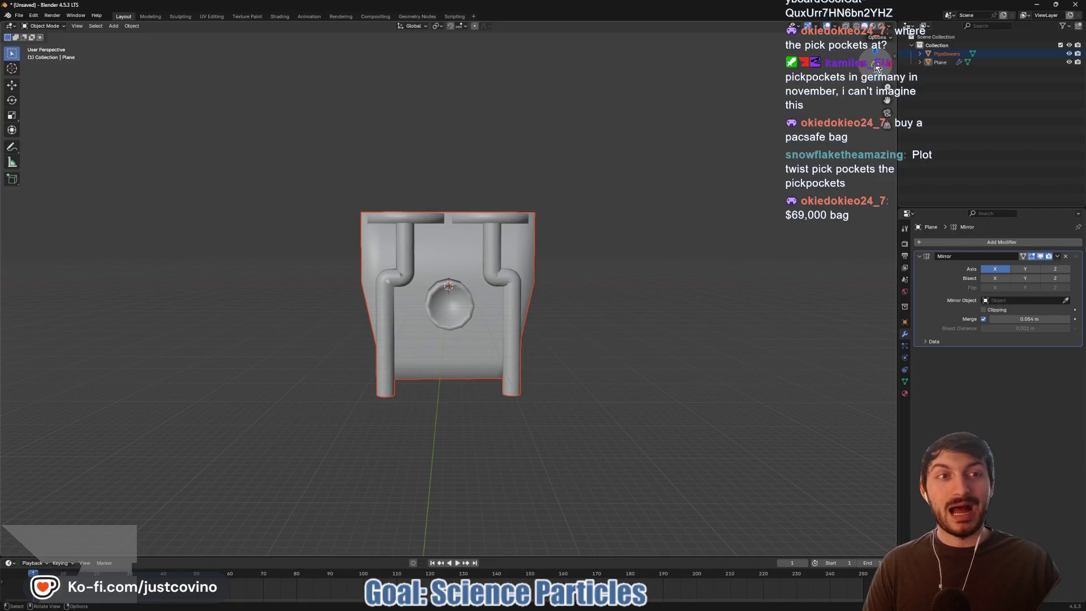
{"action": "key", "text": "KP_1"}
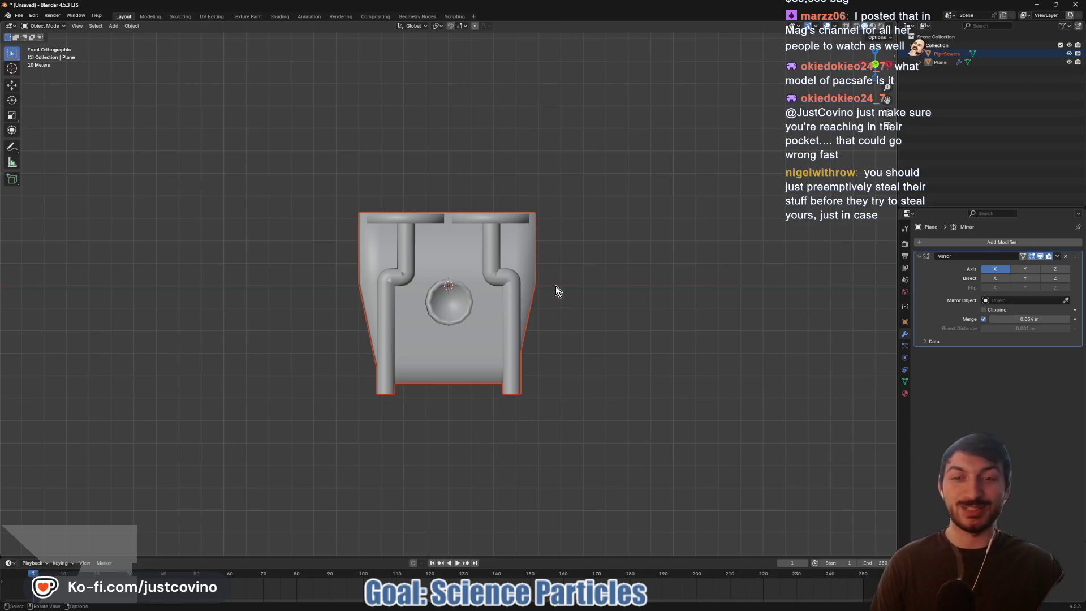
{"action": "mouse_move", "coordinate": [598, 325]}
{"action": "left_mouse_down"}
{"action": "mouse_move", "coordinate": [545, 335]}
{"action": "mouse_move", "coordinate": [590, 335]}
{"action": "left_mouse_up"}
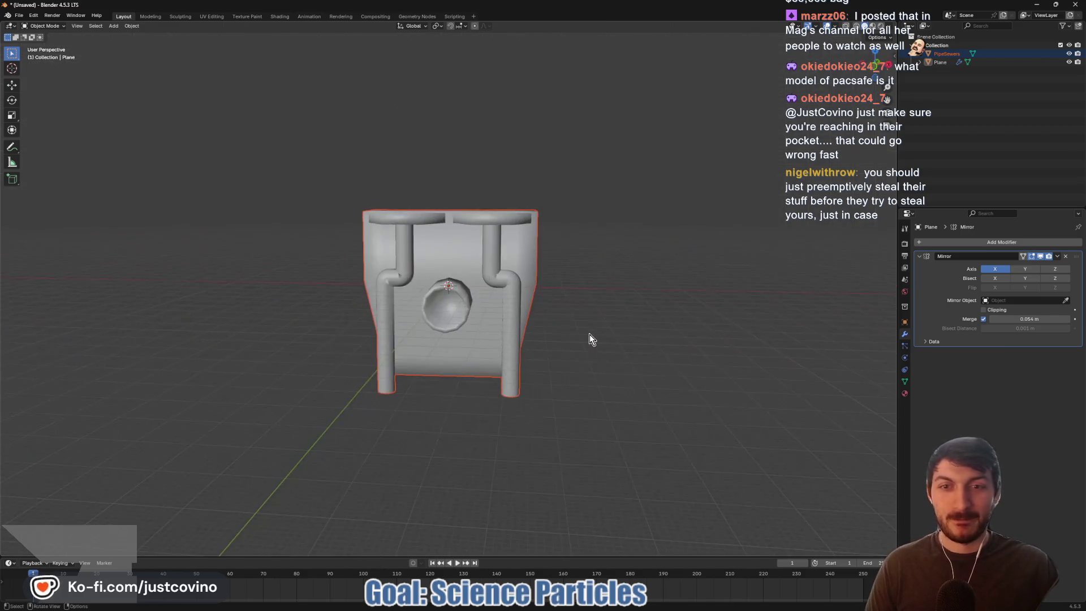
{"action": "left_click", "coordinate": [876, 68]}
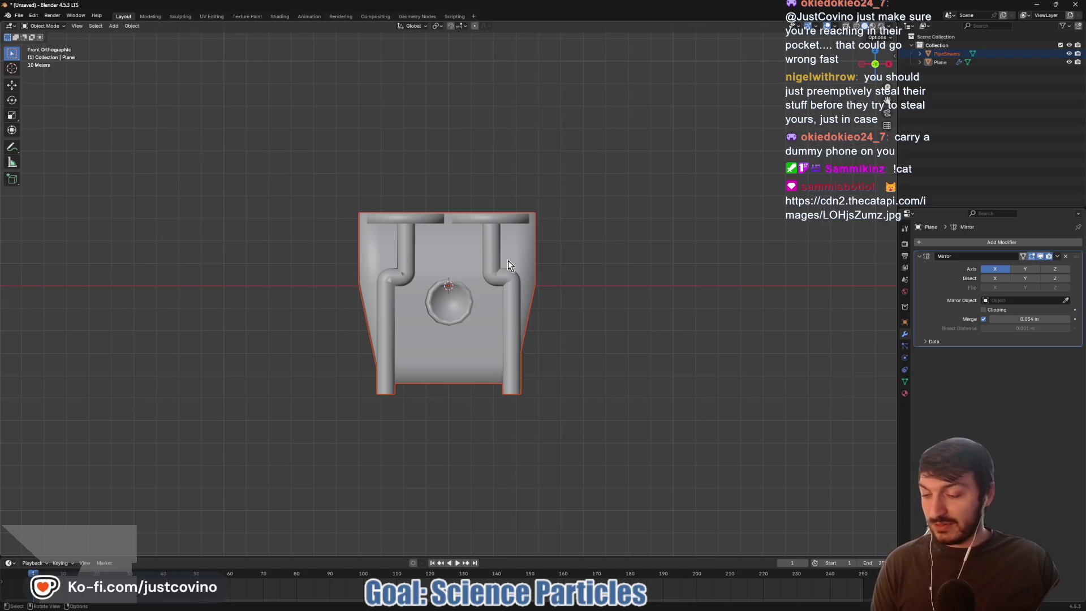
- Select the Plane and raise one of its vertices along Z in Edit Mode
{"action": "left_click", "coordinate": [933, 63]}
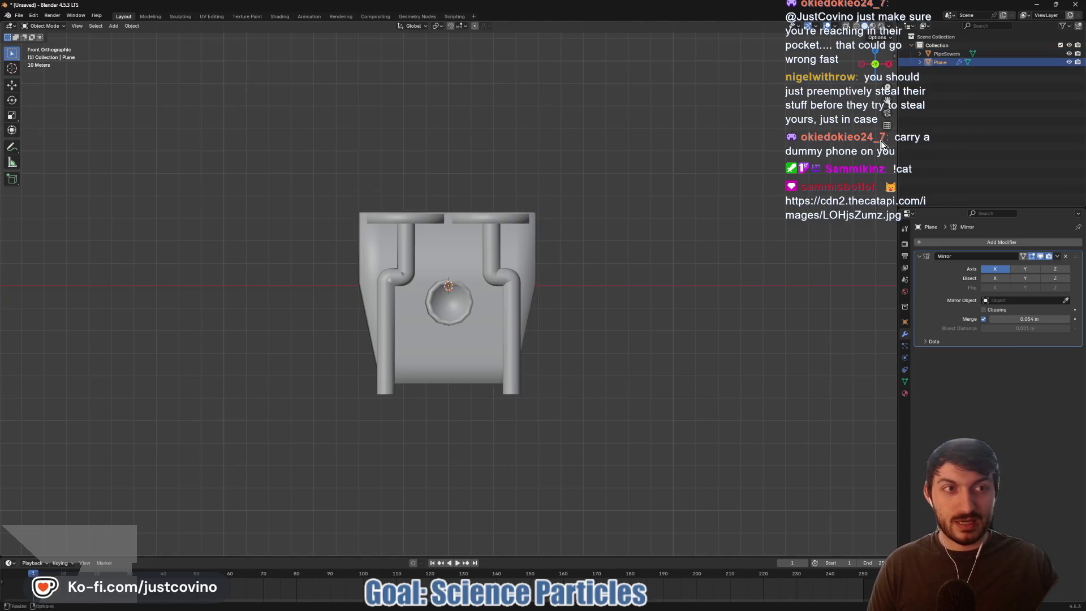
{"action": "mouse_move", "coordinate": [602, 305]}
{"action": "left_mouse_down"}
{"action": "mouse_move", "coordinate": [493, 325]}
{"action": "mouse_move", "coordinate": [602, 314]}
{"action": "left_mouse_up"}
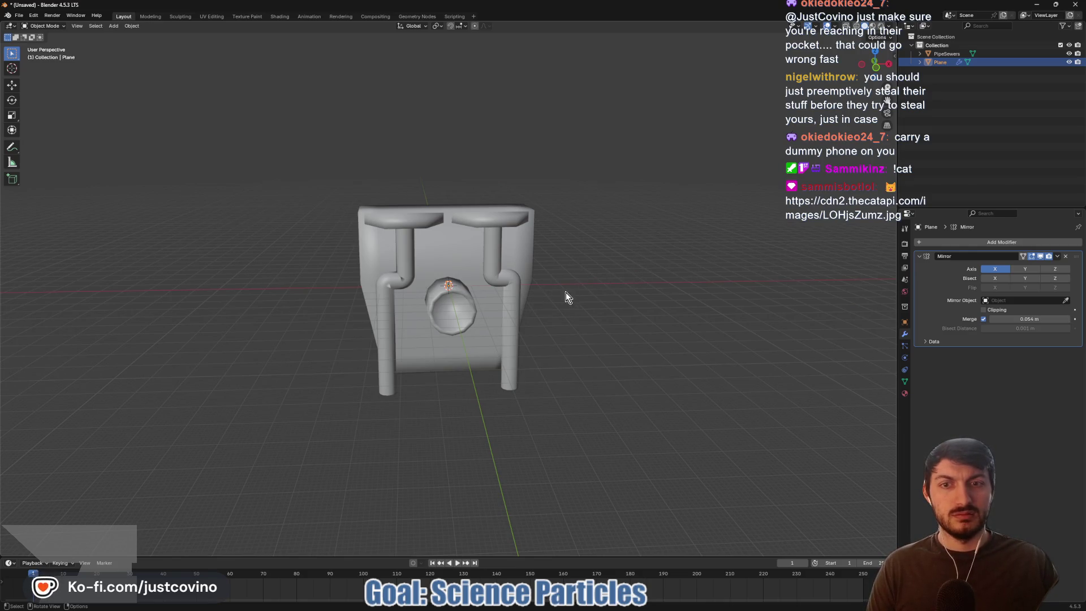
{"action": "key", "text": "Tab"}
{"action": "key", "text": "g"}
{"action": "key", "text": "z"}
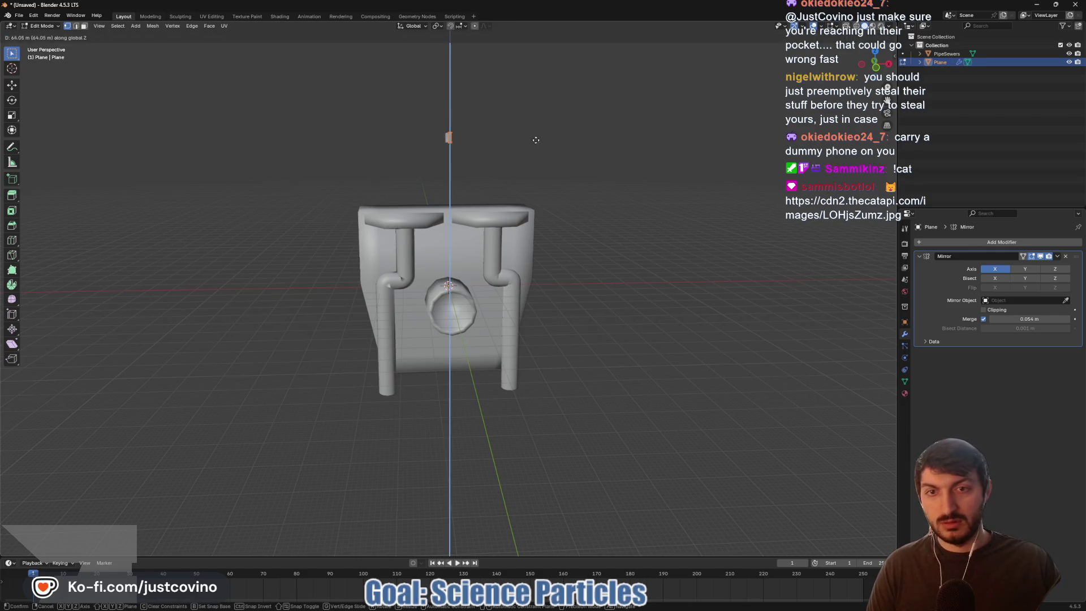
{"action": "left_click", "coordinate": [526, 188]}
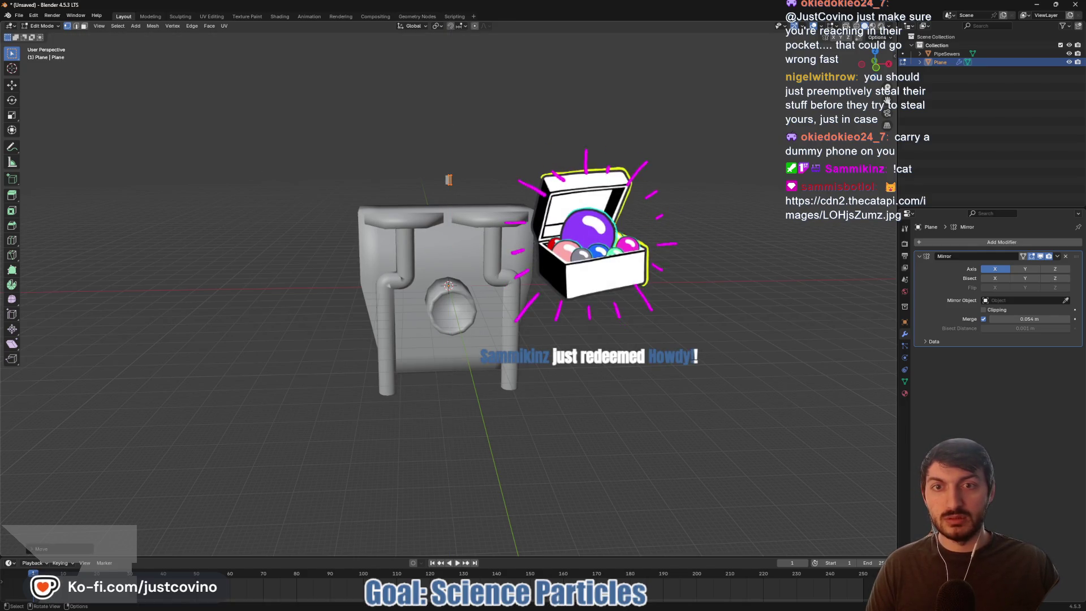
{"action": "scroll", "coordinate": [527, 189], "scroll_direction": "up", "scroll_amount": 3}
{"action": "scroll", "coordinate": [519, 430], "scroll_direction": "up", "scroll_amount": 8}
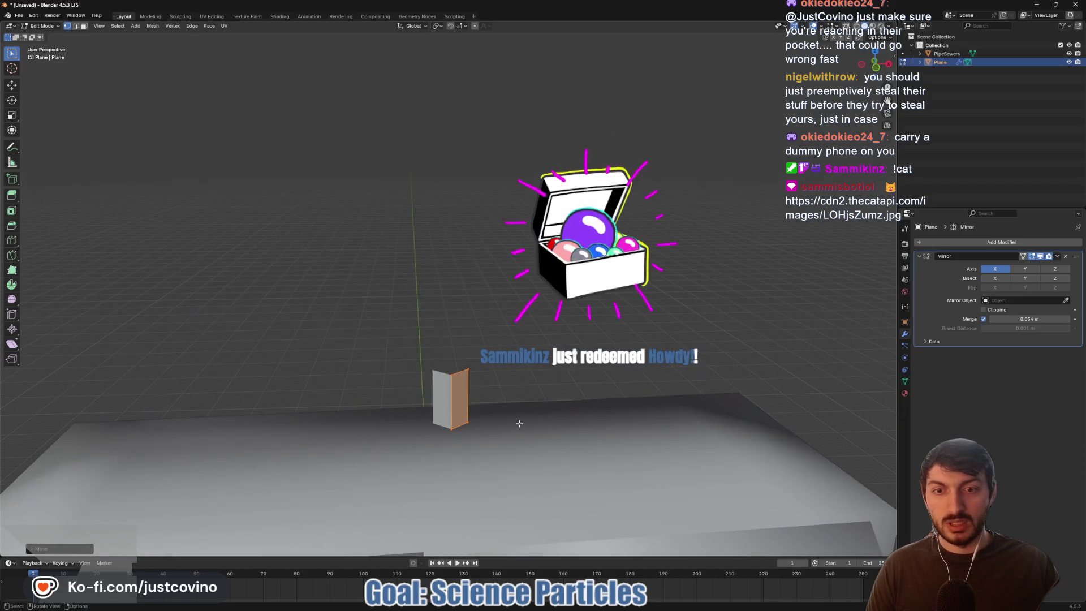
{"action": "mouse_move", "coordinate": [518, 430]}
{"action": "left_mouse_down"}
{"action": "mouse_move", "coordinate": [427, 440]}
{"action": "mouse_move", "coordinate": [499, 422]}
{"action": "left_mouse_up"}
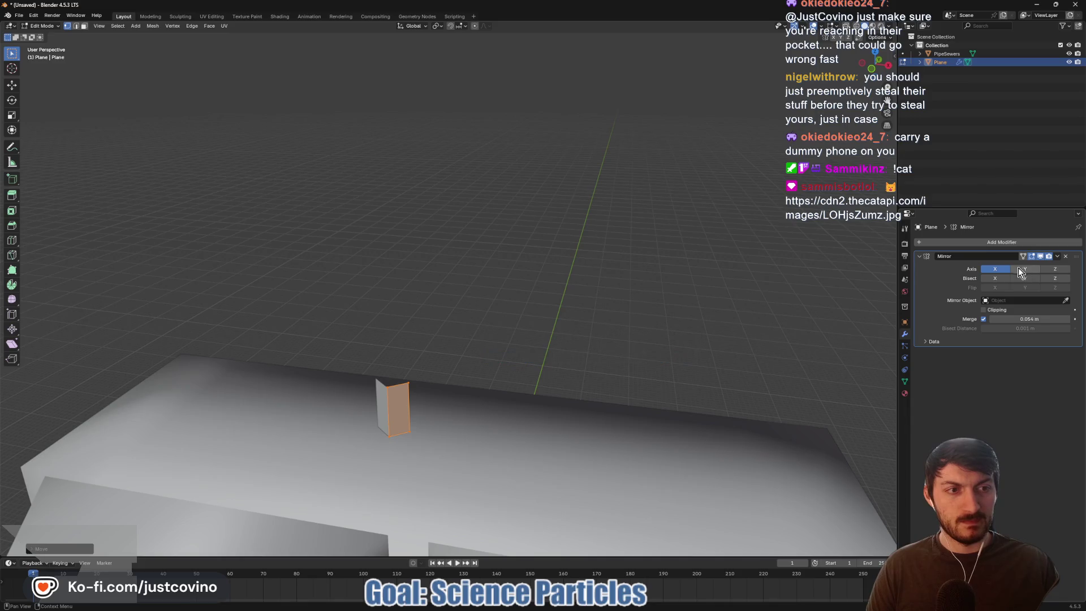
{"action": "mouse_move", "coordinate": [504, 359]}
{"action": "left_mouse_down"}
{"action": "mouse_move", "coordinate": [576, 346]}
{"action": "mouse_move", "coordinate": [527, 346]}
{"action": "left_mouse_up"}
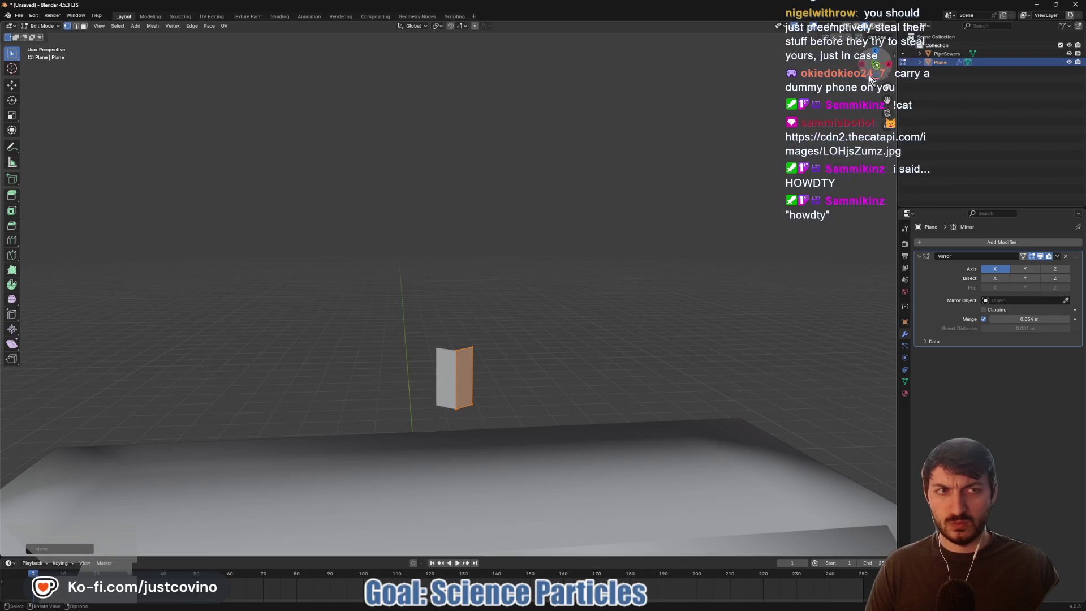
- Return to Object Mode and delete the Plane object
{"action": "key", "text": "Tab"}
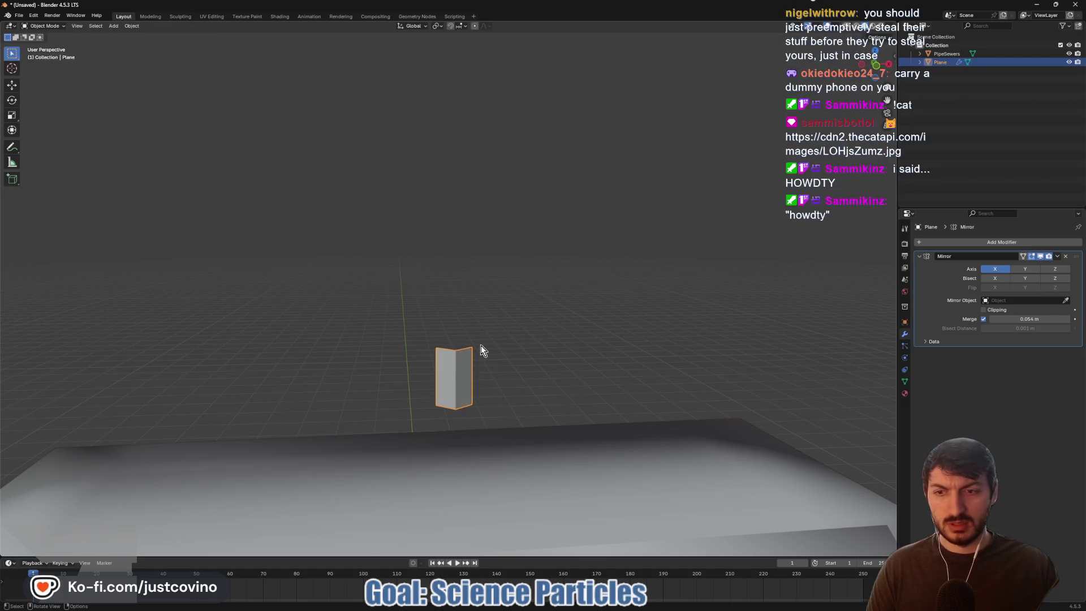
{"action": "key", "text": "x"}
{"action": "left_click", "coordinate": [464, 361]}
{"action": "scroll", "coordinate": [487, 390], "scroll_direction": "down", "scroll_amount": 8}
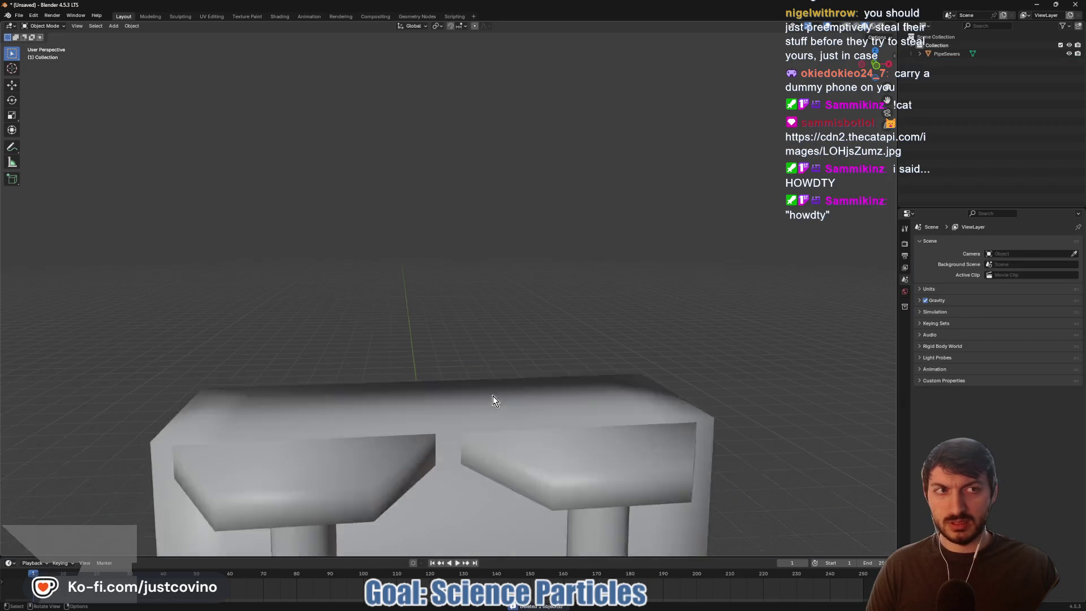
- Move the whole PipeSewers mesh upward in Edit Mode and check it from the side
{"action": "key", "text": "KP_6"}
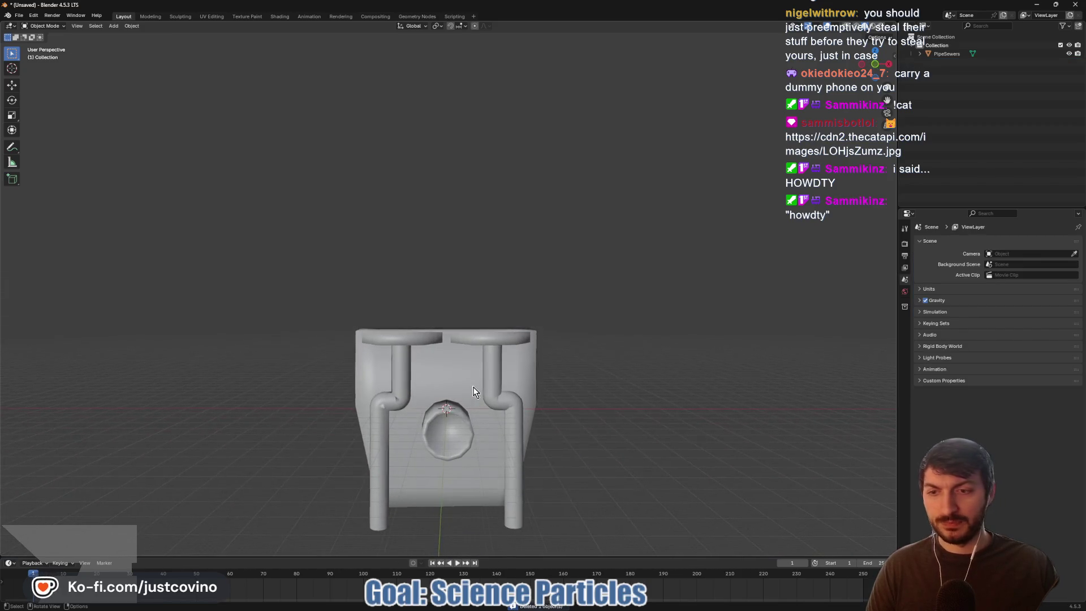
{"action": "left_click", "coordinate": [463, 362]}
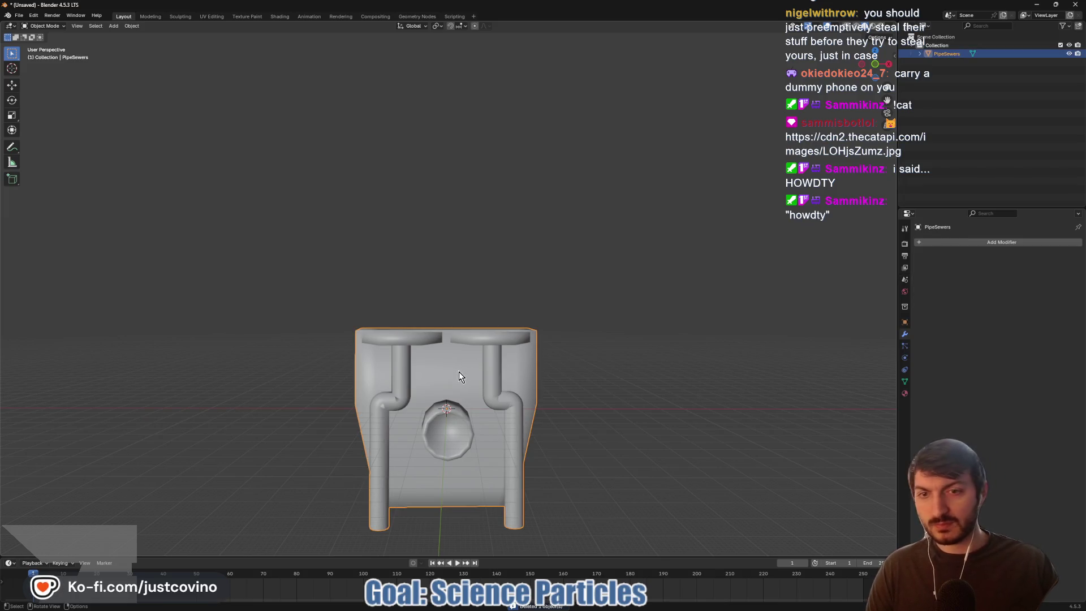
{"action": "key", "text": "Tab"}
{"action": "key", "text": "g"}
{"action": "left_click", "coordinate": [460, 209]}
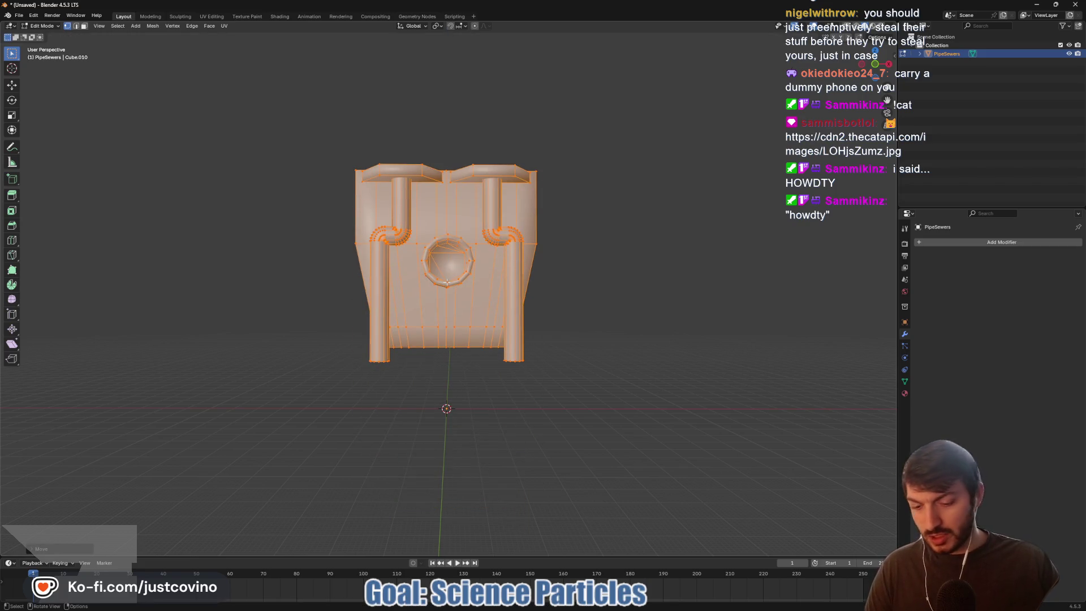
{"action": "key", "text": "KP_3"}
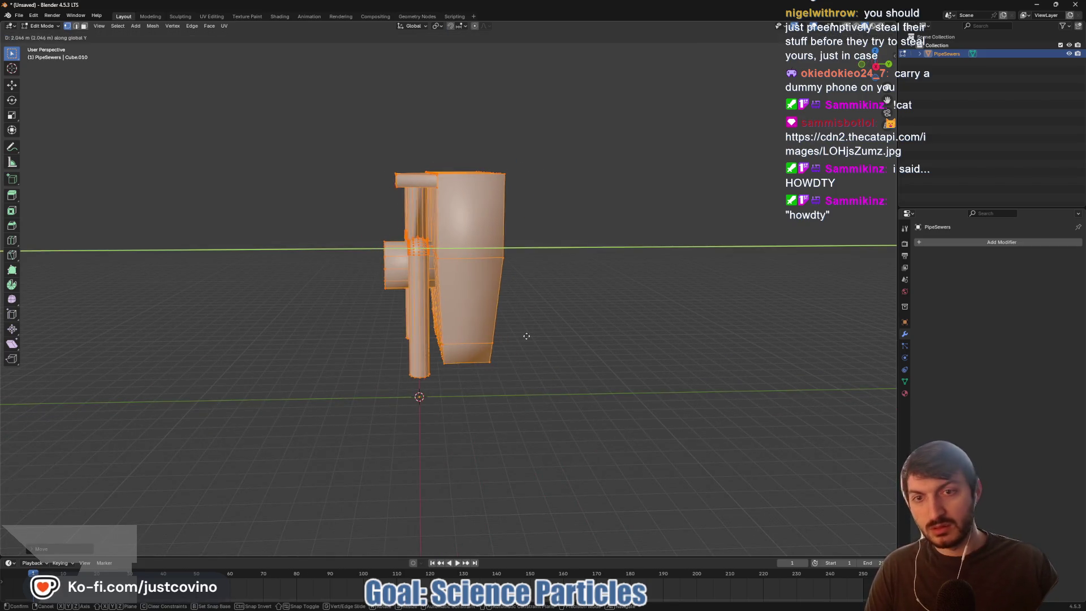
{"action": "left_click_drag", "start_coordinate": [589, 338], "coordinate": [422, 351]}
{"action": "mouse_move", "coordinate": [425, 352]}
{"action": "left_mouse_down"}
{"action": "mouse_move", "coordinate": [498, 351]}
{"action": "mouse_move", "coordinate": [503, 446]}
{"action": "left_mouse_up"}
{"action": "scroll", "coordinate": [506, 440], "scroll_direction": "up", "scroll_amount": 2}
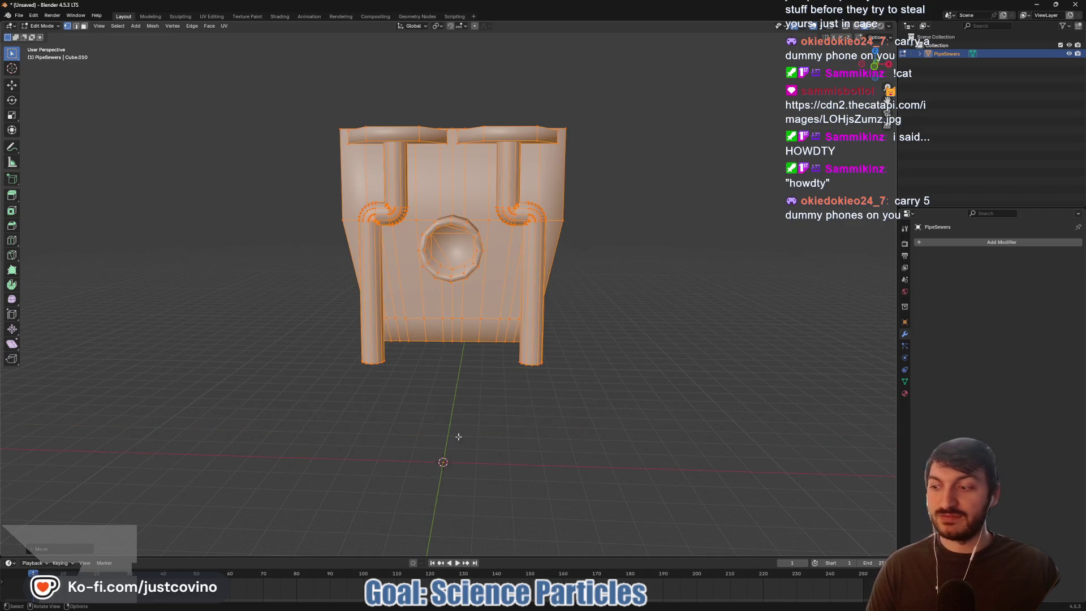
- Return to Object Mode, clear the selection, and bring up the Add menu
{"action": "key", "text": "Tab"}
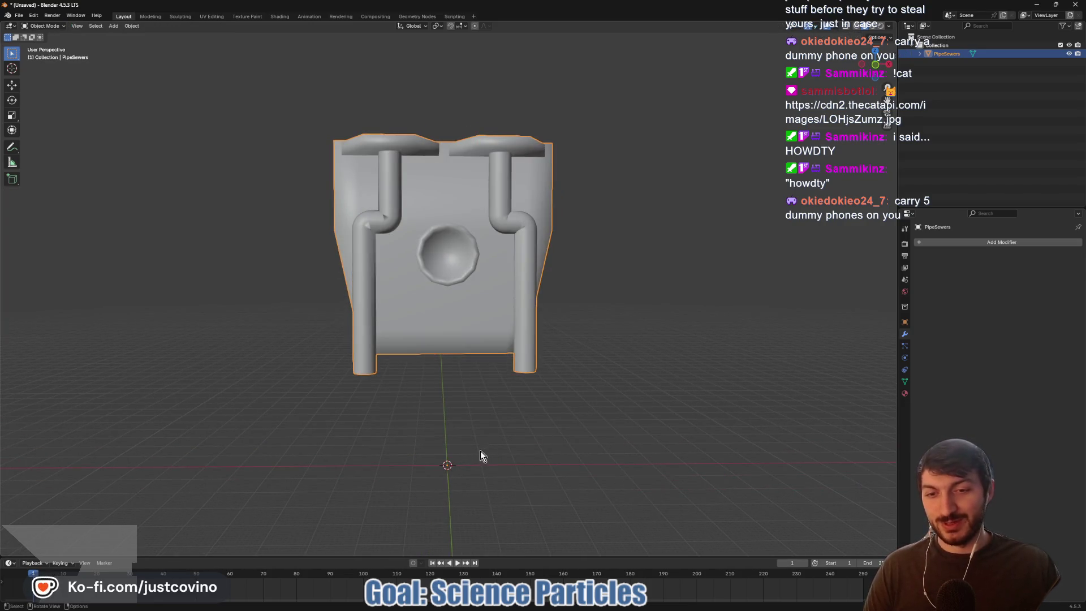
{"action": "left_click", "coordinate": [476, 450]}
{"action": "key", "text": "shift+a"}
{"action": "mouse_move", "coordinate": [469, 463]}
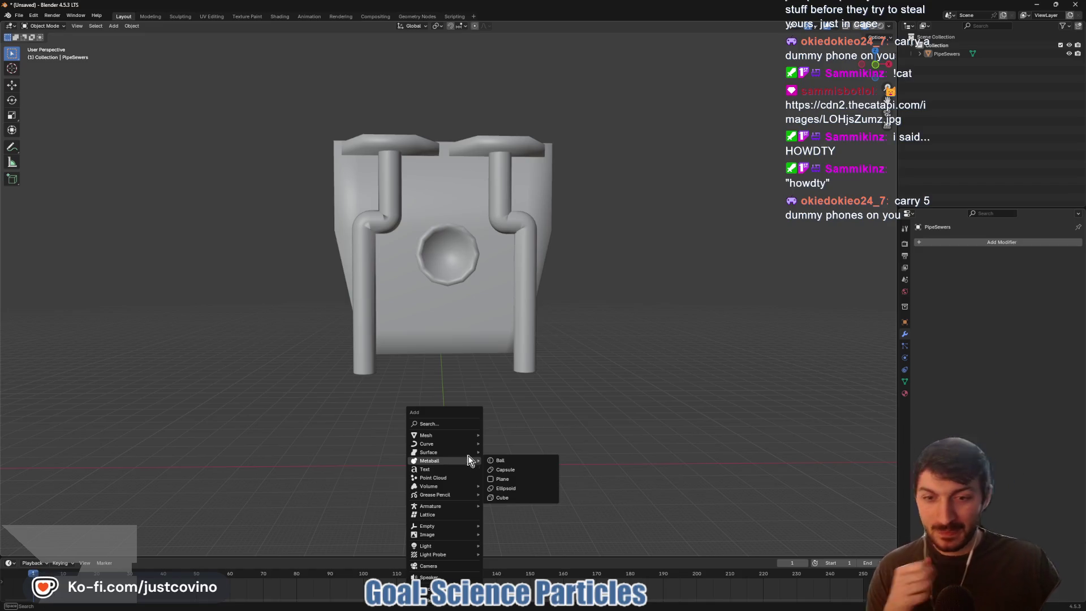
- Add a Plane at the 3D cursor below the PipeSewers model and zoom in on it
{"action": "mouse_move", "coordinate": [452, 442]}
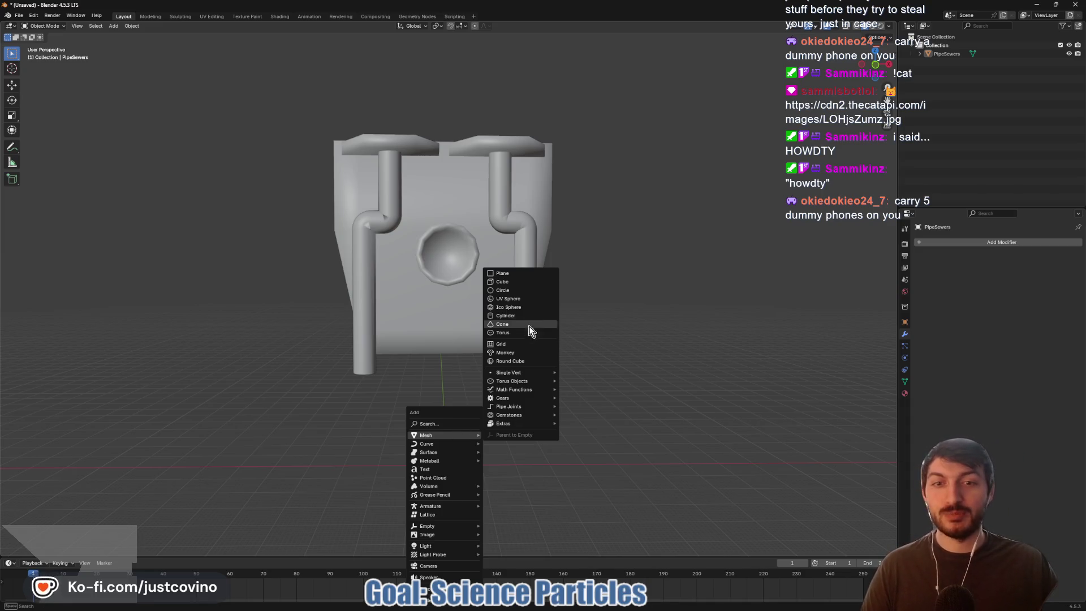
{"action": "left_click", "coordinate": [516, 274]}
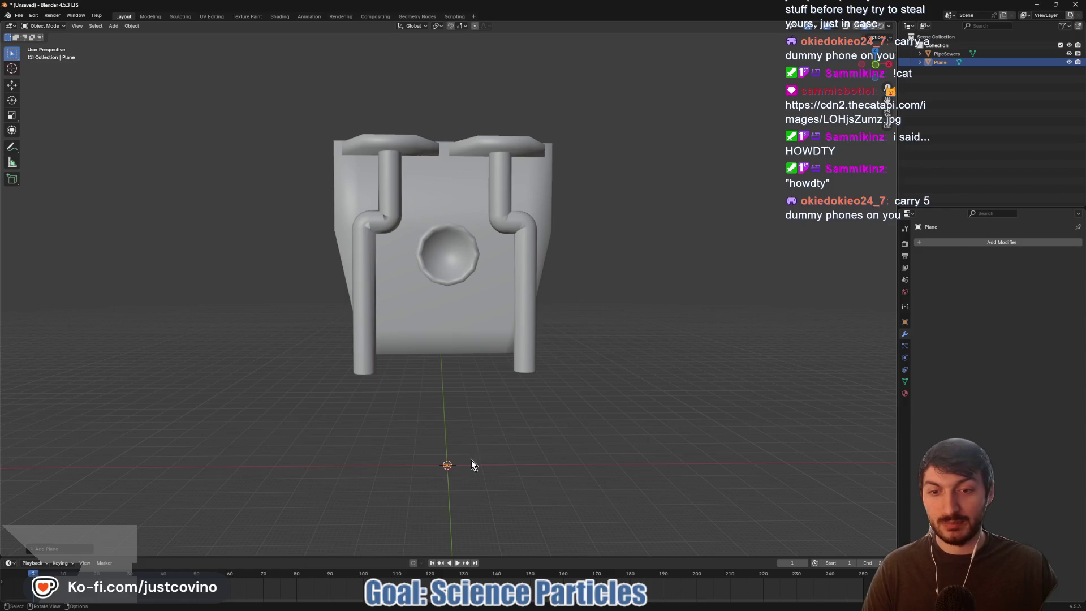
{"action": "scroll", "coordinate": [469, 463], "scroll_direction": "up", "scroll_amount": 3}
{"action": "scroll", "coordinate": [497, 511], "scroll_direction": "down", "scroll_amount": 3}
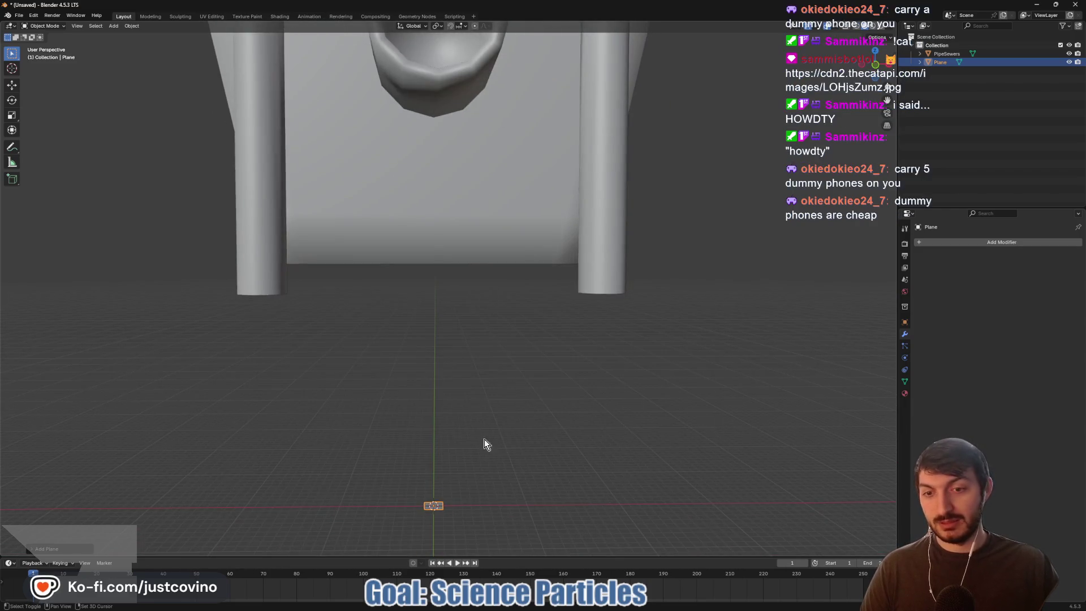
{"action": "scroll", "coordinate": [501, 286], "scroll_direction": "down", "scroll_amount": 4}
{"action": "scroll", "coordinate": [492, 351], "scroll_direction": "up", "scroll_amount": 2}
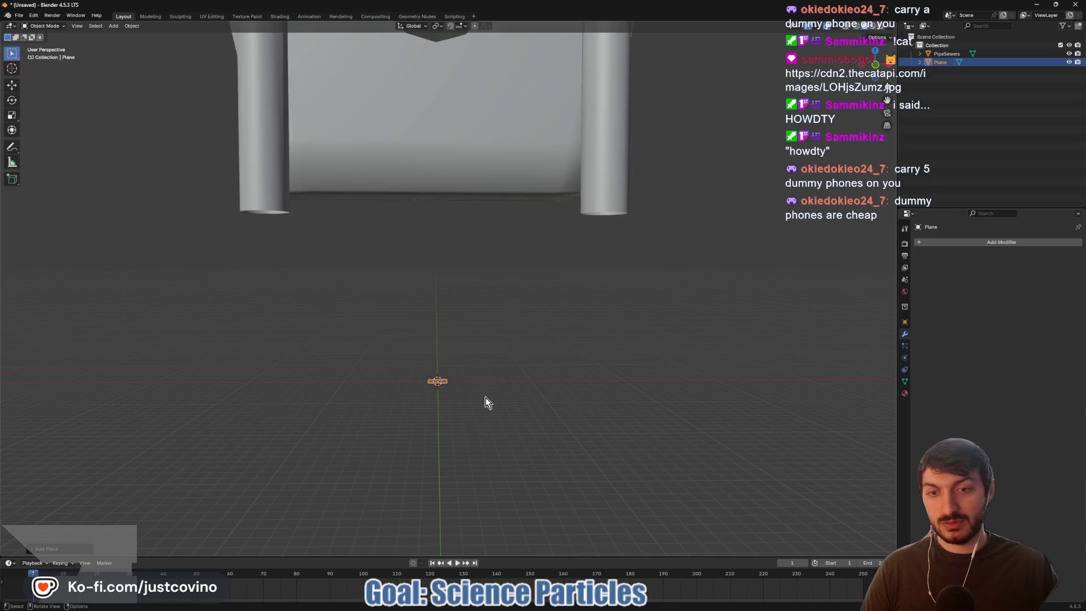
{"action": "scroll", "coordinate": [486, 397], "scroll_direction": "up", "scroll_amount": 3}
- Select only the Plane and add about ten evenly spaced loop cuts across the strip
{"action": "key", "text": "a"}
{"action": "left_click", "coordinate": [438, 472]}
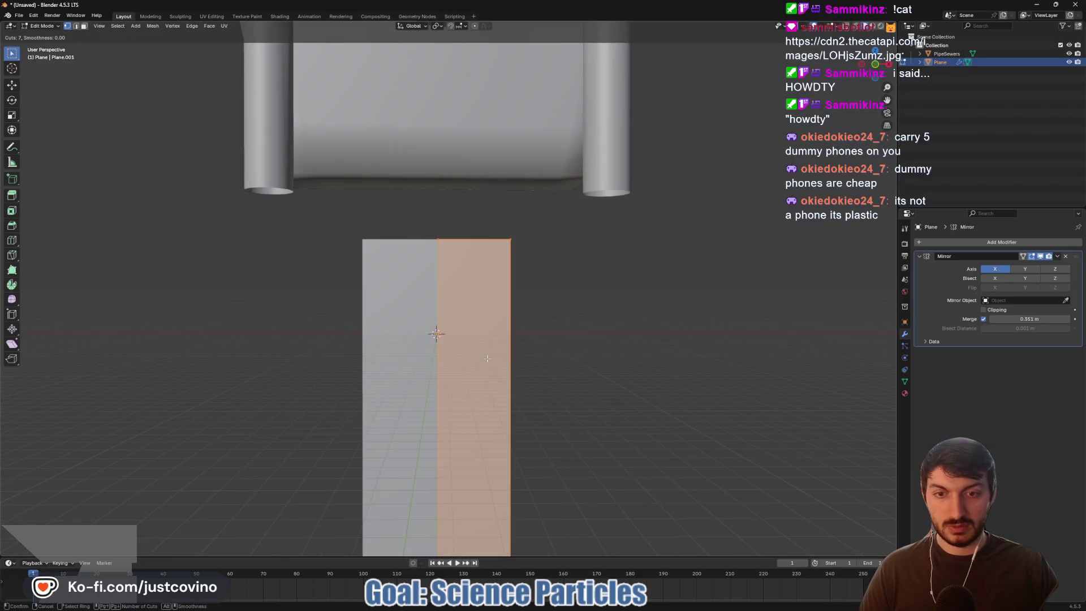
{"action": "scroll", "coordinate": [503, 391], "scroll_direction": "up", "scroll_amount": 1}
{"action": "scroll", "coordinate": [503, 391], "scroll_direction": "up", "scroll_amount": 2}
{"action": "left_click", "coordinate": [503, 391]}
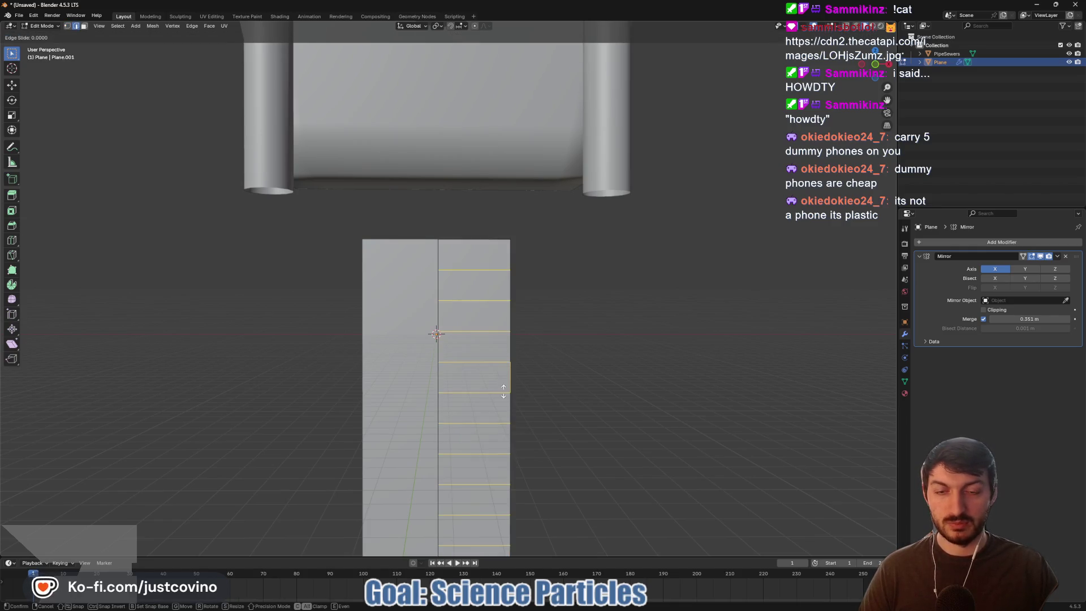
{"action": "left_click", "coordinate": [504, 391]}
- Orbit around the cut strip to inspect it and collapse the Mirror modifier panel
{"action": "scroll", "coordinate": [592, 402], "scroll_direction": "down", "scroll_amount": 3}
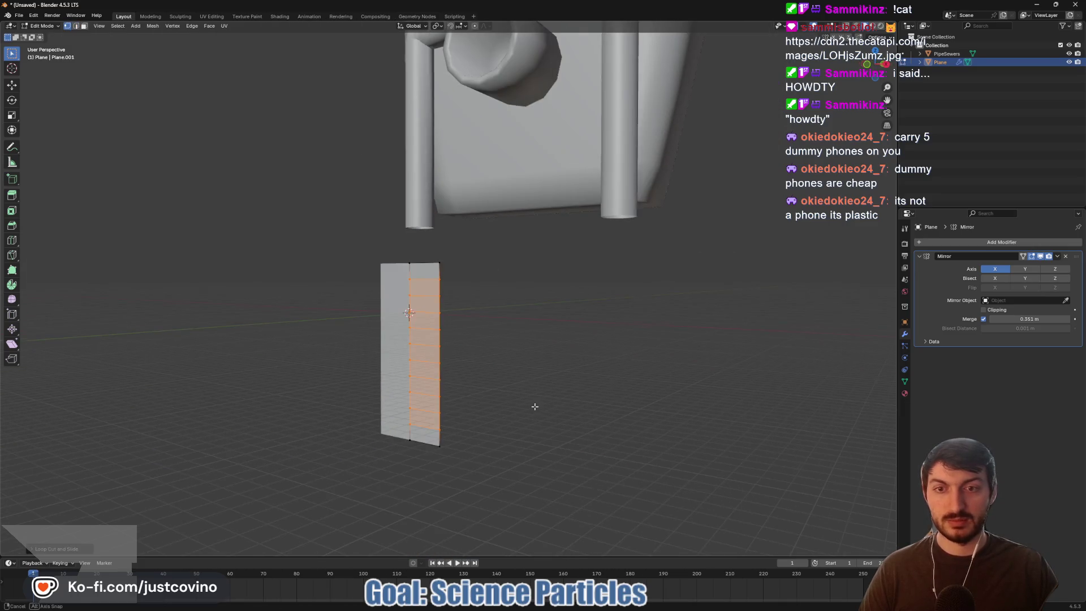
{"action": "left_click_drag", "start_coordinate": [535, 406], "coordinate": [590, 401]}
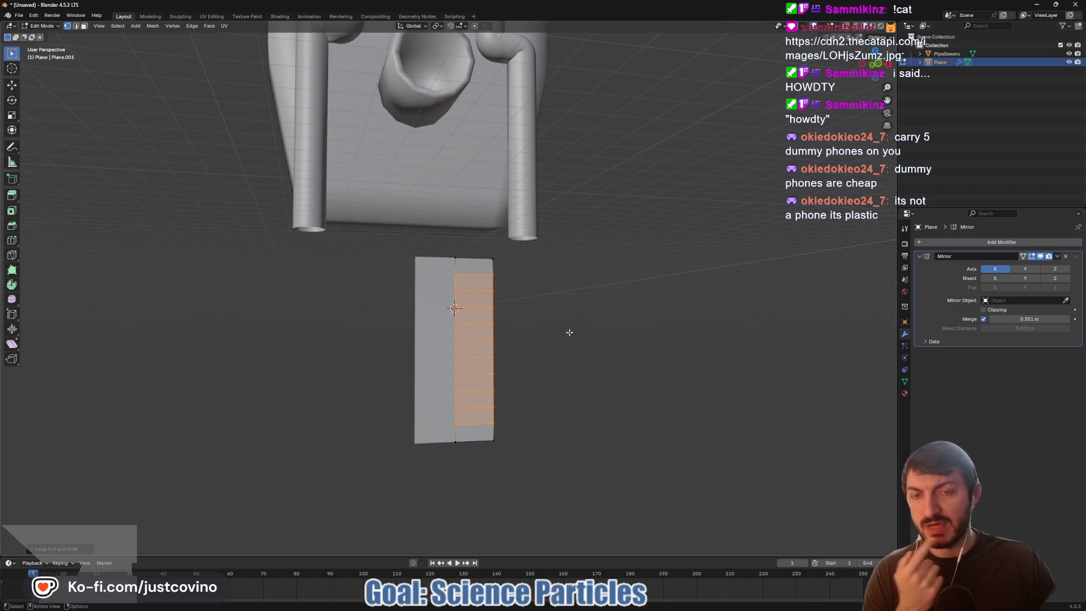
{"action": "mouse_move", "coordinate": [575, 334]}
{"action": "left_mouse_down"}
{"action": "mouse_move", "coordinate": [468, 335]}
{"action": "mouse_move", "coordinate": [566, 335]}
{"action": "mouse_move", "coordinate": [548, 340]}
{"action": "left_mouse_up"}
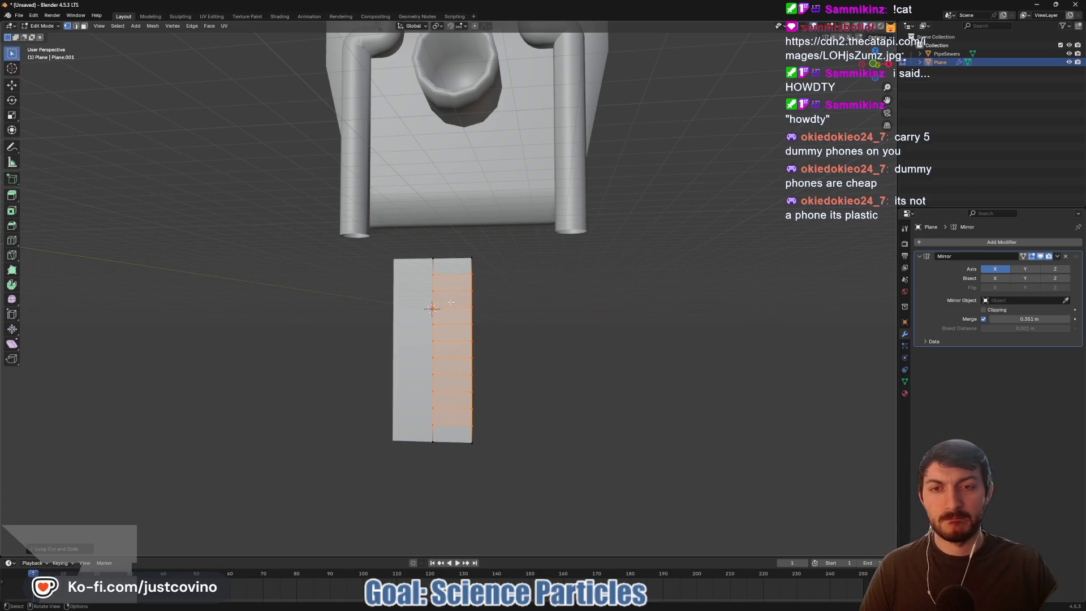
{"action": "mouse_move", "coordinate": [576, 309]}
{"action": "left_mouse_down"}
{"action": "mouse_move", "coordinate": [599, 310]}
{"action": "mouse_move", "coordinate": [511, 318]}
{"action": "mouse_move", "coordinate": [549, 330]}
{"action": "left_mouse_up"}
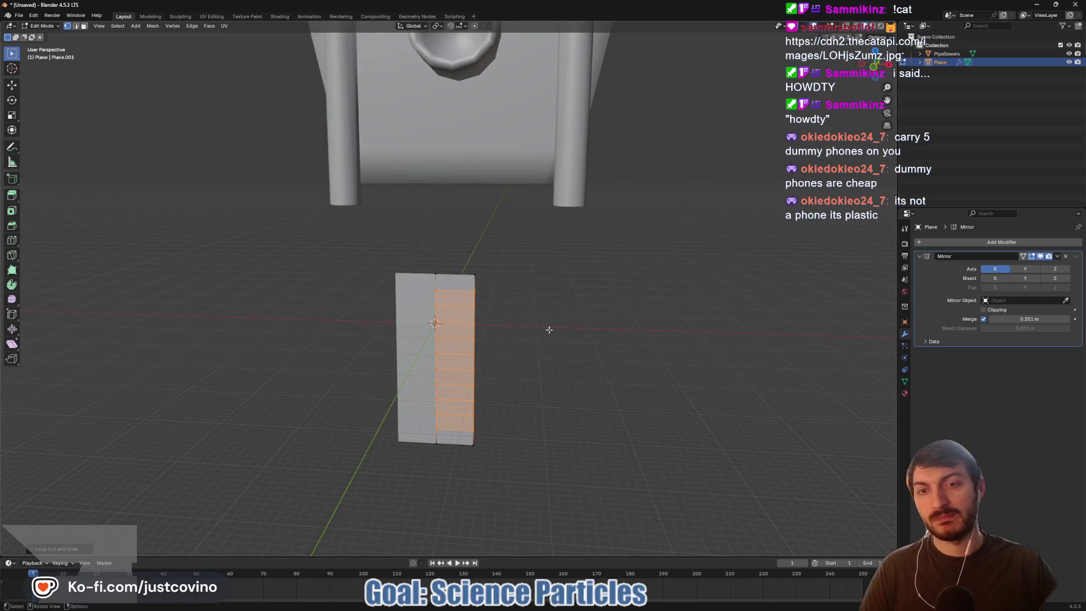
{"action": "left_click", "coordinate": [925, 255]}
{"action": "key", "text": "Tab"}
{"action": "key", "text": "Tab"}
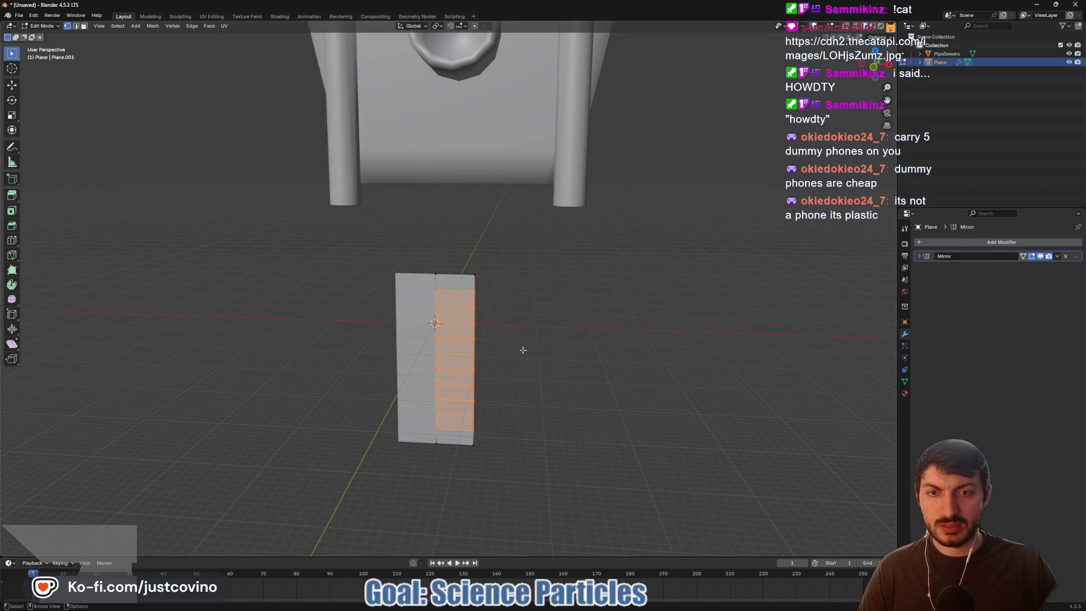
- In side orthographic view with proportional editing and X-ray on, select the strip's top vertices
{"action": "left_click_drag", "start_coordinate": [523, 350], "coordinate": [508, 350]}
{"action": "left_click", "coordinate": [888, 65]}
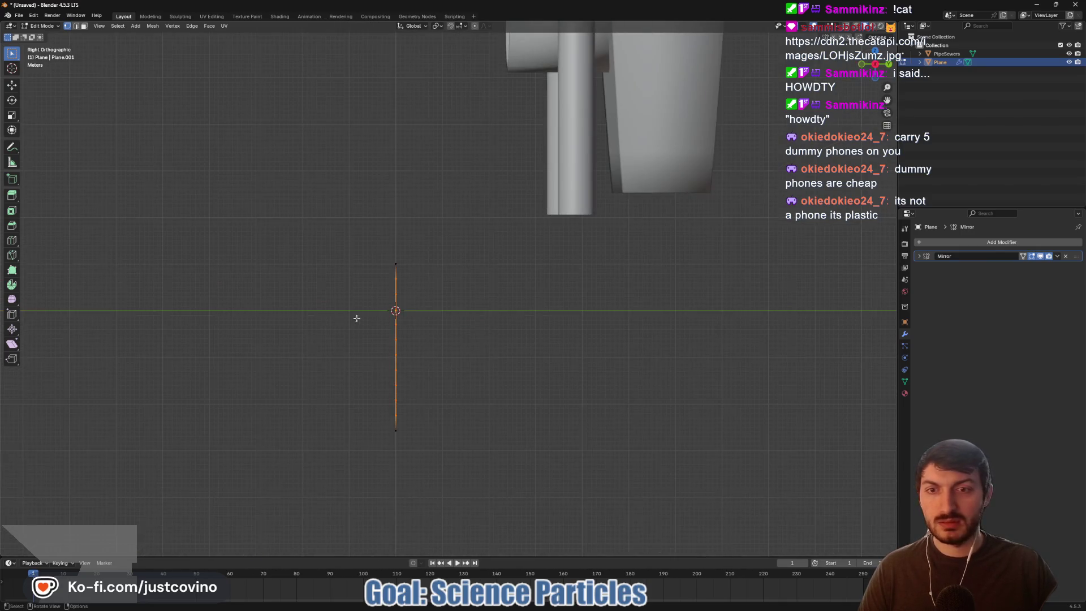
{"action": "key", "text": "alt+a"}
{"action": "key", "text": "o"}
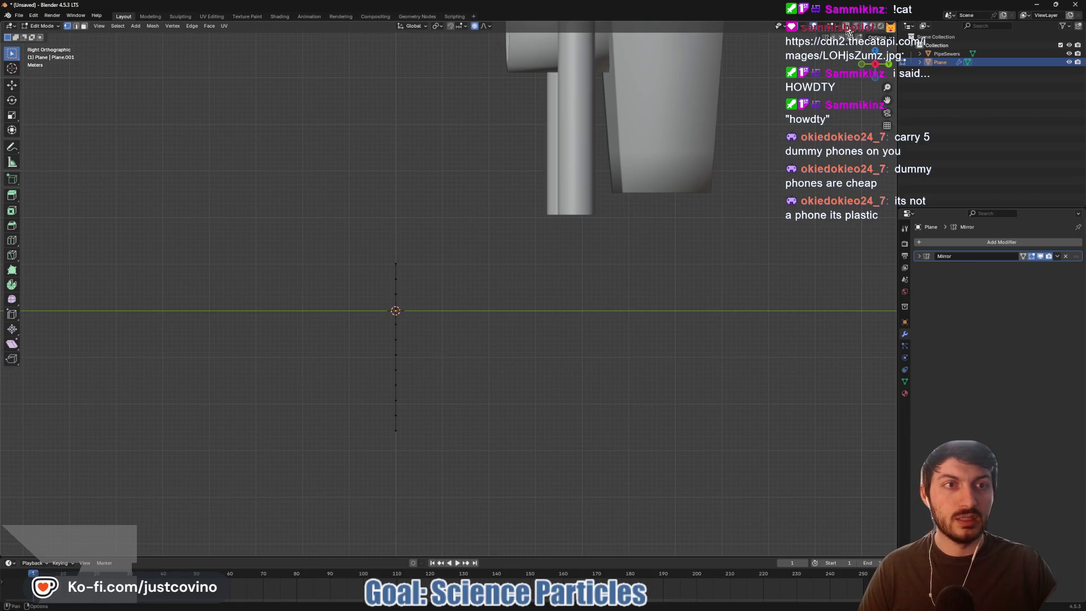
{"action": "key", "text": "alt+z"}
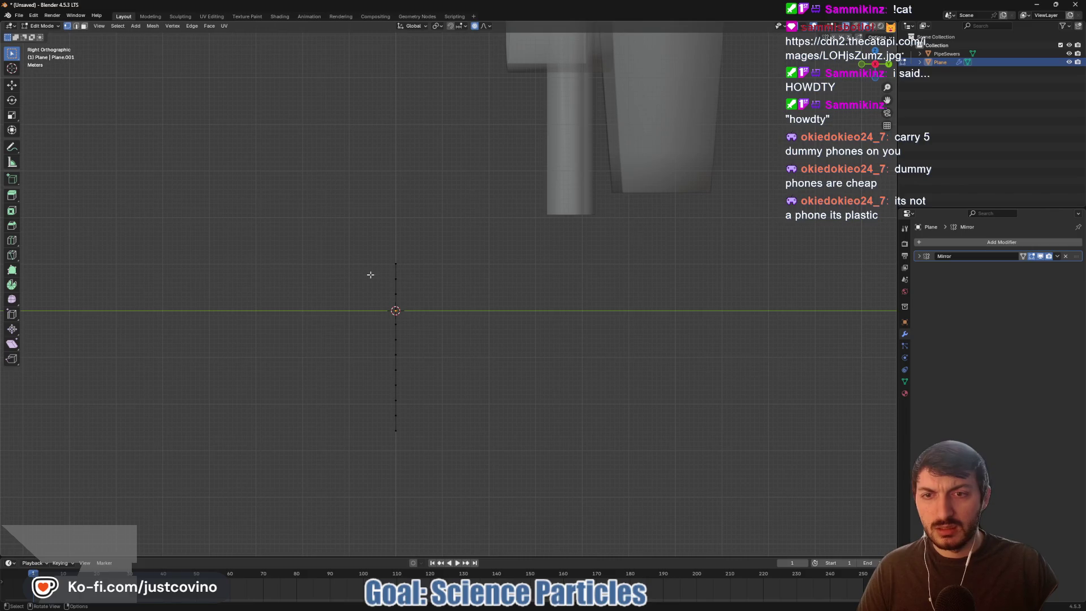
{"action": "left_click_drag", "start_coordinate": [366, 253], "coordinate": [441, 313]}
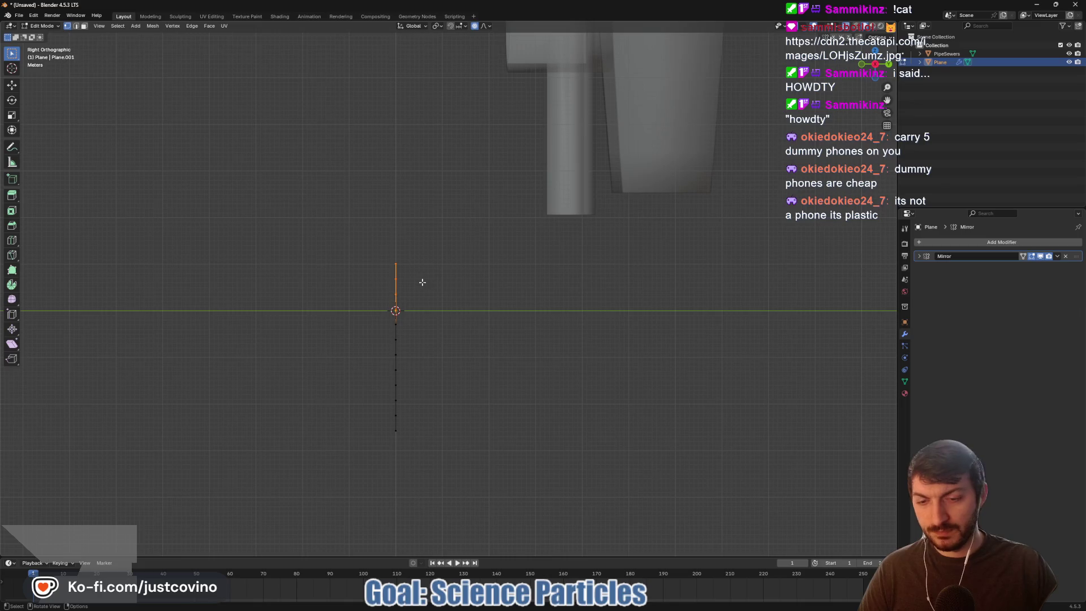
- Try moving the top vertices along Y, then cancel the move
{"action": "key", "text": "g"}
{"action": "key", "text": "y"}
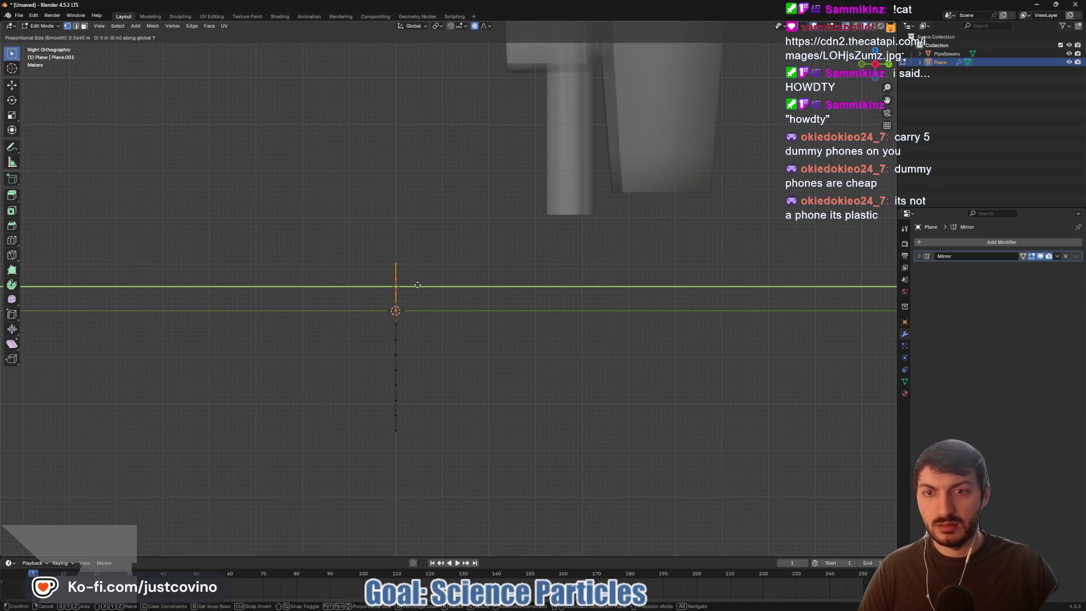
{"action": "scroll", "coordinate": [417, 285], "scroll_direction": "down", "scroll_amount": 10}
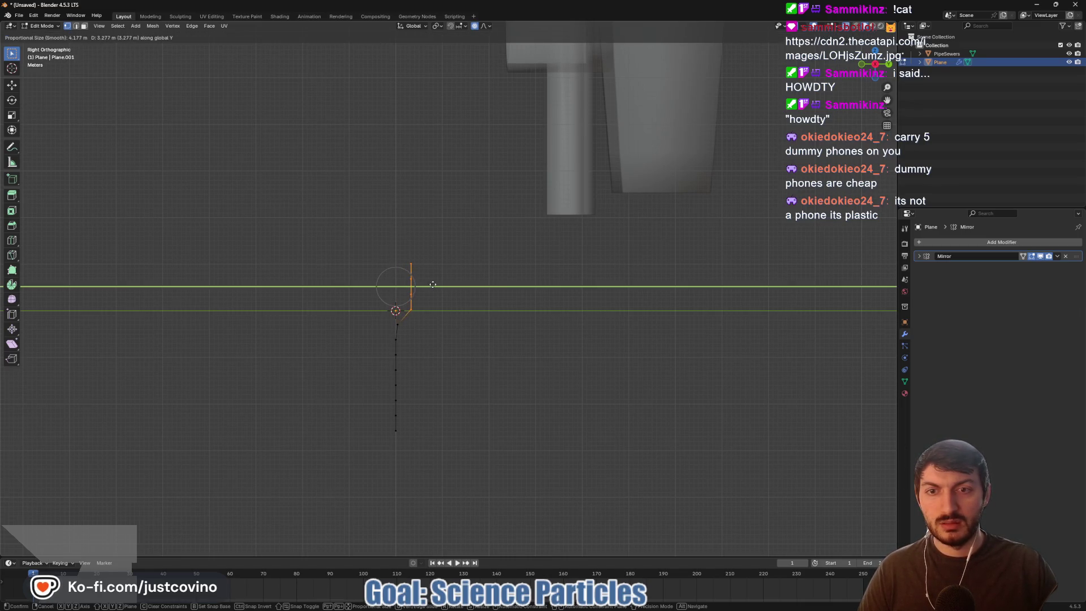
{"action": "scroll", "coordinate": [418, 282], "scroll_direction": "up", "scroll_amount": 3}
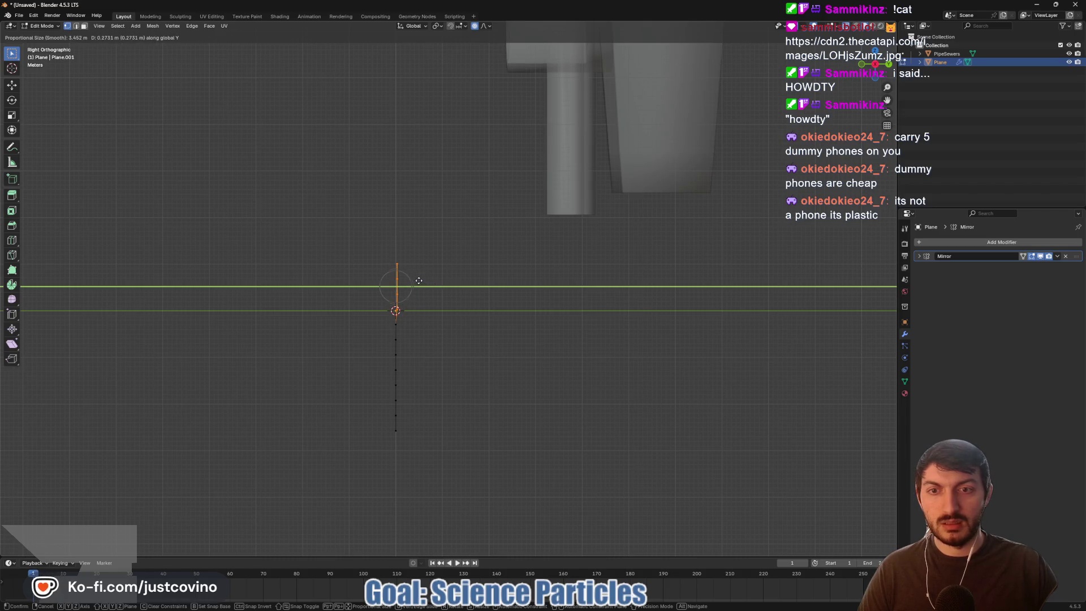
{"action": "right_click", "coordinate": [426, 281]}
- Bend the strip's topmost vertex along Y with a proportional falloff for a smooth curve
{"action": "left_click_drag", "start_coordinate": [378, 248], "coordinate": [418, 281]}
{"action": "key", "text": "g"}
{"action": "key", "text": "y"}
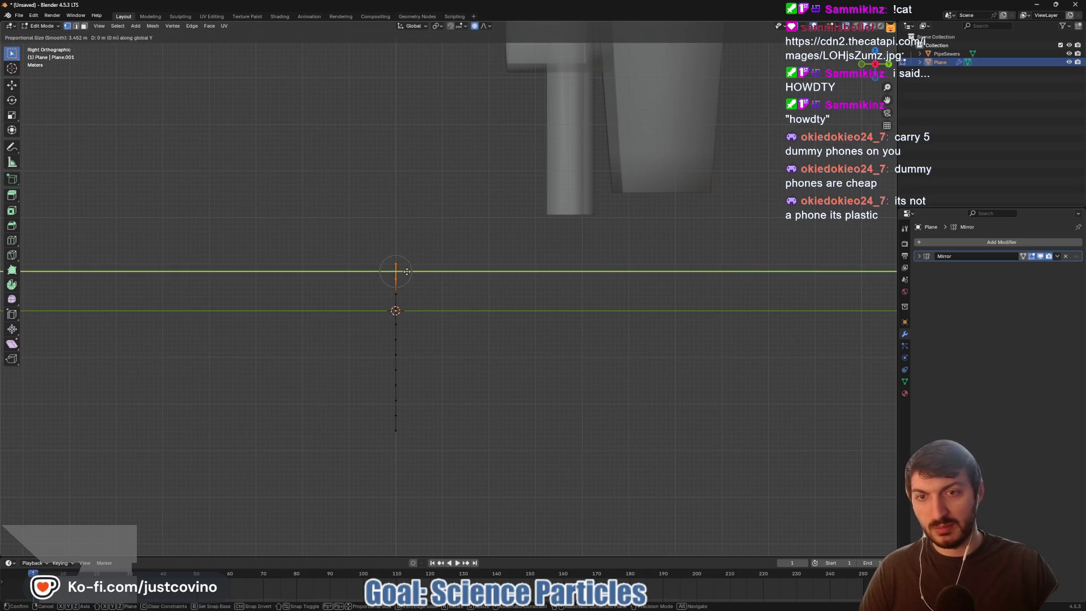
{"action": "scroll", "coordinate": [413, 274], "scroll_direction": "up", "scroll_amount": 4}
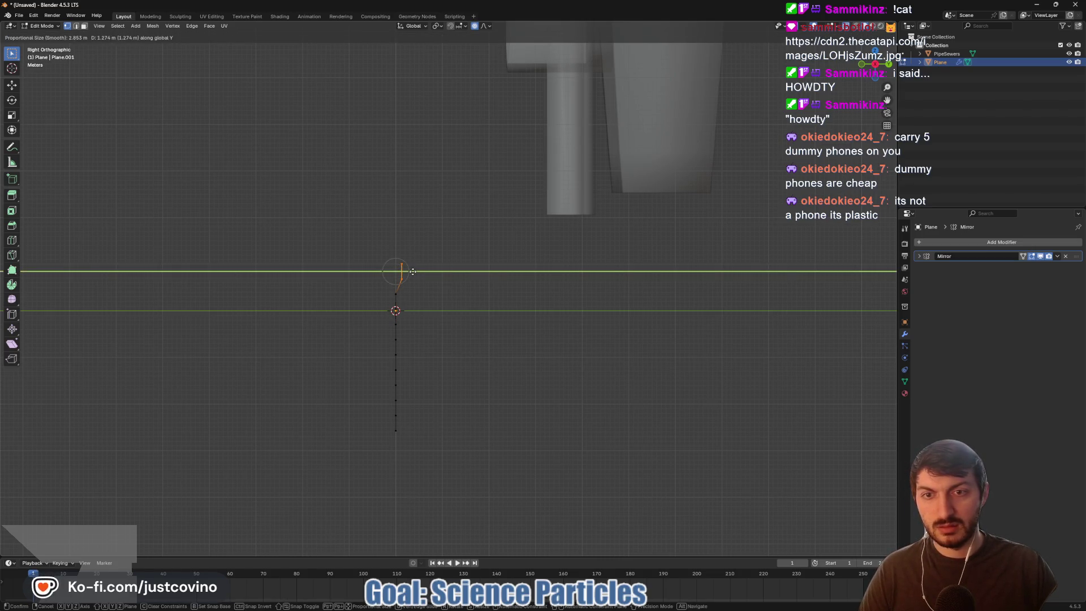
{"action": "scroll", "coordinate": [418, 274], "scroll_direction": "down", "scroll_amount": 4}
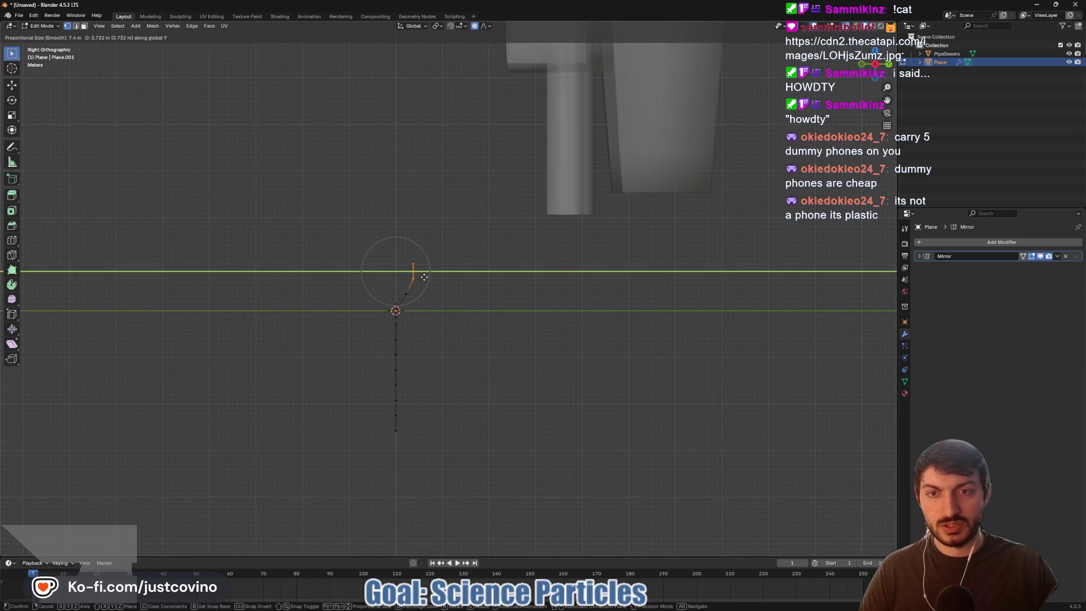
{"action": "scroll", "coordinate": [424, 277], "scroll_direction": "down", "scroll_amount": 2}
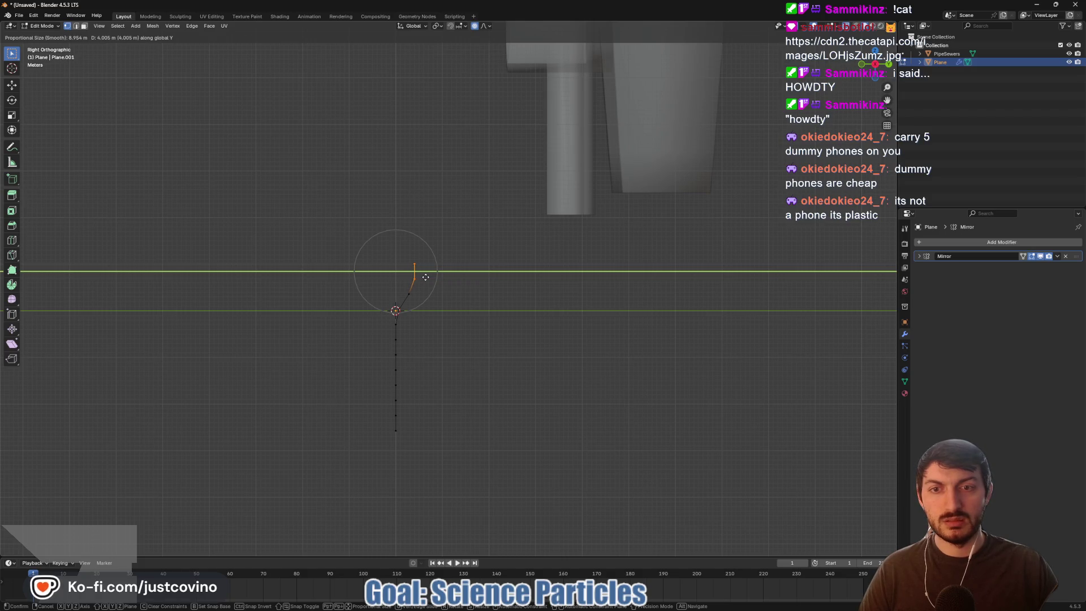
{"action": "left_click", "coordinate": [425, 277]}
- Push the topmost vertex further along Y, check the bend in 3D, and return to side view
{"action": "left_click_drag", "start_coordinate": [397, 240], "coordinate": [432, 274]}
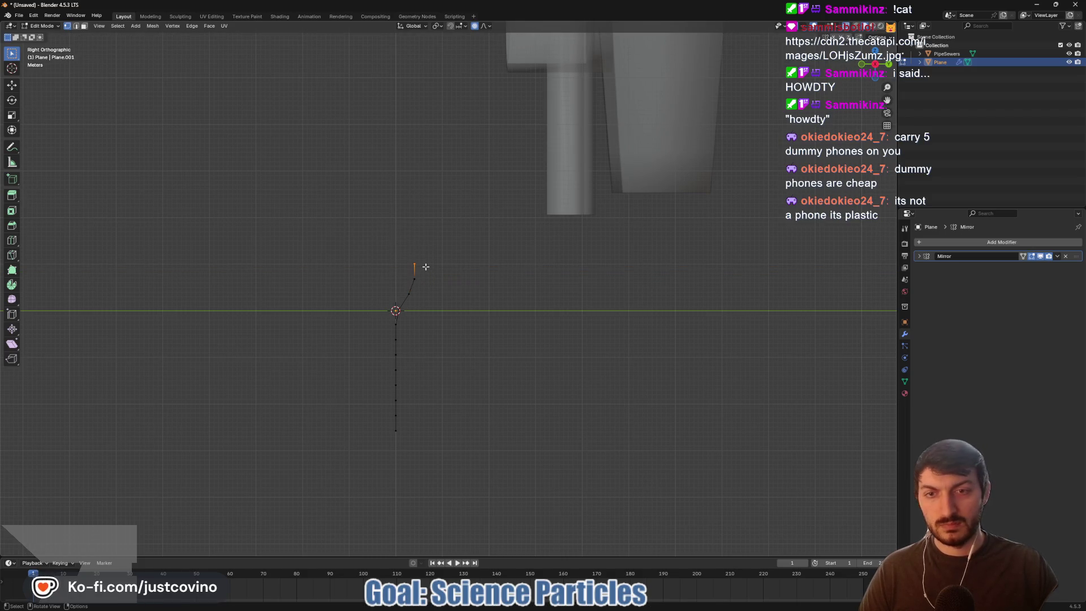
{"action": "key", "text": "g"}
{"action": "key", "text": "y"}
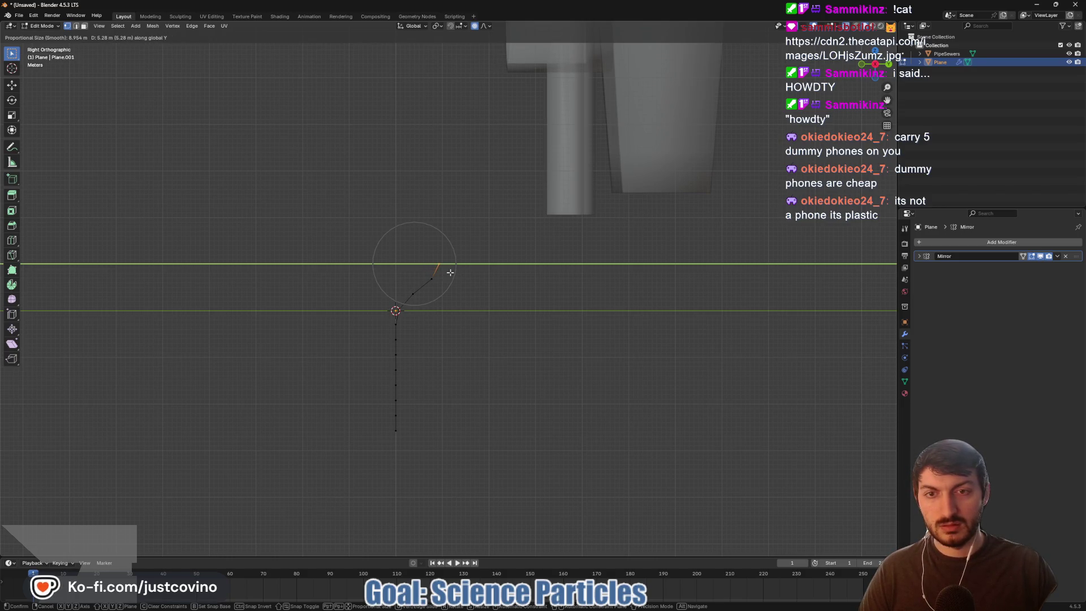
{"action": "left_click", "coordinate": [450, 272]}
{"action": "mouse_move", "coordinate": [461, 276]}
{"action": "left_mouse_down"}
{"action": "mouse_move", "coordinate": [463, 330]}
{"action": "mouse_move", "coordinate": [539, 326]}
{"action": "mouse_move", "coordinate": [446, 313]}
{"action": "mouse_move", "coordinate": [480, 317]}
{"action": "mouse_move", "coordinate": [453, 324]}
{"action": "left_mouse_up"}
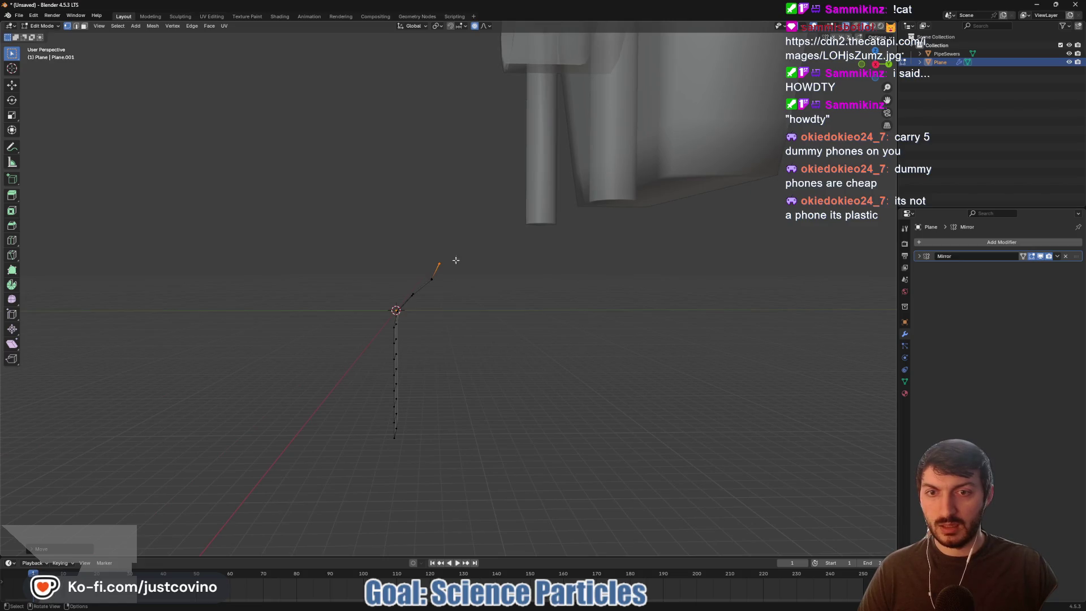
{"action": "left_click", "coordinate": [876, 64]}
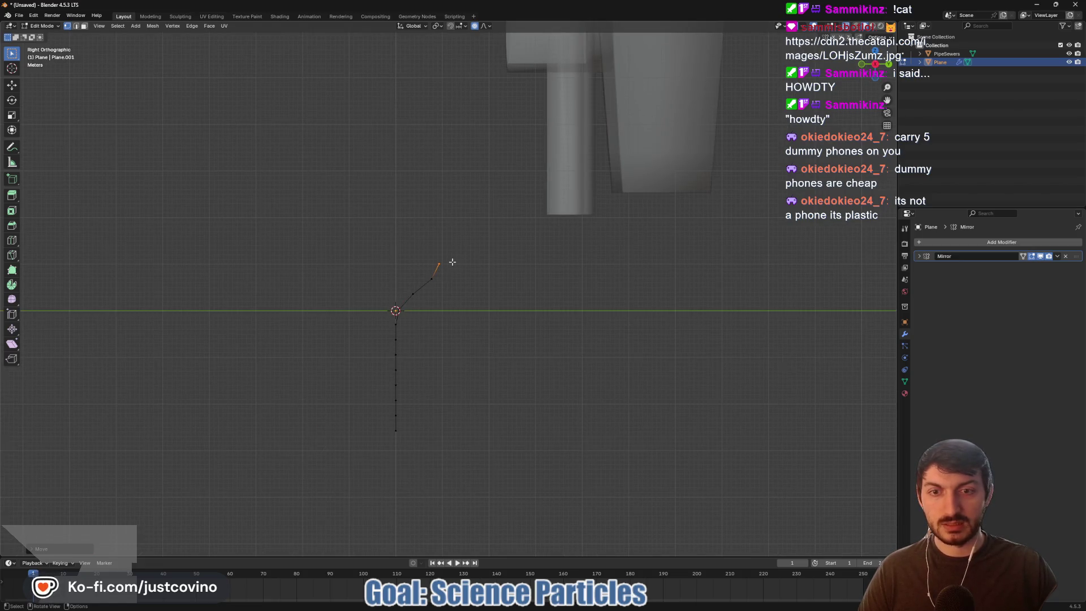
- Rotate the strip's tip and shift it along Y into a short horizontal lip
{"action": "key", "text": "r"}
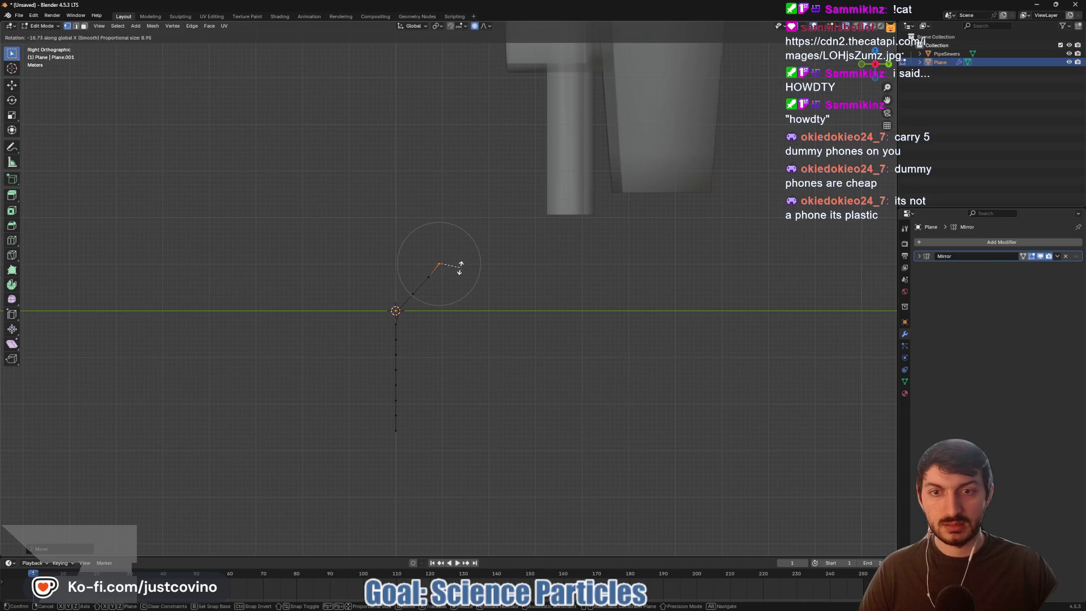
{"action": "left_click", "coordinate": [439, 317]}
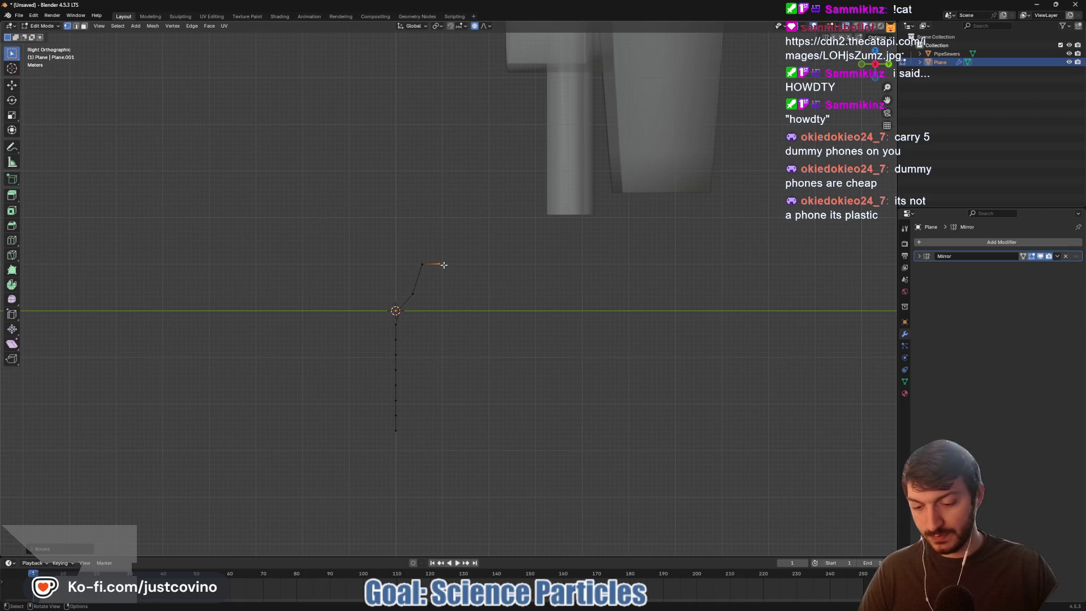
{"action": "key", "text": "g"}
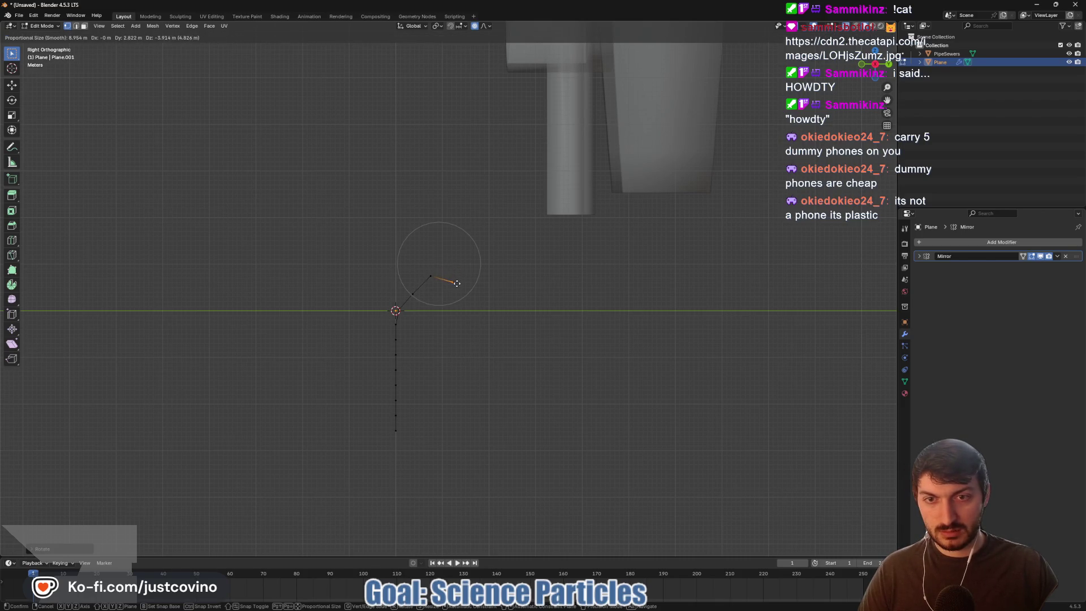
{"action": "right_click", "coordinate": [452, 270]}
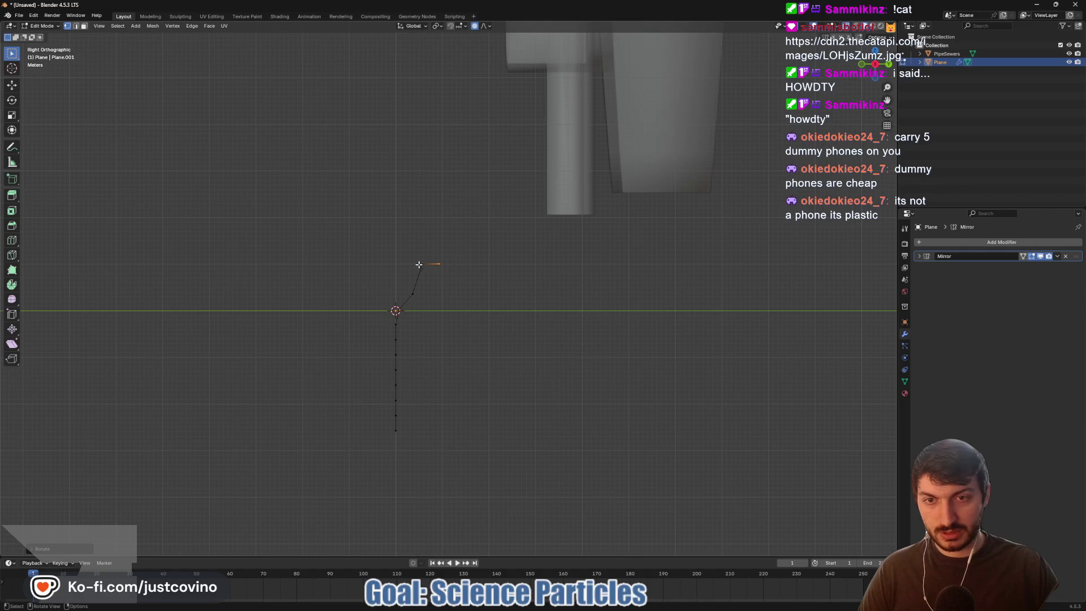
{"action": "key", "text": "g"}
{"action": "key", "text": "y"}
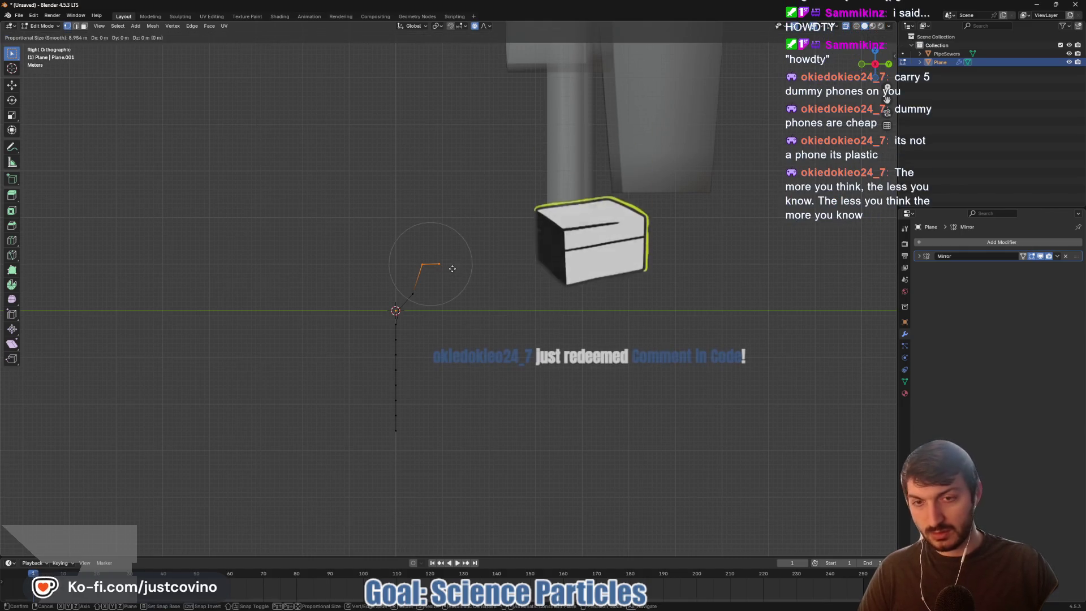
{"action": "left_click", "coordinate": [464, 271]}
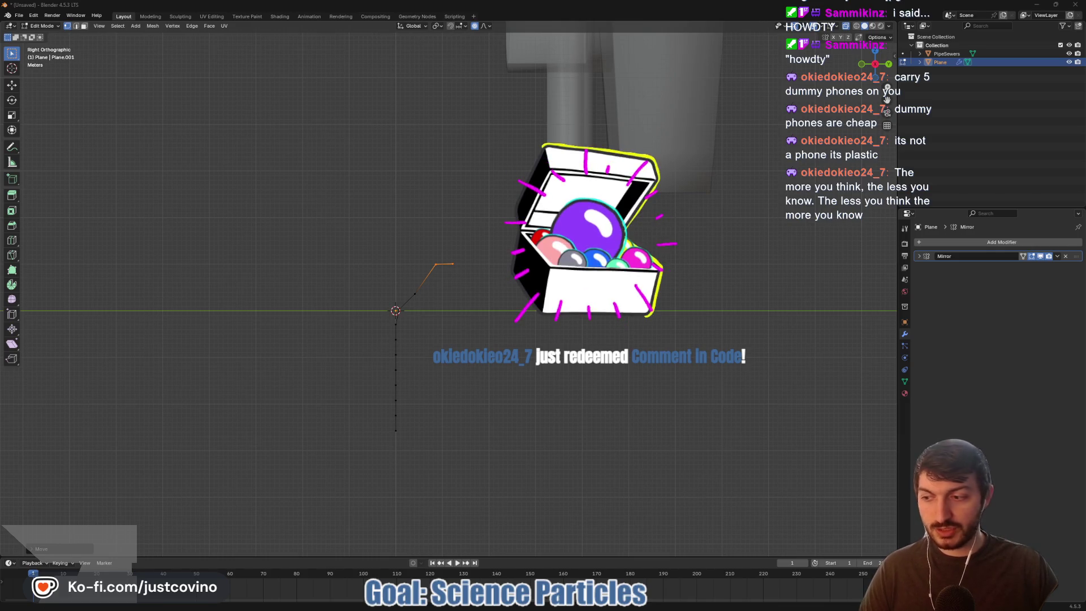
- Append a comment quoting 'The more you think, the less you know' with the viewer's handle and date, and save net_projectile.gd
{"action": "mouse_move", "coordinate": [635, 606]}
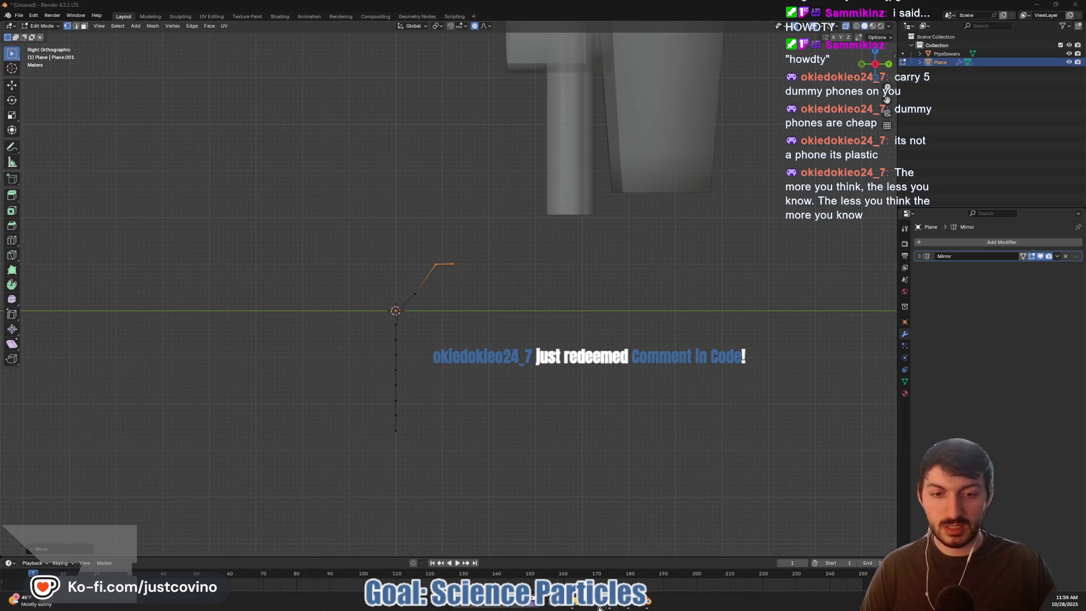
{"action": "left_click", "coordinate": [635, 606]}
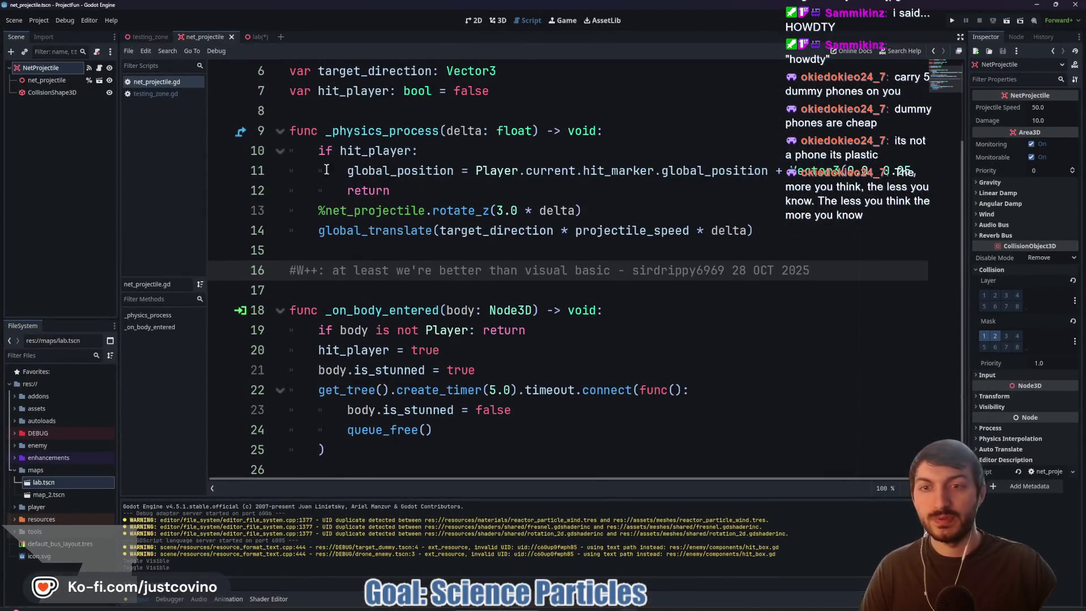
{"action": "scroll", "coordinate": [470, 293], "scroll_direction": "down", "scroll_amount": 1}
{"action": "left_click", "coordinate": [347, 456]}
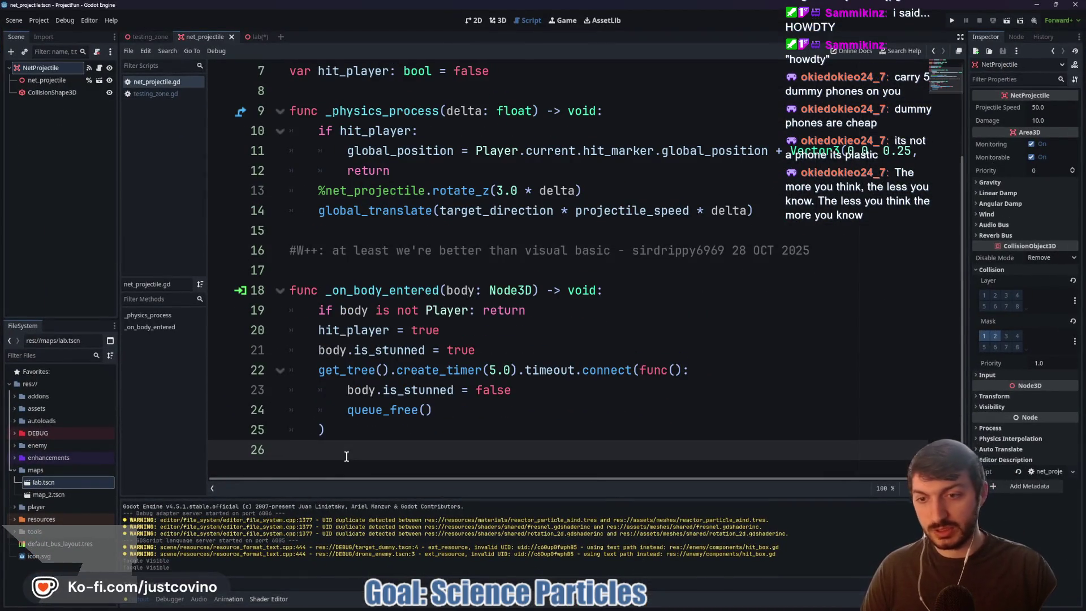
{"action": "key", "text": "Return"}
{"action": "type", "text": "#"}
{"action": "type", "text": "The more you think, the less you know. The less you think the more you know"}
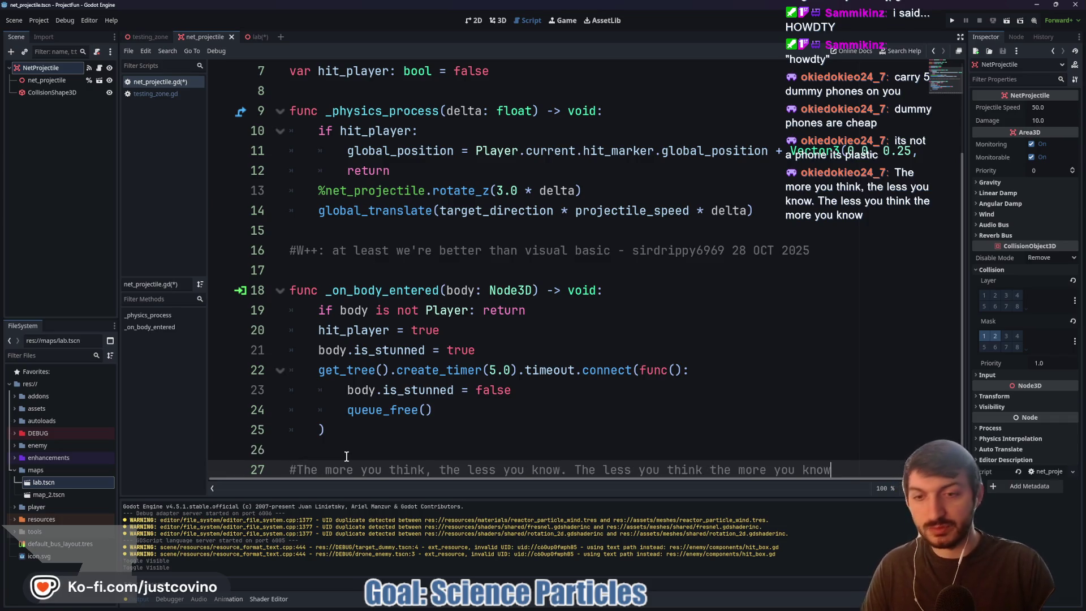
{"action": "type", "text": " - okiedo"}
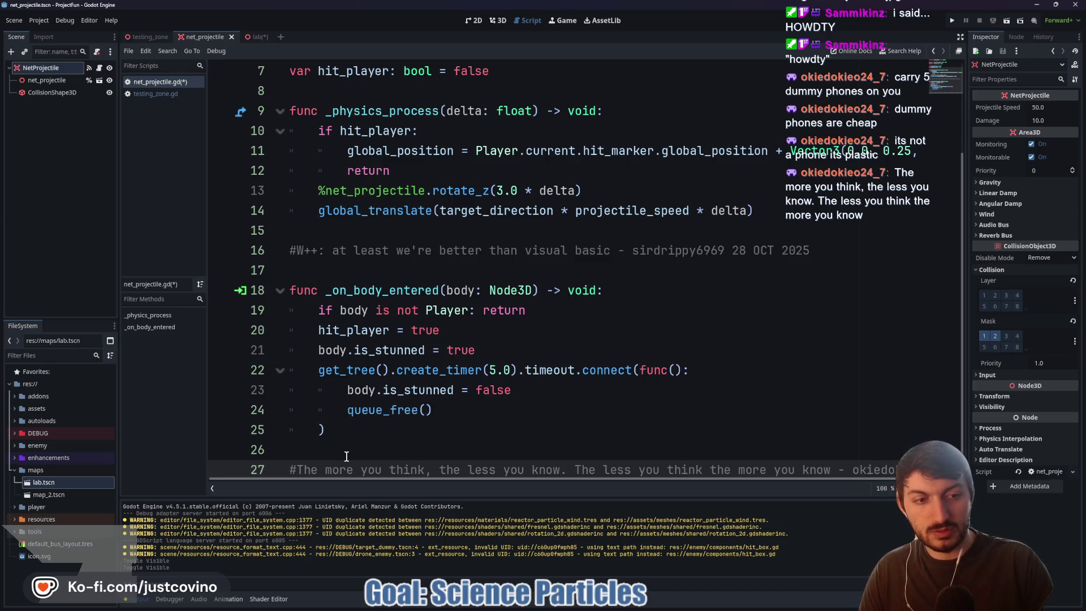
{"action": "type", "text": "kieo"}
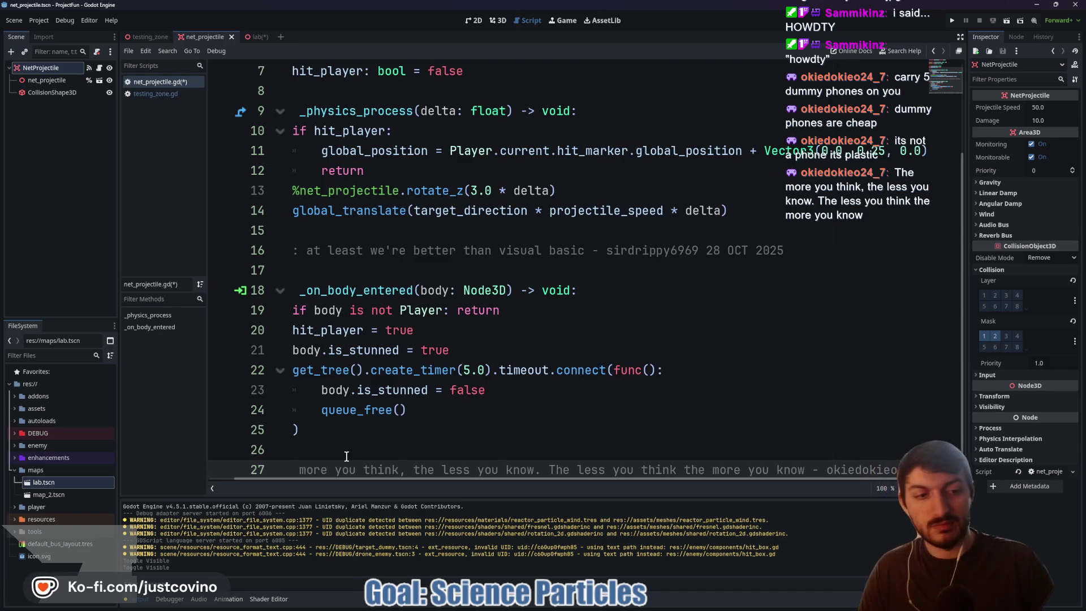
{"action": "type", "text": "24_7 2"}
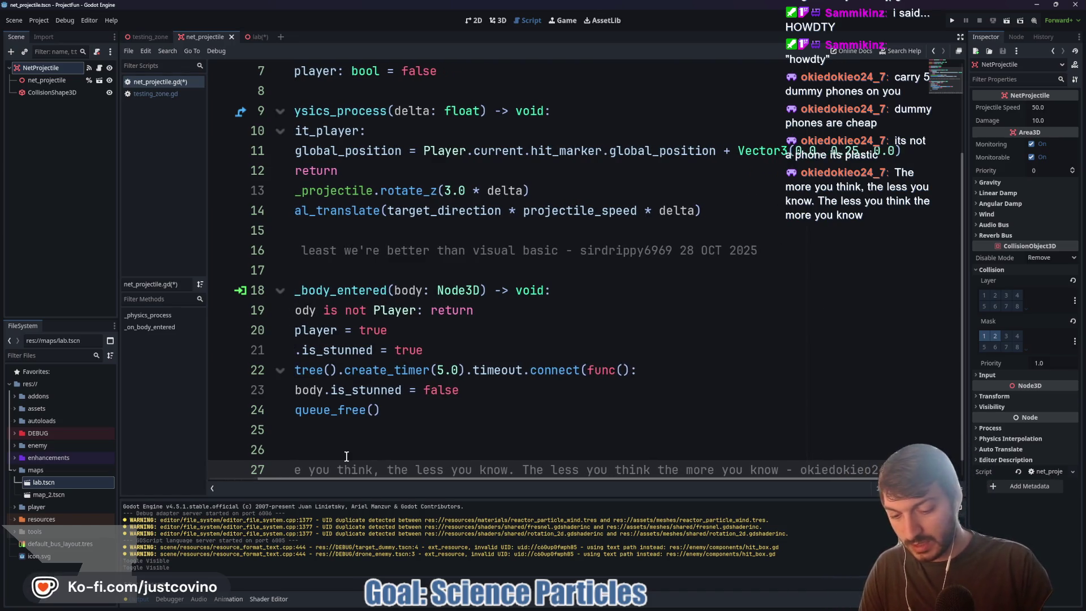
{"action": "type", "text": "8 OCT 2025"}
{"action": "key", "text": "ctrl+s"}
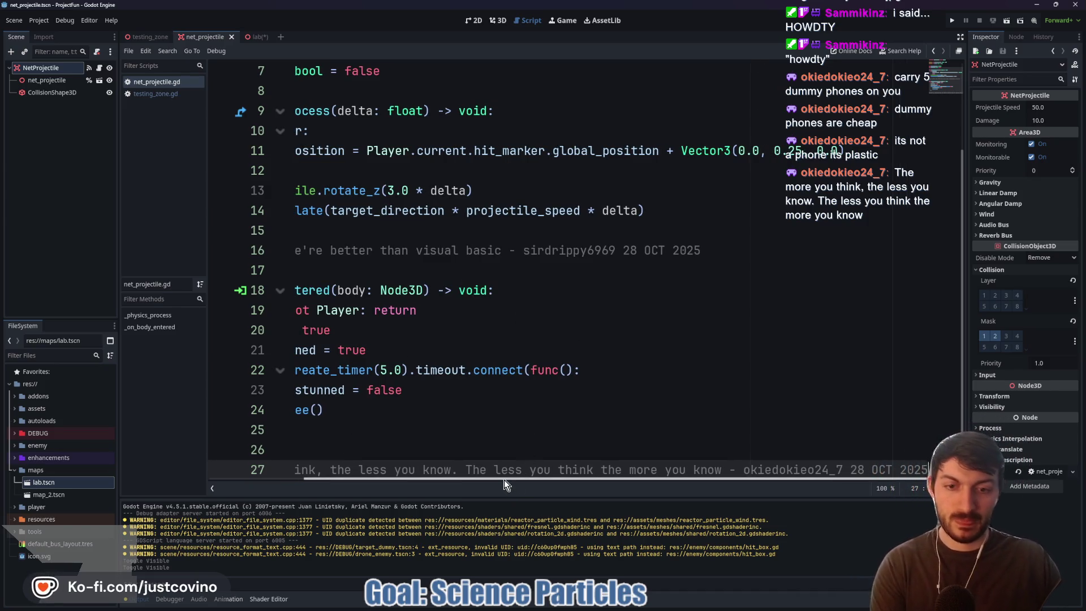
- Return the caret to line 26 and bring Blender back to the front
{"action": "left_click_drag", "start_coordinate": [504, 480], "coordinate": [352, 480]}
{"action": "left_click", "coordinate": [450, 445]}
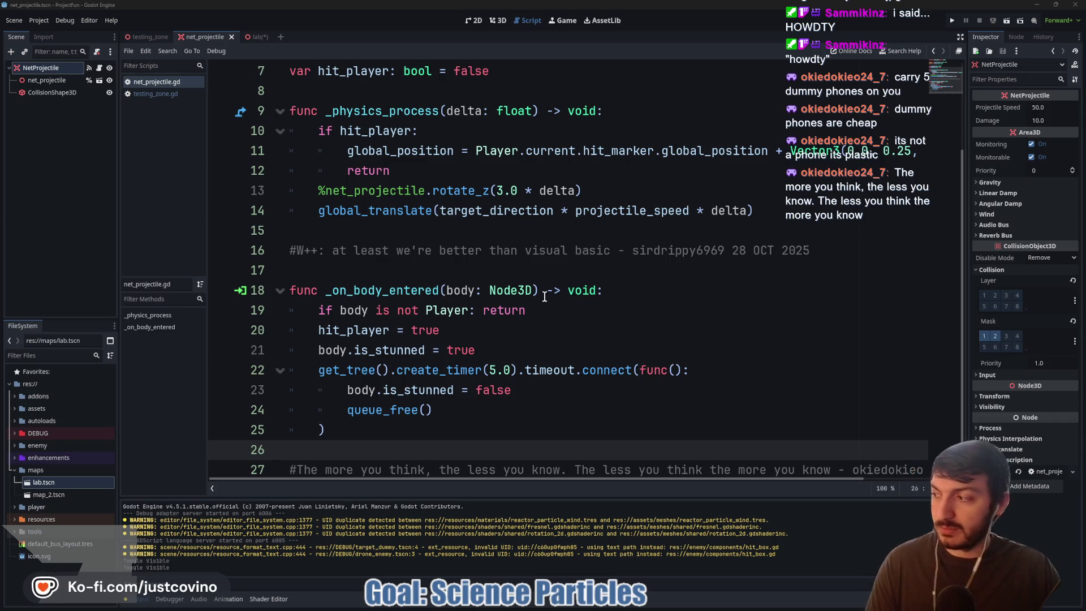
{"action": "scroll", "coordinate": [577, 297], "scroll_direction": "down", "scroll_amount": 1}
{"action": "mouse_move", "coordinate": [648, 602]}
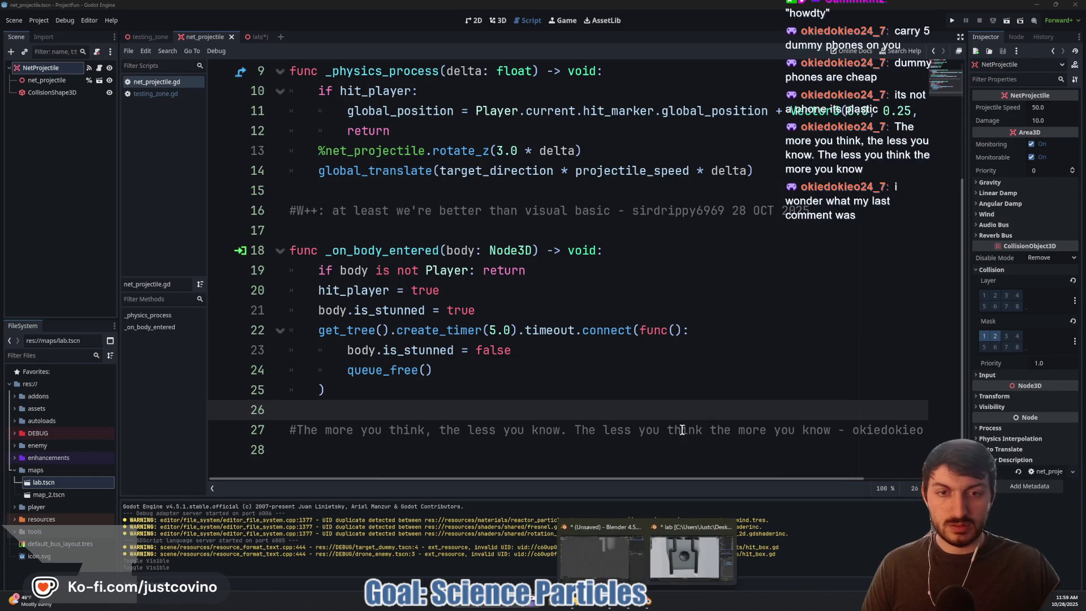
{"action": "left_click", "coordinate": [595, 555]}
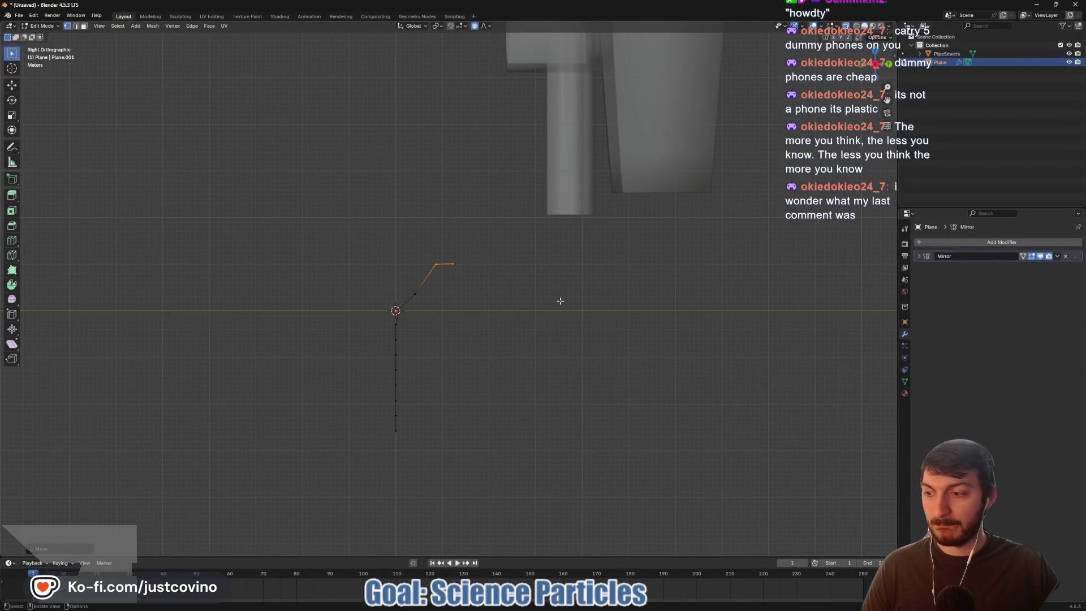
- Review the strip's undo history, then delete the bent Plane strip in Object Mode
{"action": "mouse_move", "coordinate": [565, 305]}
{"action": "left_mouse_down"}
{"action": "mouse_move", "coordinate": [635, 328]}
{"action": "mouse_move", "coordinate": [618, 310]}
{"action": "mouse_move", "coordinate": [447, 265]}
{"action": "left_mouse_up"}
{"action": "key", "text": "ctrl+z"}
{"action": "key", "text": "ctrl+z"}
{"action": "key", "text": "ctrl+z"}
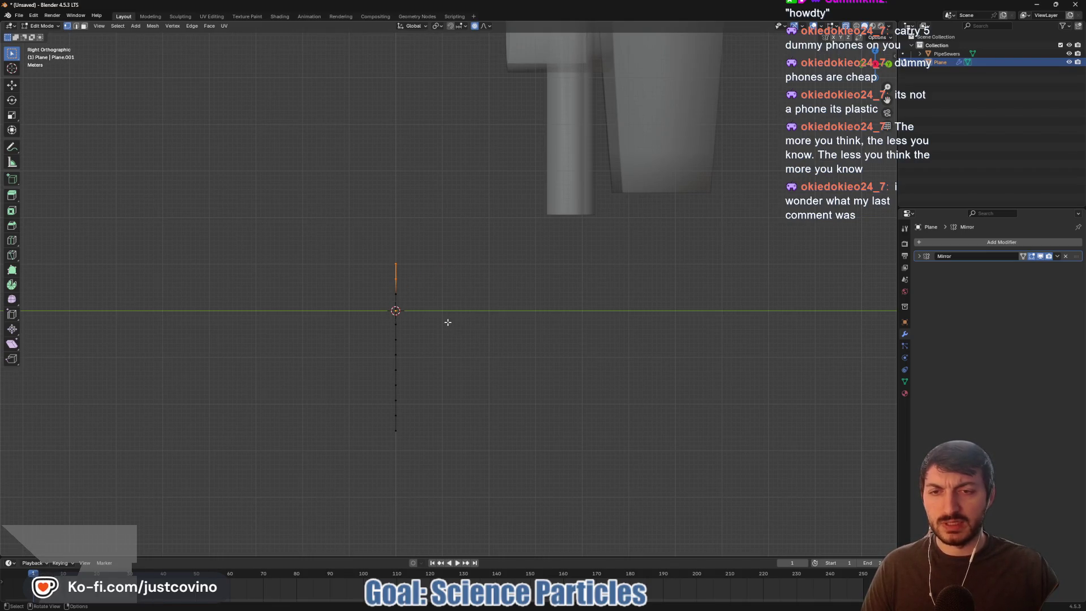
{"action": "key", "text": "ctrl+z"}
{"action": "key", "text": "ctrl+z"}
{"action": "key", "text": "ctrl+shift+z"}
{"action": "key", "text": "ctrl+shift+z"}
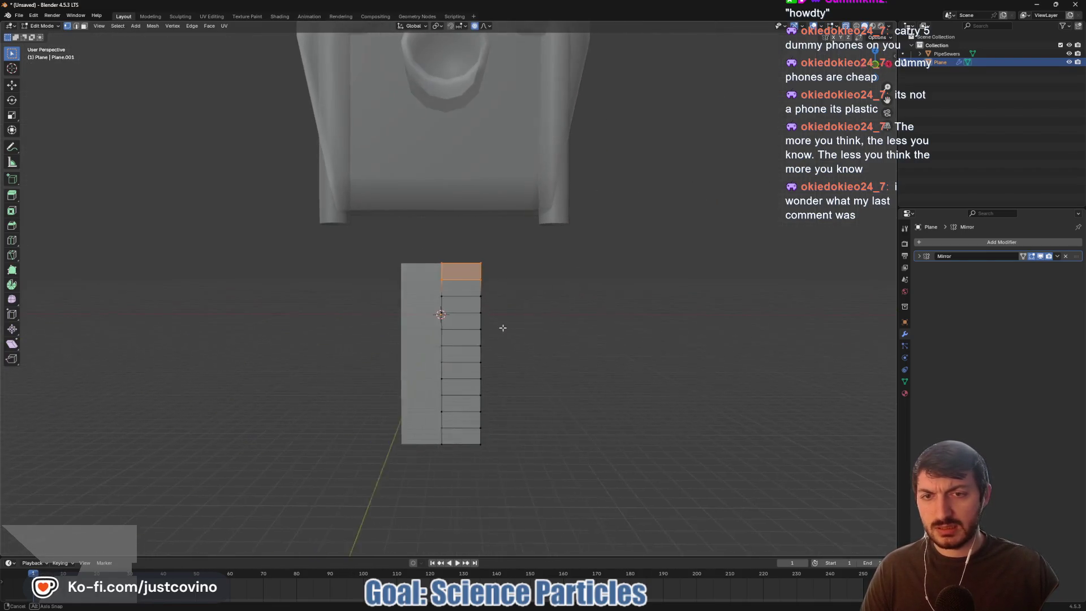
{"action": "mouse_move", "coordinate": [533, 325]}
{"action": "left_mouse_down"}
{"action": "mouse_move", "coordinate": [434, 327]}
{"action": "mouse_move", "coordinate": [460, 318]}
{"action": "mouse_move", "coordinate": [432, 313]}
{"action": "mouse_move", "coordinate": [511, 322]}
{"action": "mouse_move", "coordinate": [540, 340]}
{"action": "mouse_move", "coordinate": [466, 330]}
{"action": "left_mouse_up"}
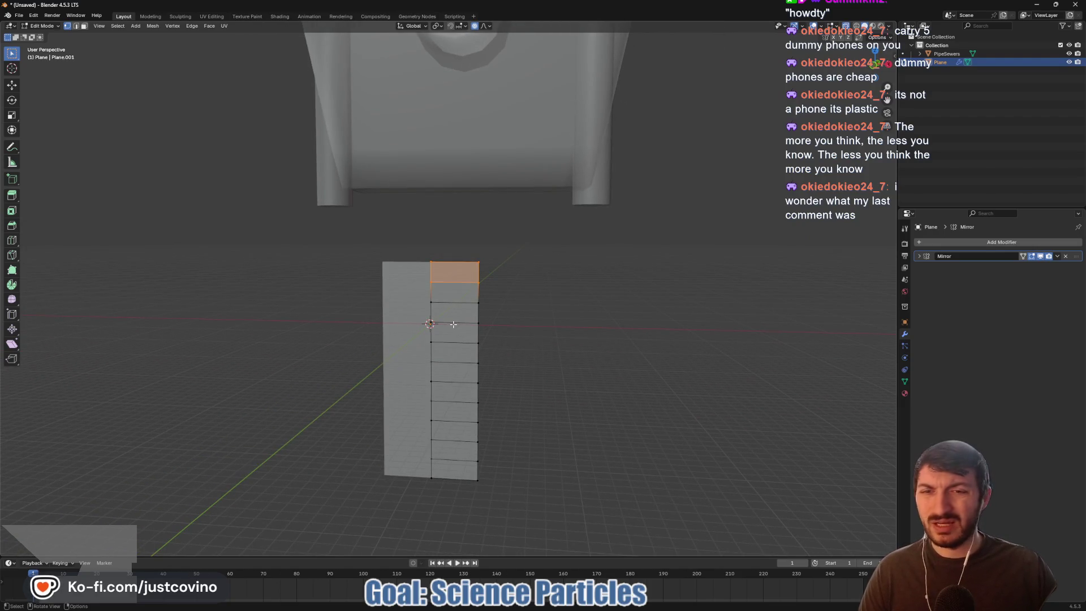
{"action": "key", "text": "Tab"}
{"action": "key", "text": "x"}
{"action": "left_click", "coordinate": [444, 324]}
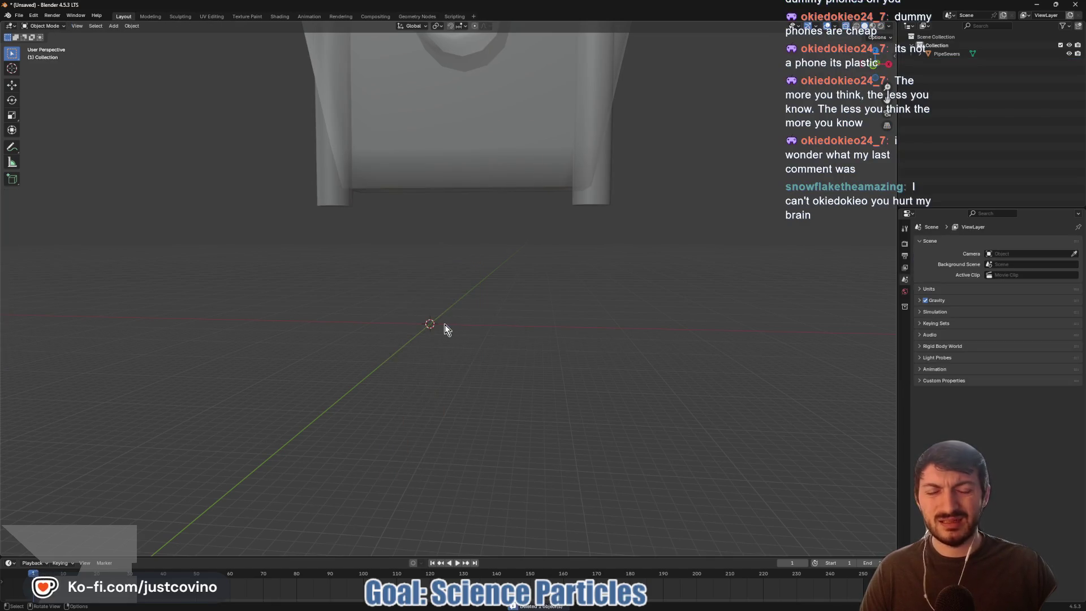
- Add a new Plane and rotate its mesh 90° about X so it stands upright
{"action": "left_click_drag", "start_coordinate": [445, 324], "coordinate": [453, 328]}
{"action": "key", "text": "shift"}
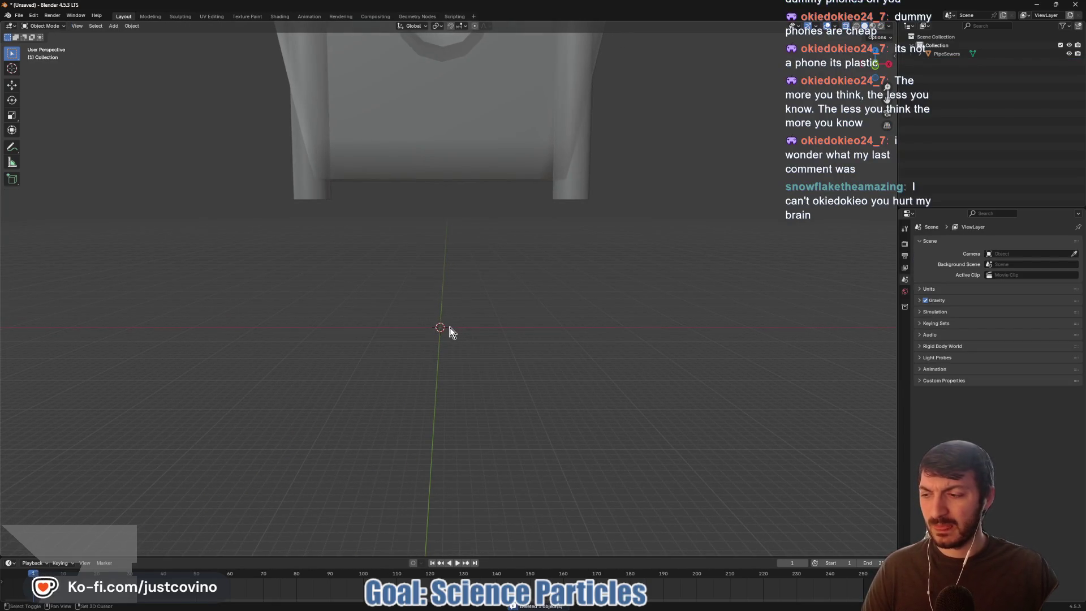
{"action": "key", "text": "shift+a"}
{"action": "mouse_move", "coordinate": [449, 323]}
{"action": "left_click", "coordinate": [498, 326]}
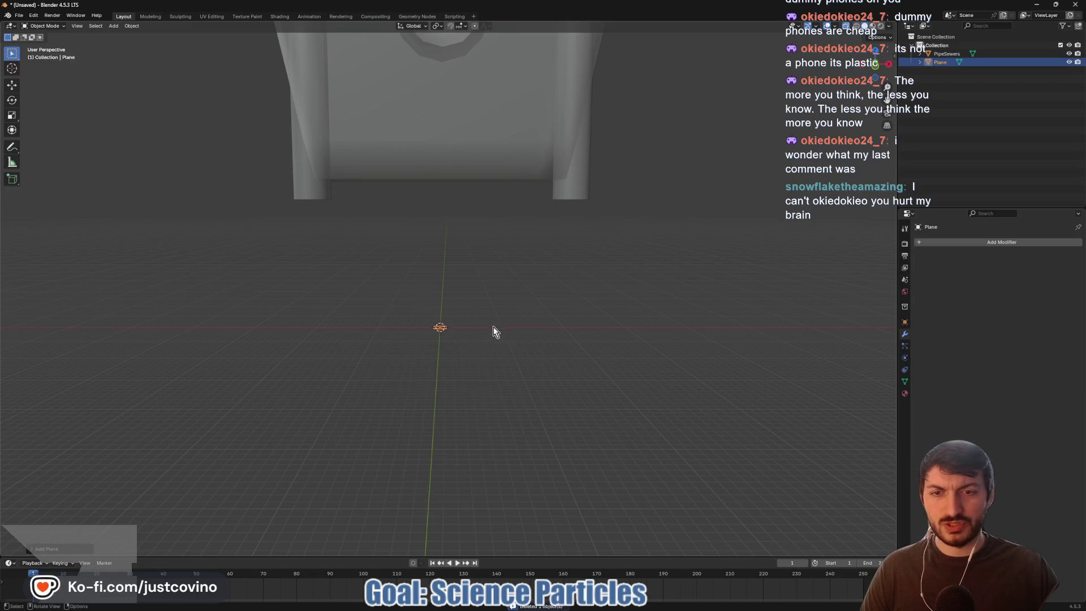
{"action": "key", "text": "Tab"}
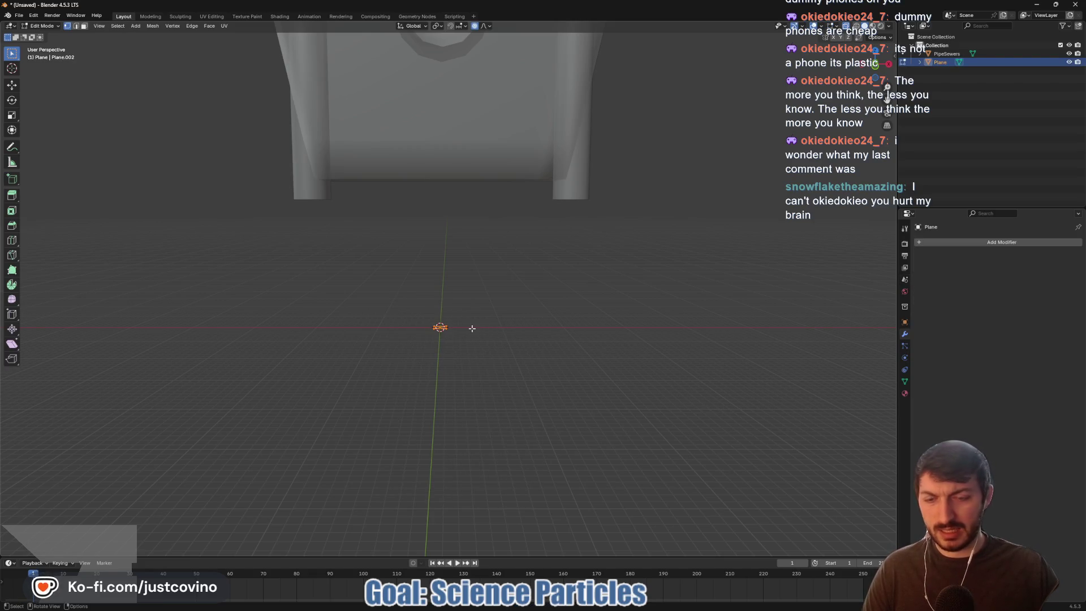
{"action": "key", "text": "r"}
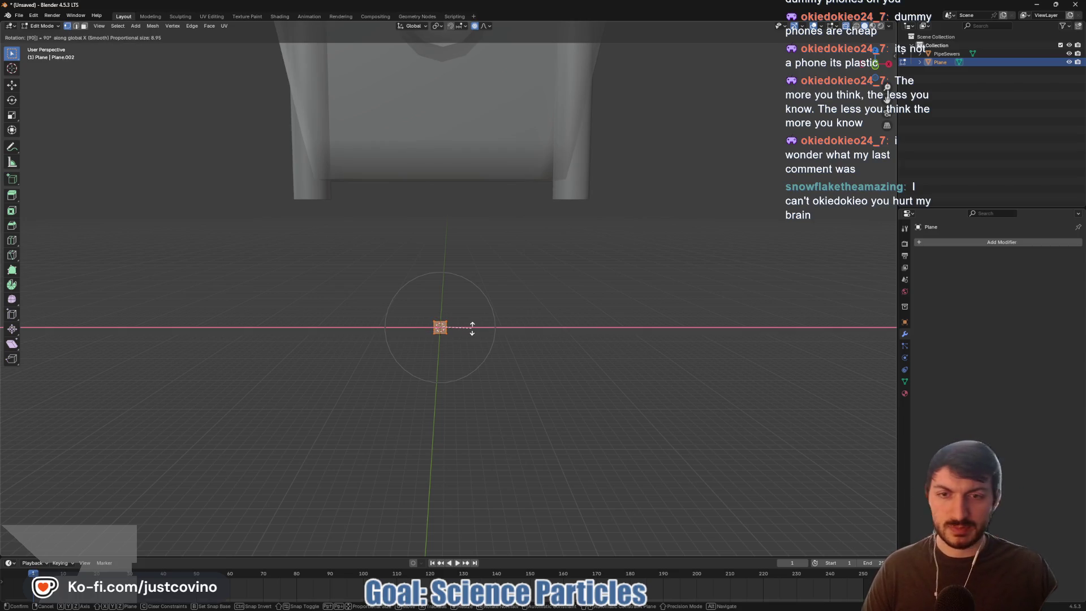
{"action": "left_click", "coordinate": [472, 328]}
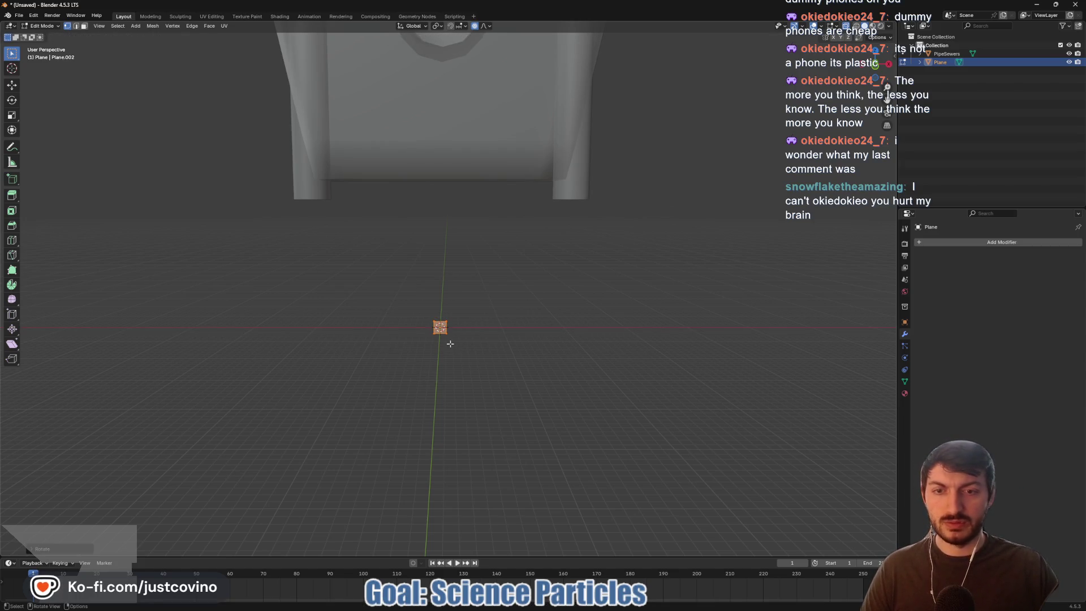
- Stretch the plane tall along Z, widen it along X, disable proportional editing, and use front orthographic view
{"action": "key", "text": "s"}
{"action": "key", "text": "z"}
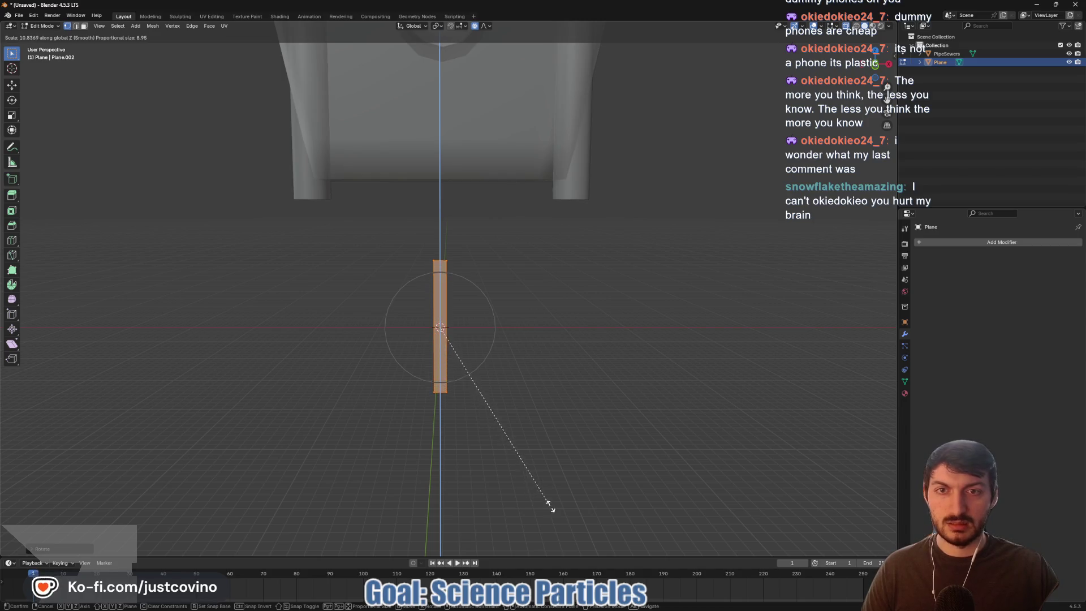
{"action": "left_click", "coordinate": [552, 504]}
{"action": "key", "text": "s"}
{"action": "key", "text": "x"}
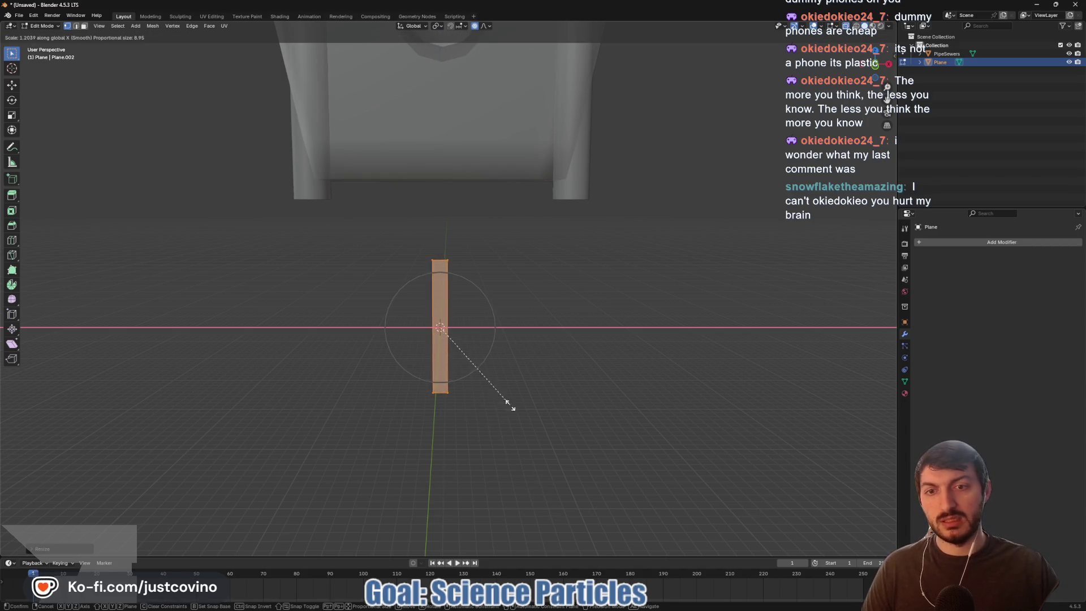
{"action": "left_click", "coordinate": [687, 410]}
{"action": "key", "text": "o"}
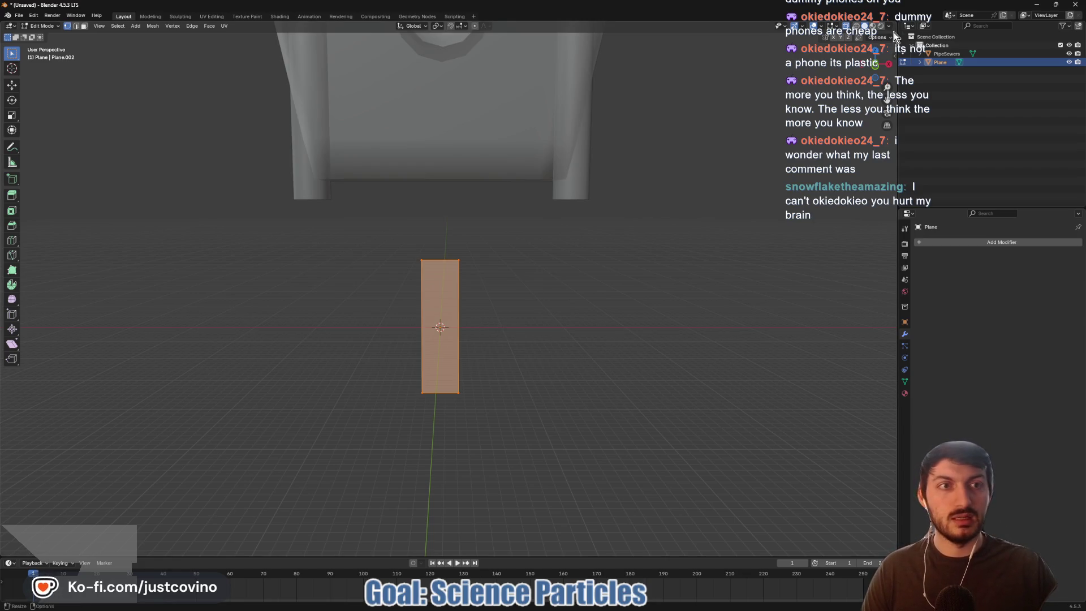
{"action": "key", "text": "KP_1"}
{"action": "key", "text": "KP_5"}
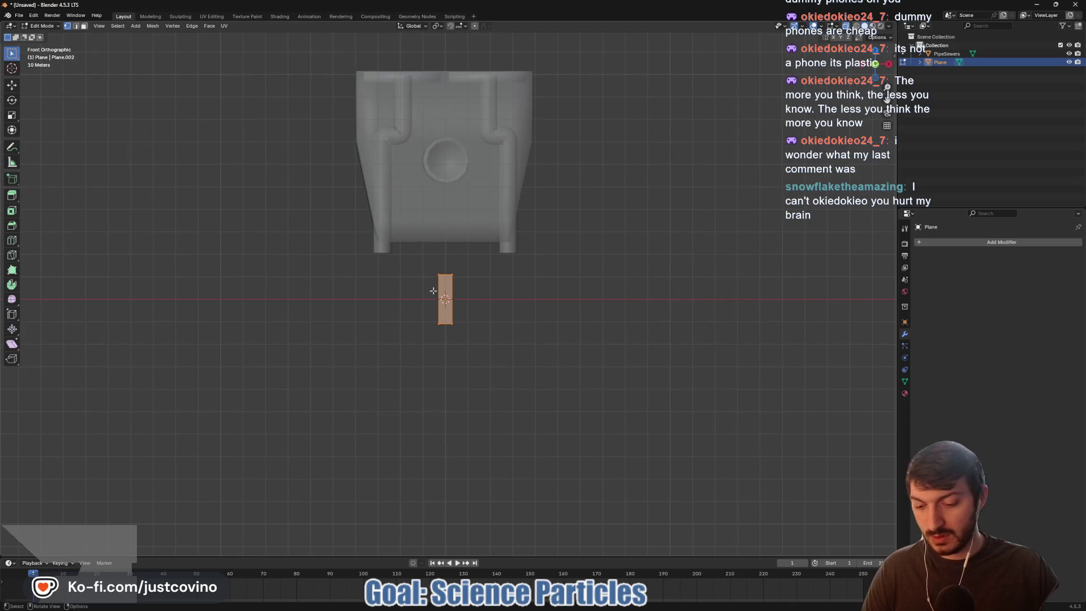
- Raise the strip into the pipe opening, widen it to match, and make it taller
{"action": "key", "text": "g"}
{"action": "key", "text": "z"}
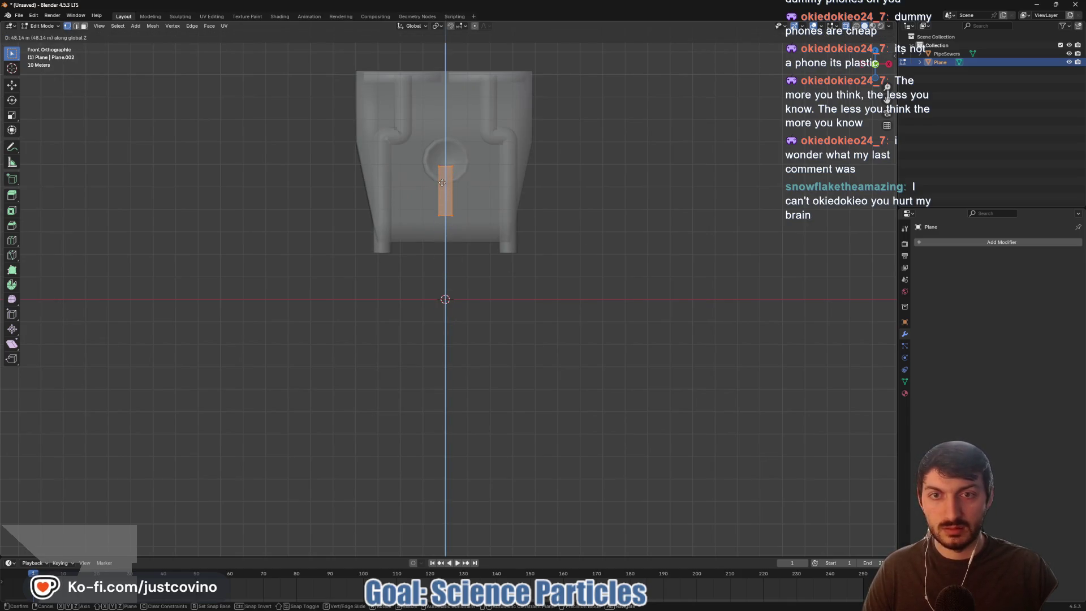
{"action": "left_click", "coordinate": [443, 182]}
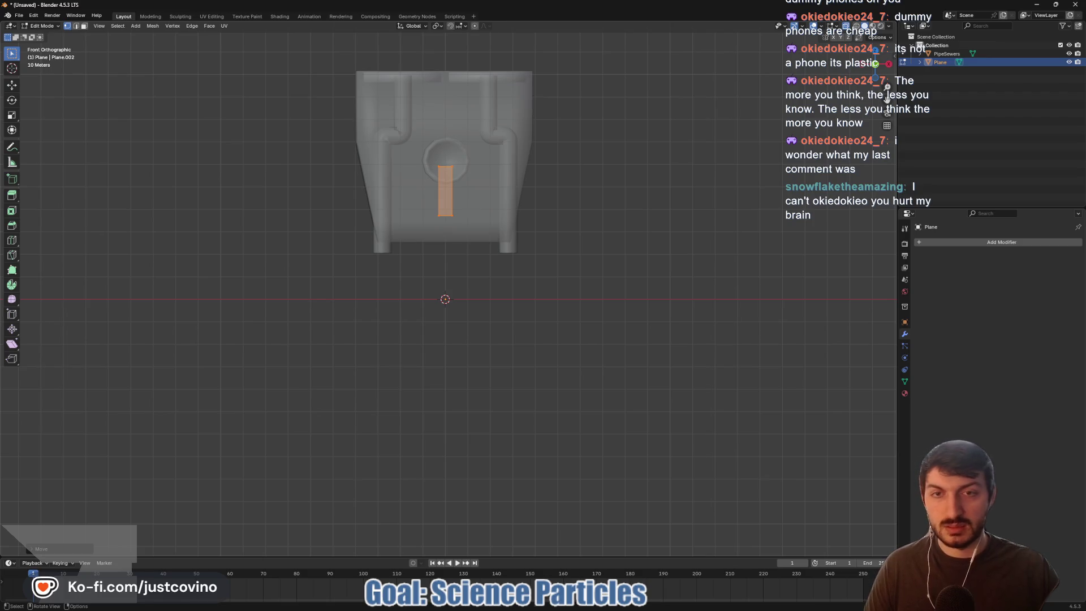
{"action": "key", "text": "s"}
{"action": "key", "text": "x"}
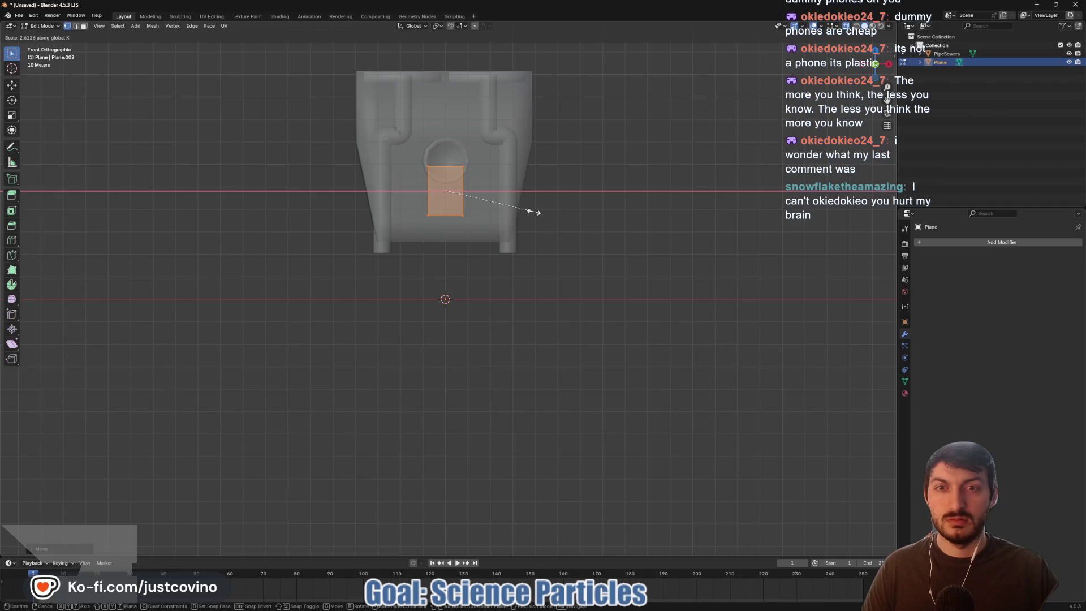
{"action": "left_click", "coordinate": [529, 212]}
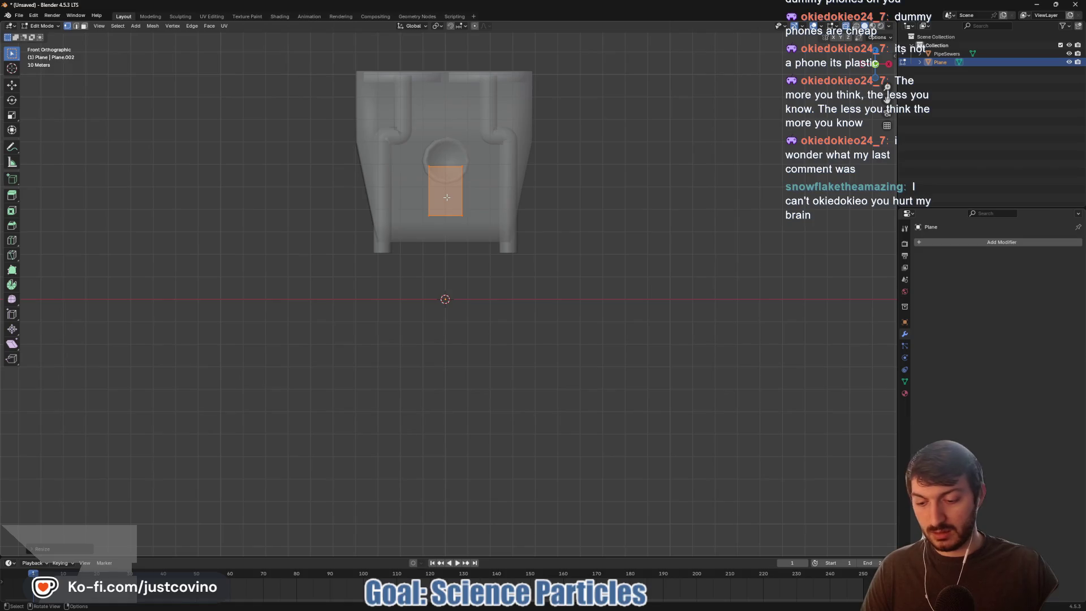
{"action": "key", "text": "s"}
{"action": "key", "text": "z"}
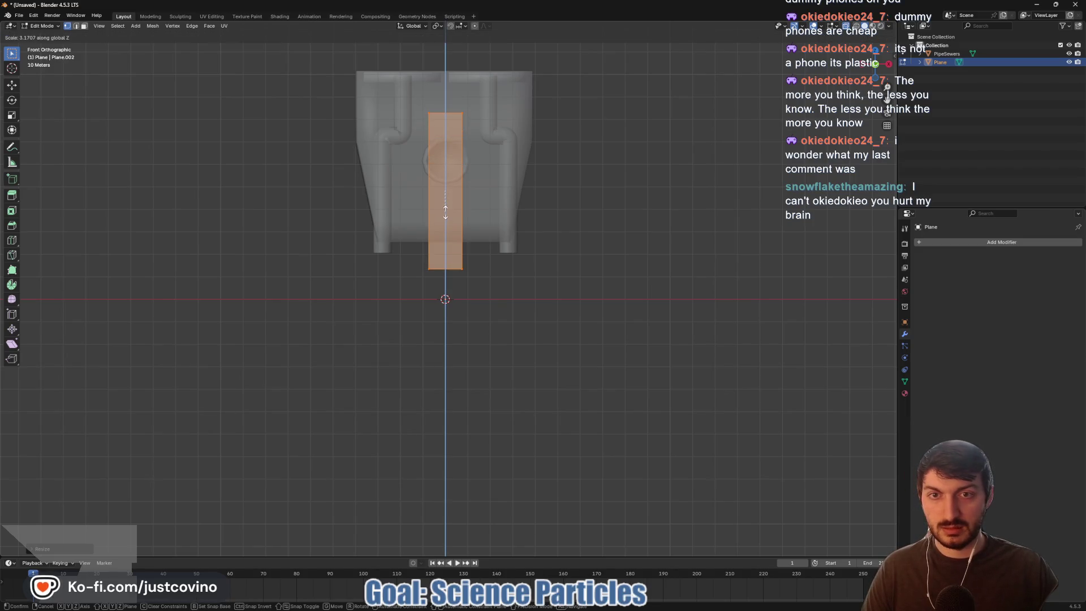
{"action": "left_click", "coordinate": [445, 212]}
- Lower the strip to hang below the pipe and stretch it taller past the origin
{"action": "key", "text": "g"}
{"action": "key", "text": "z"}
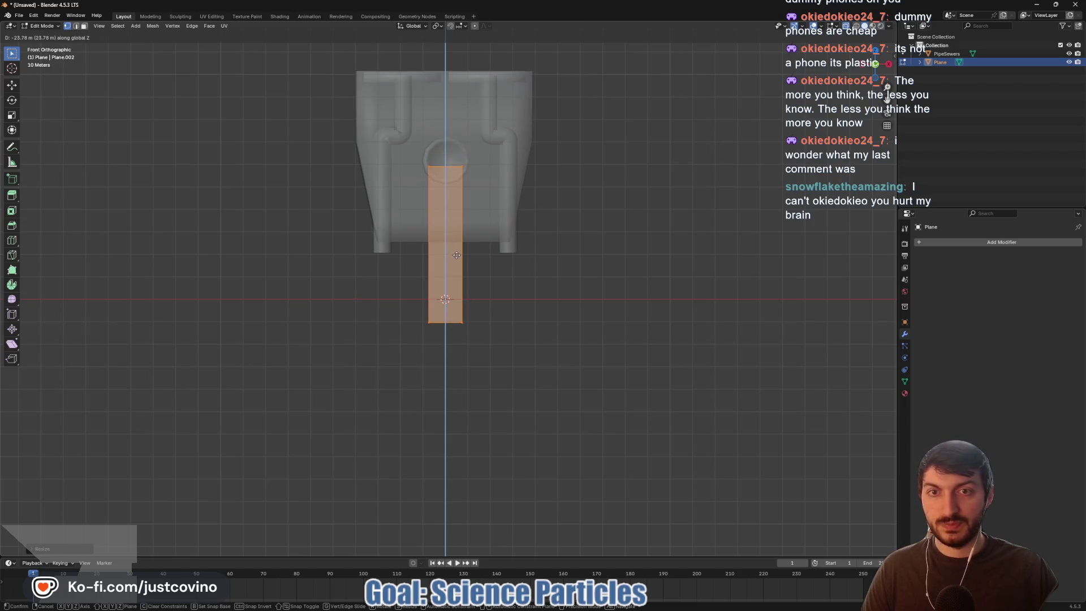
{"action": "left_click", "coordinate": [456, 255]}
{"action": "mouse_move", "coordinate": [564, 259]}
{"action": "left_mouse_down"}
{"action": "mouse_move", "coordinate": [458, 267]}
{"action": "mouse_move", "coordinate": [543, 264]}
{"action": "left_mouse_up"}
{"action": "key", "text": "s"}
{"action": "key", "text": "z"}
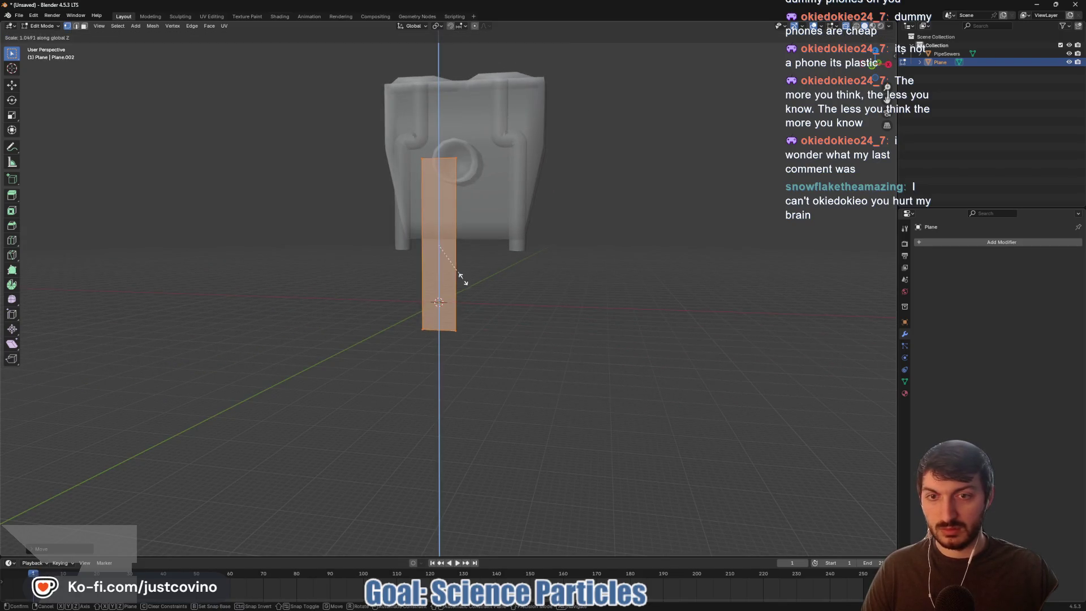
{"action": "left_click", "coordinate": [474, 284]}
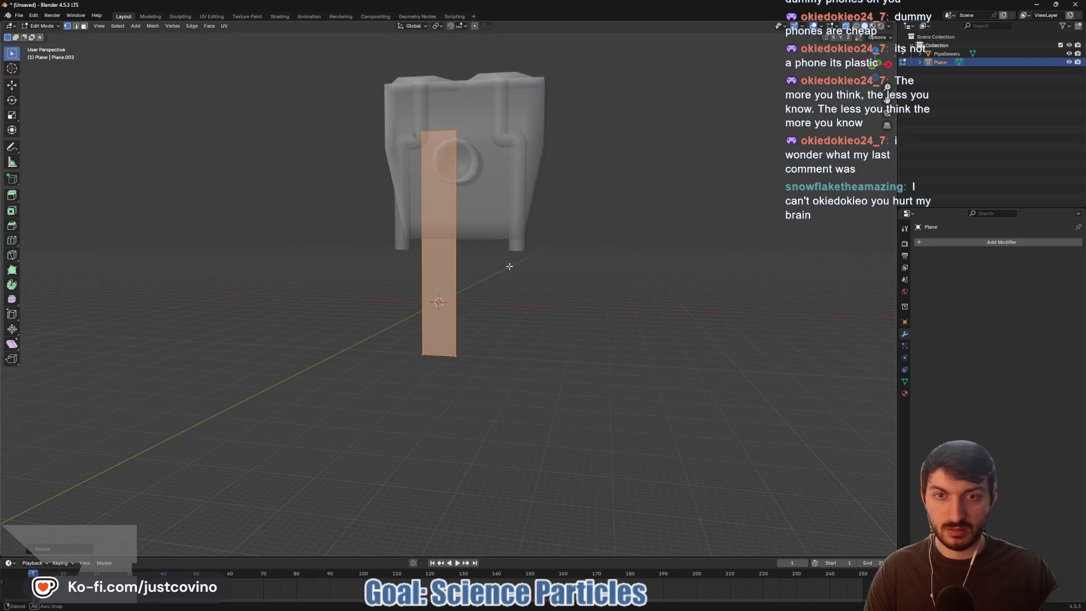
{"action": "left_click_drag", "start_coordinate": [509, 266], "coordinate": [517, 277]}
{"action": "key", "text": "Tab"}
{"action": "key", "text": "Tab"}
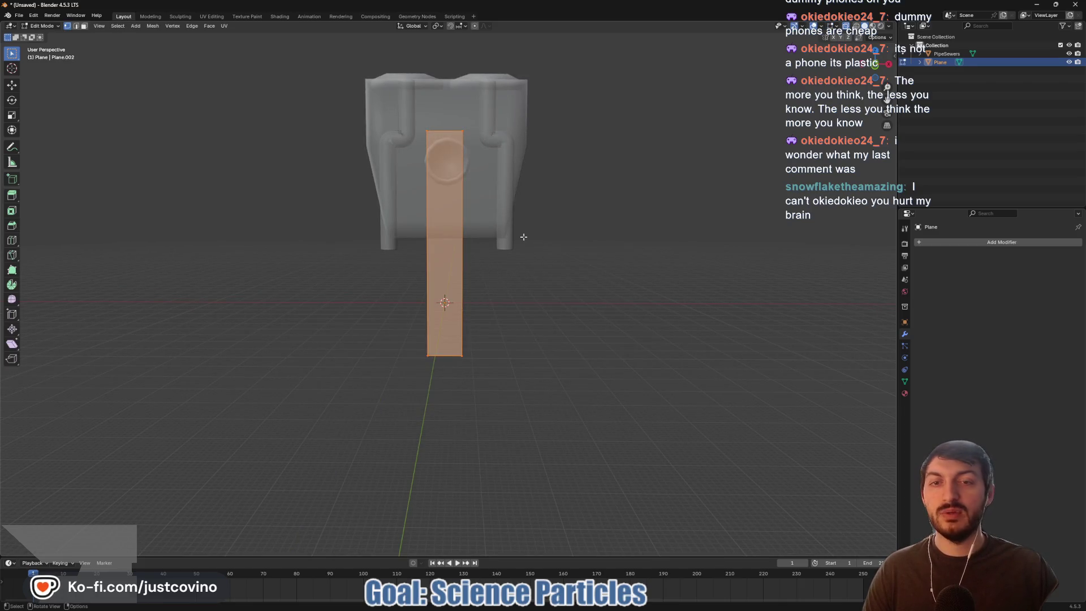
- Turn X-ray off and subdivide the strip with Number of Cuts set to 5
{"action": "left_click", "coordinate": [846, 29]}
{"action": "right_click", "coordinate": [451, 279]}
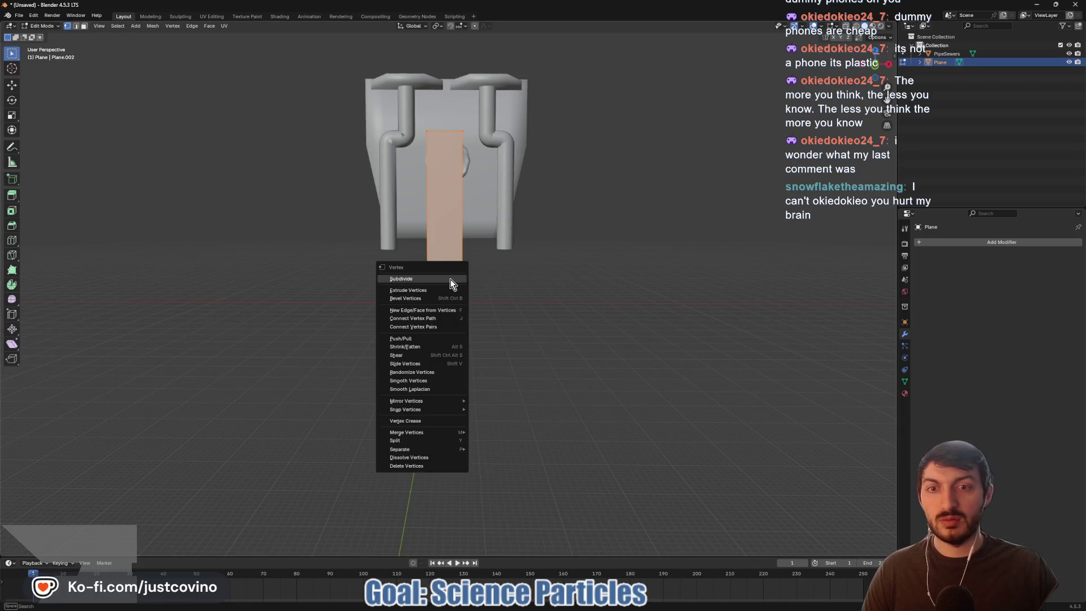
{"action": "left_click", "coordinate": [450, 280]}
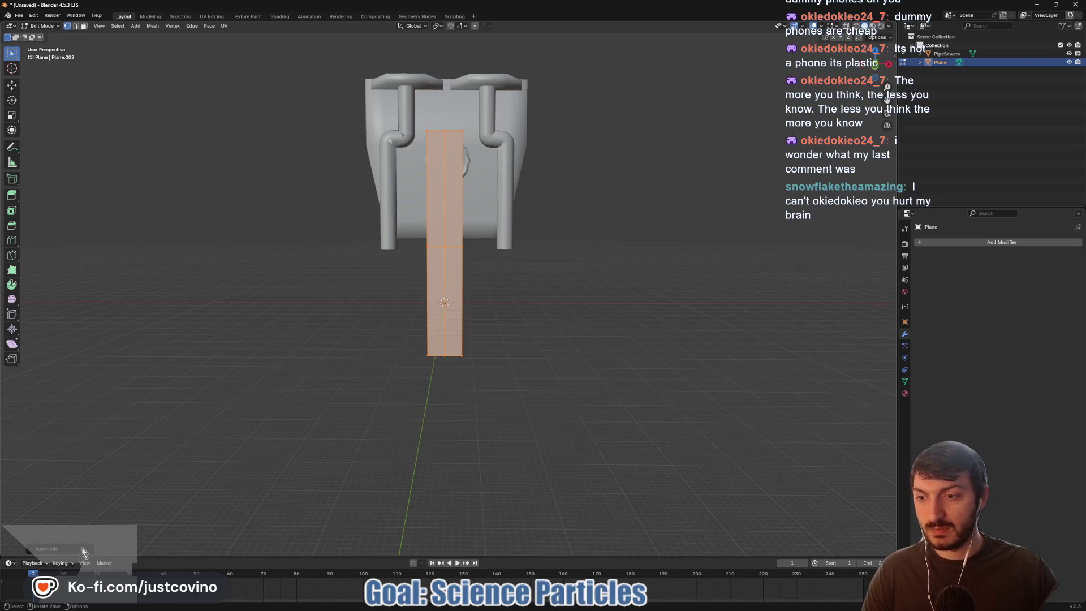
{"action": "left_click", "coordinate": [32, 549]}
{"action": "left_click", "coordinate": [139, 490]}
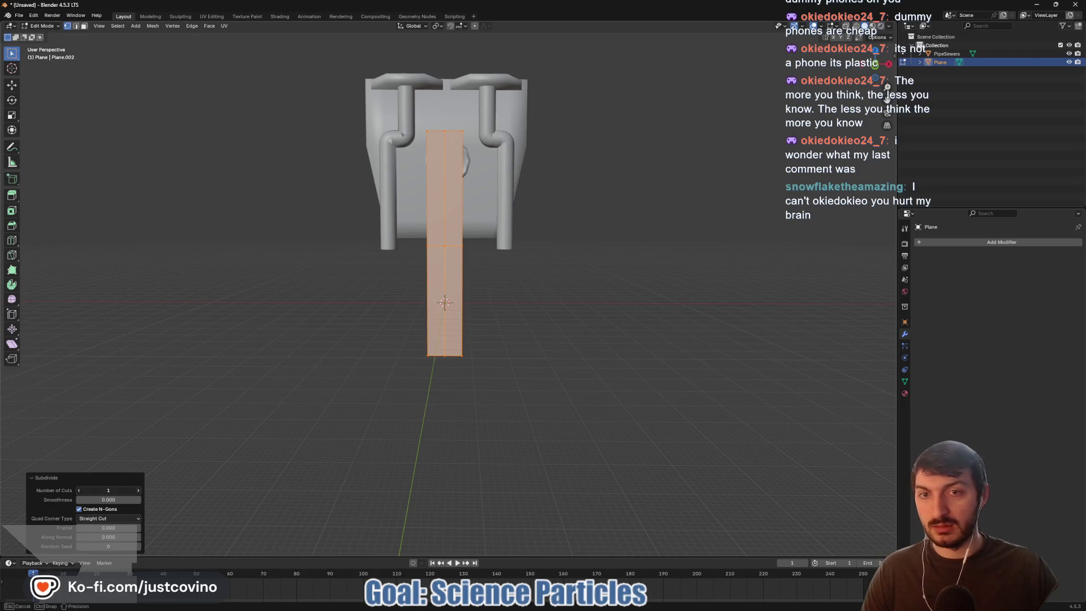
{"action": "left_click", "coordinate": [139, 490]}
{"action": "left_click", "coordinate": [140, 490]}
{"action": "left_click", "coordinate": [139, 490]}
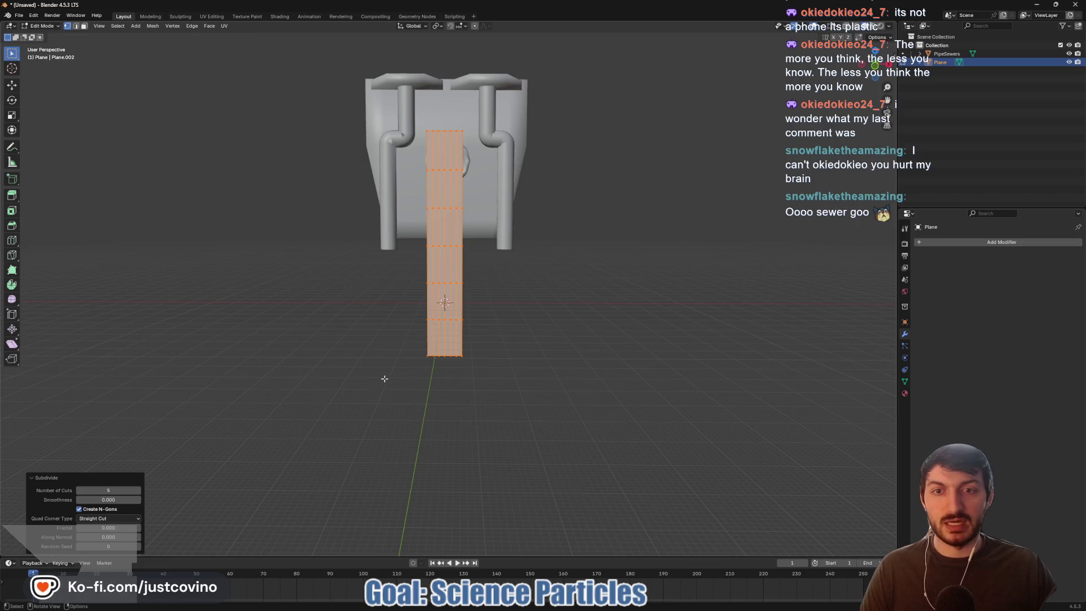
- Add centered 2-cut loop cuts across the middle and upper sections of the strip
{"action": "left_click", "coordinate": [473, 289]}
{"action": "key", "text": "ctrl+r"}
{"action": "scroll", "coordinate": [452, 228], "scroll_direction": "up", "scroll_amount": 3}
{"action": "scroll", "coordinate": [461, 190], "scroll_direction": "down", "scroll_amount": 5}
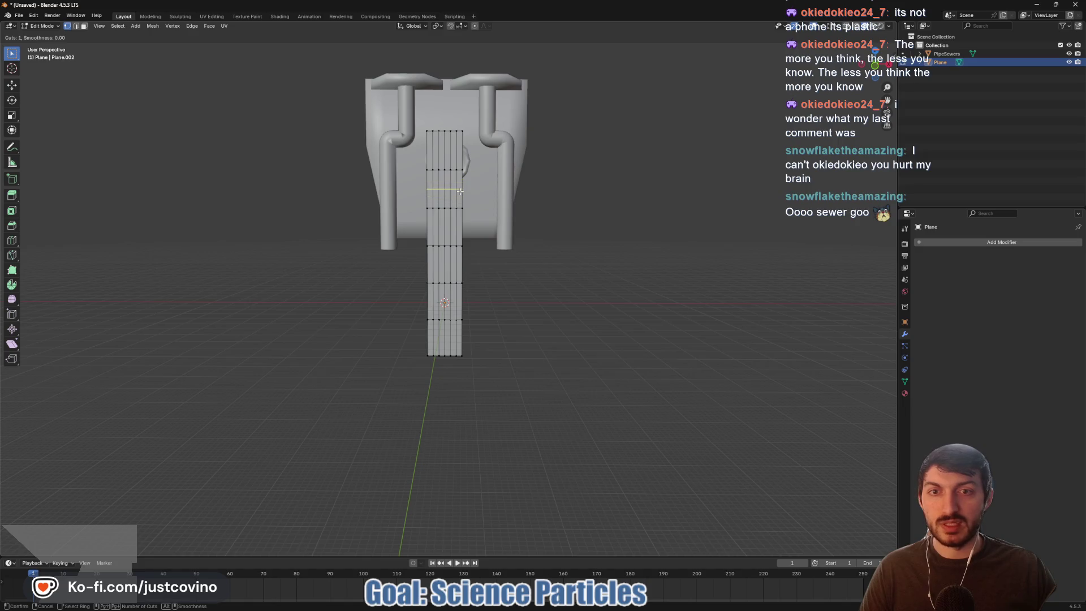
{"action": "left_click", "coordinate": [460, 191]}
{"action": "right_click", "coordinate": [461, 192]}
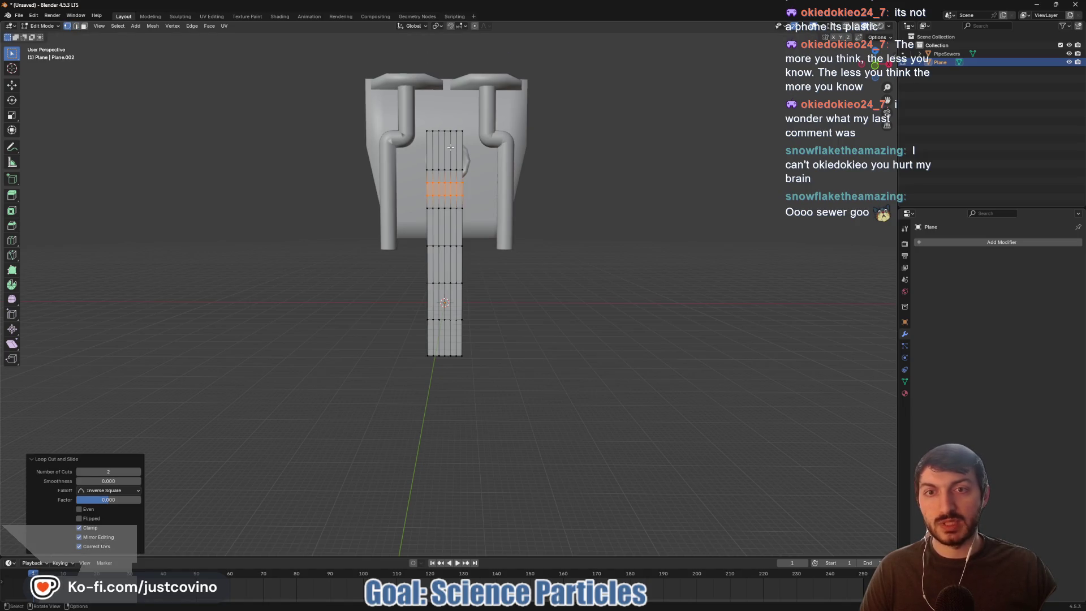
{"action": "key", "text": "ctrl+r"}
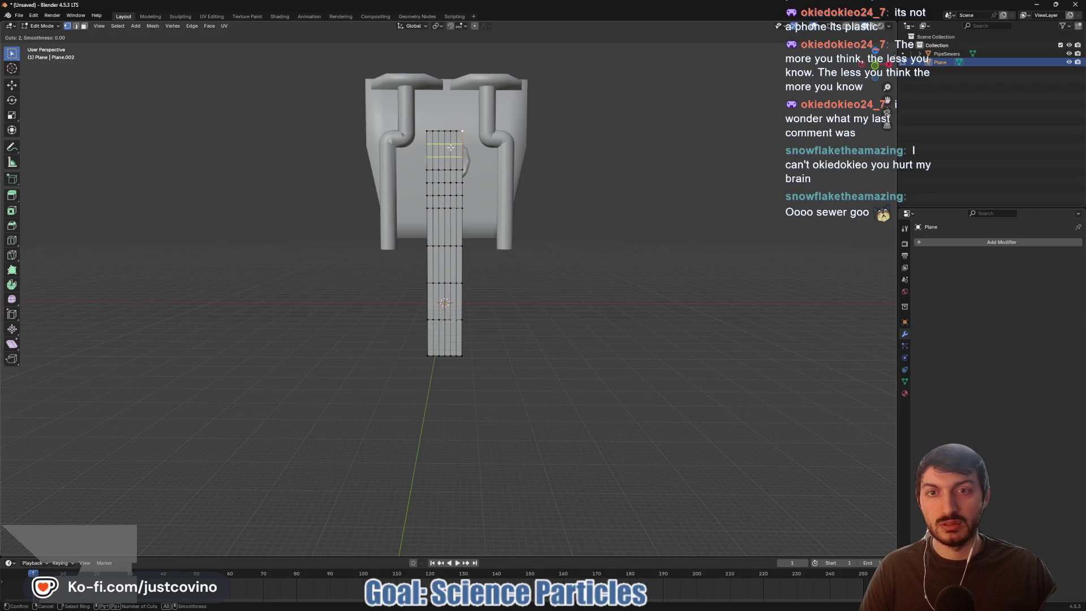
{"action": "left_click", "coordinate": [450, 147]}
{"action": "right_click", "coordinate": [450, 147]}
{"action": "key", "text": "ctrl+r"}
{"action": "left_click", "coordinate": [448, 228]}
{"action": "right_click", "coordinate": [447, 229]}
- Add more centered 2-cut loops down to the strip's bottom, then deselect and orbit to inspect
{"action": "key", "text": "ctrl+r"}
{"action": "scroll", "coordinate": [449, 264], "scroll_direction": "up", "scroll_amount": 1}
{"action": "left_click", "coordinate": [448, 264]}
{"action": "right_click", "coordinate": [449, 264]}
{"action": "key", "text": "ctrl+r"}
{"action": "left_click", "coordinate": [444, 304]}
{"action": "right_click", "coordinate": [445, 311]}
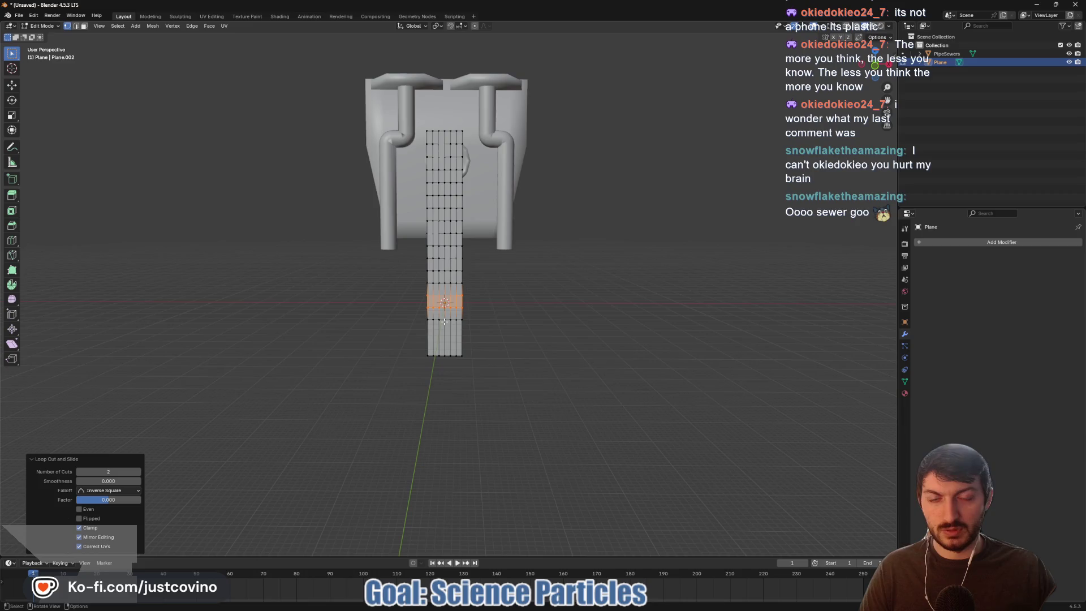
{"action": "key", "text": "ctrl+r"}
{"action": "left_click", "coordinate": [444, 340]}
{"action": "right_click", "coordinate": [444, 341]}
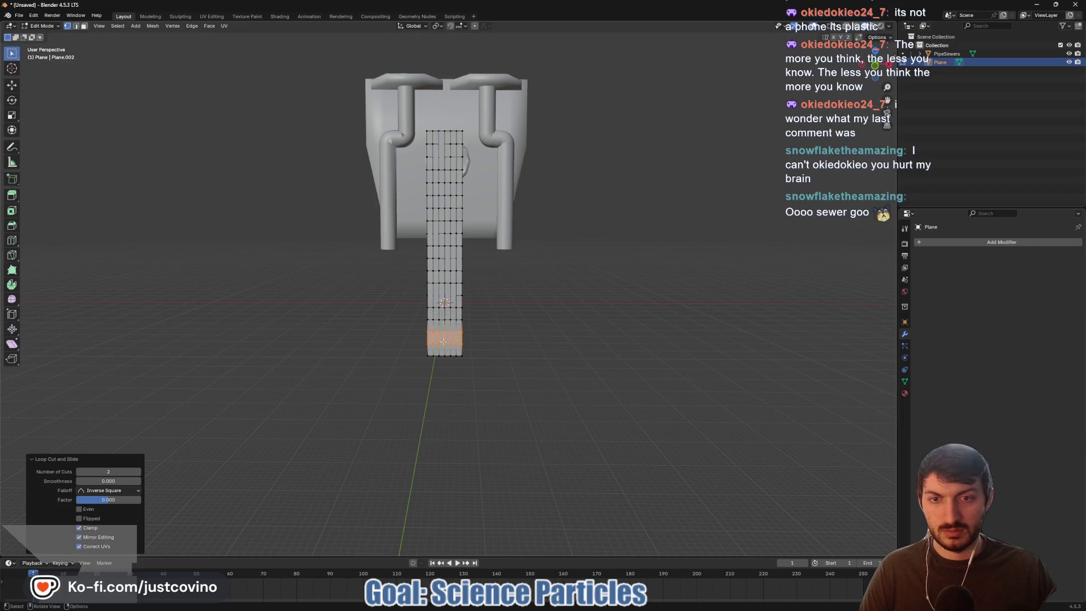
{"action": "left_click", "coordinate": [517, 340]}
{"action": "mouse_move", "coordinate": [516, 340]}
{"action": "left_mouse_down"}
{"action": "mouse_move", "coordinate": [489, 341]}
{"action": "mouse_move", "coordinate": [537, 343]}
{"action": "mouse_move", "coordinate": [427, 338]}
{"action": "mouse_move", "coordinate": [497, 351]}
{"action": "left_mouse_up"}
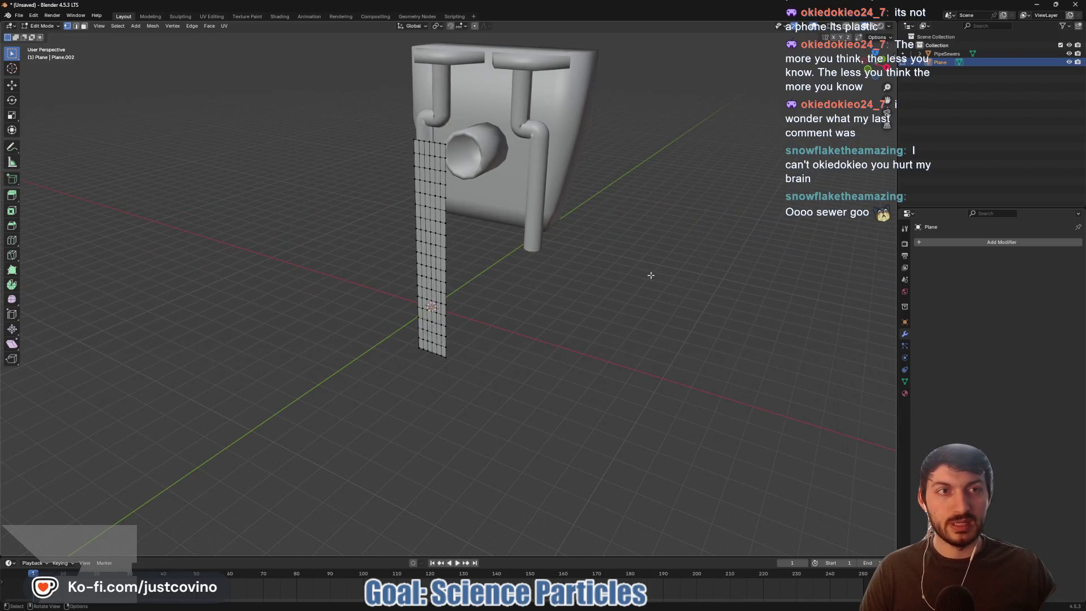
- Turn on X-ray, view the strip from the side, and try a proportional Y move of its top
{"action": "left_click", "coordinate": [848, 26]}
{"action": "mouse_move", "coordinate": [645, 141]}
{"action": "left_mouse_down"}
{"action": "mouse_move", "coordinate": [603, 179]}
{"action": "mouse_move", "coordinate": [714, 108]}
{"action": "left_mouse_up"}
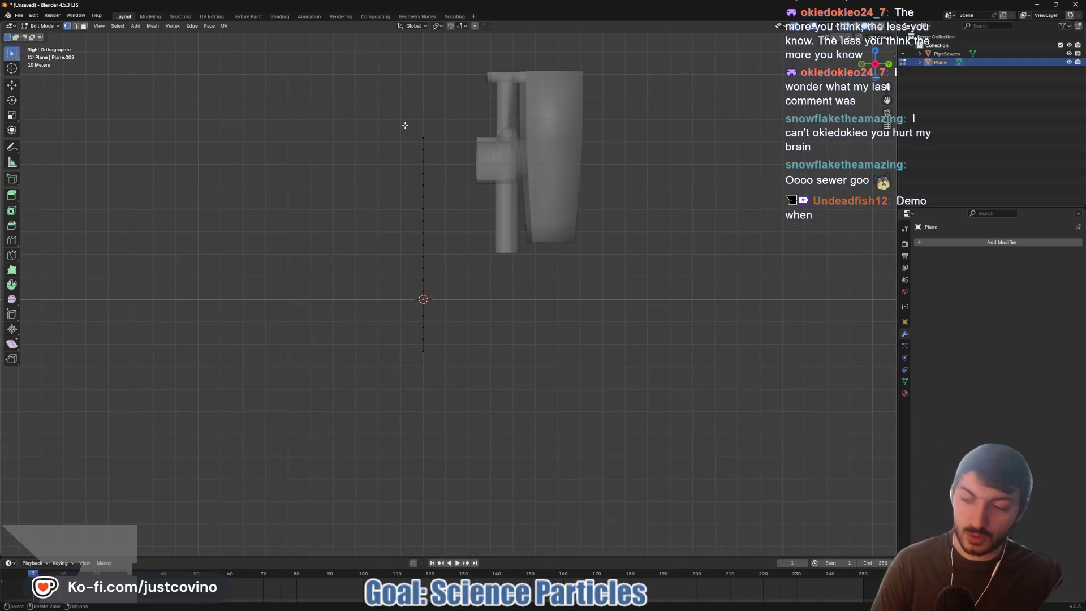
{"action": "left_click_drag", "start_coordinate": [400, 117], "coordinate": [444, 160]}
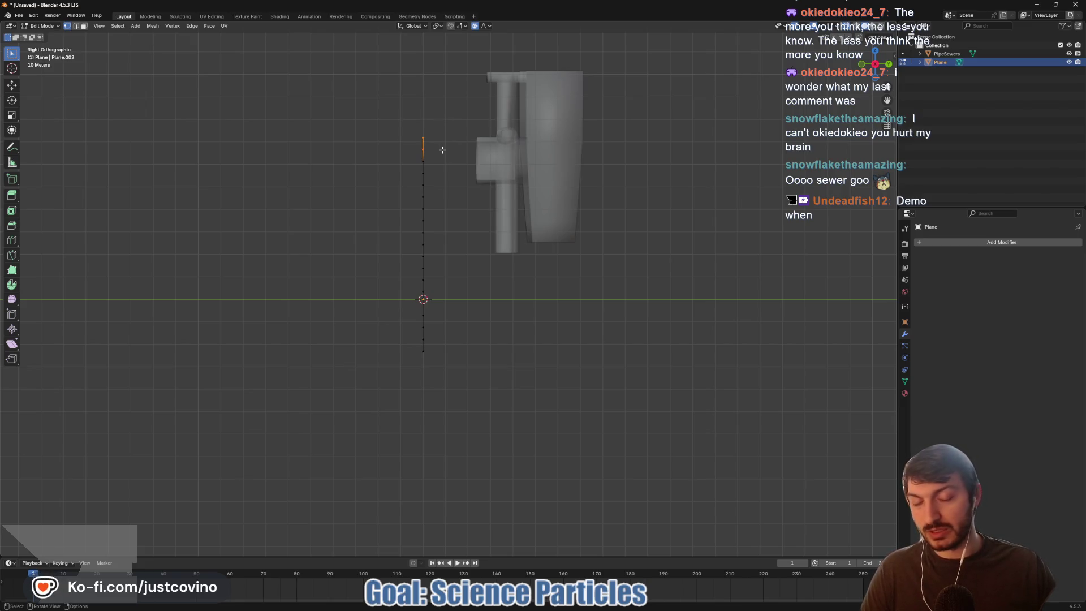
{"action": "key", "text": "g"}
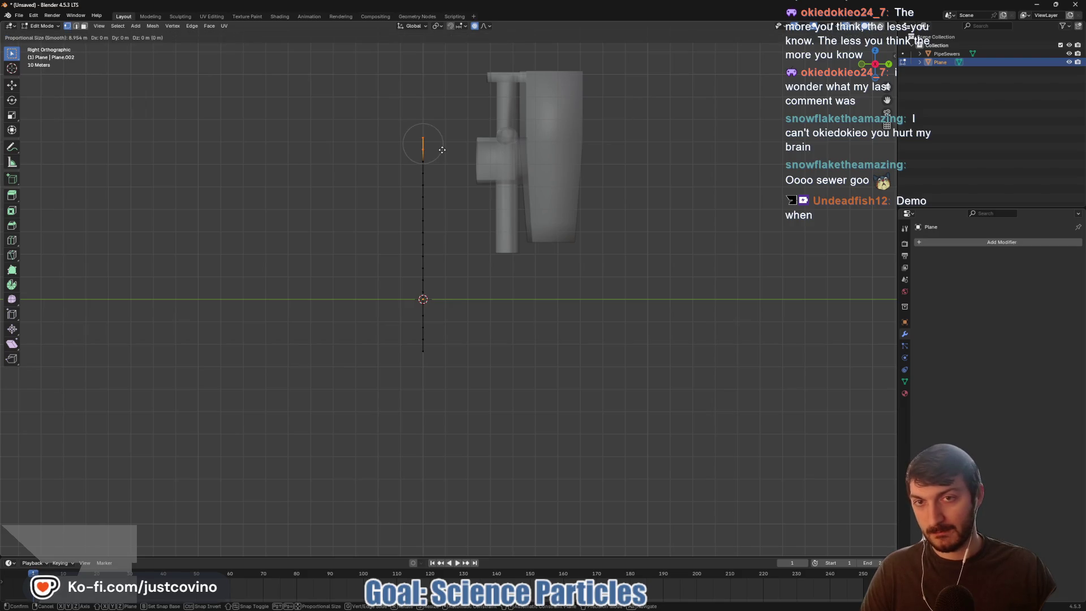
{"action": "key", "text": "y"}
{"action": "scroll", "coordinate": [446, 153], "scroll_direction": "down", "scroll_amount": 5}
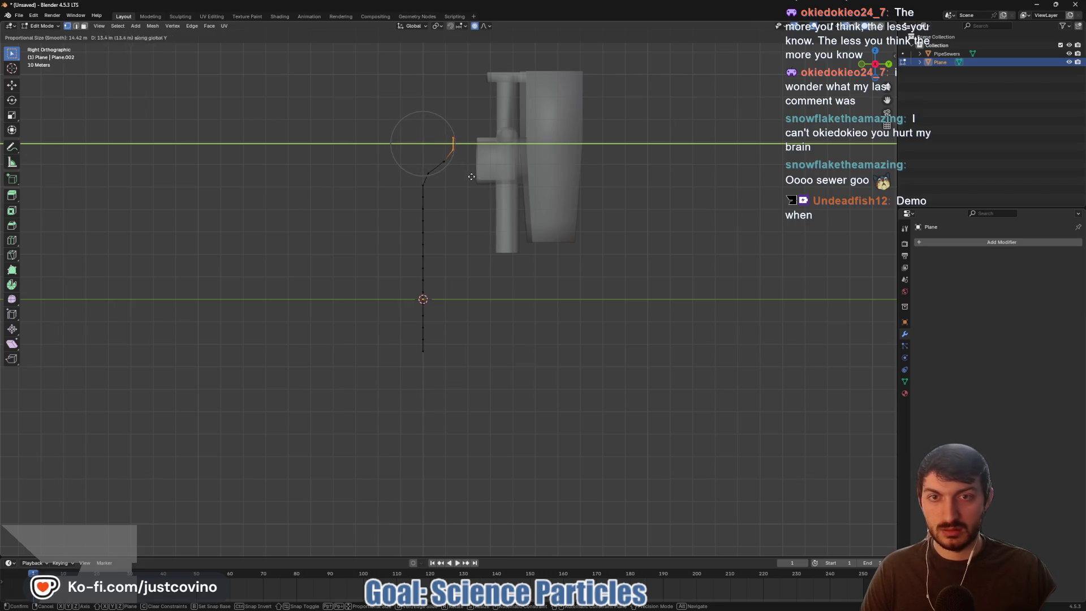
{"action": "right_click", "coordinate": [463, 174]}
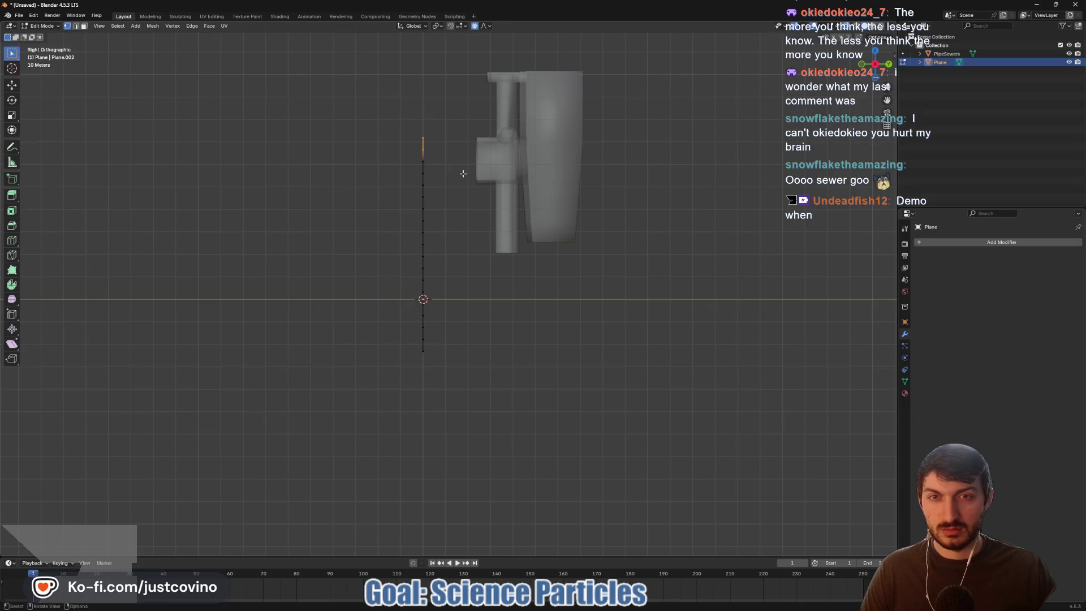
- Bend the topmost vertices sideways along Y toward the pipe with proportional falloff
{"action": "left_click_drag", "start_coordinate": [402, 117], "coordinate": [440, 146]}
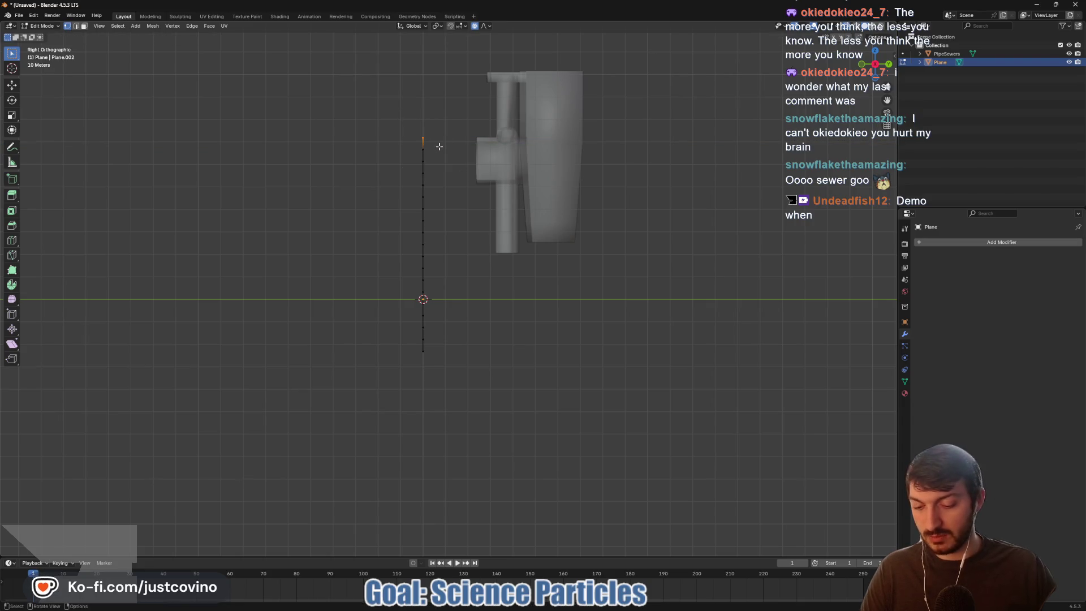
{"action": "key", "text": "g"}
{"action": "key", "text": "y"}
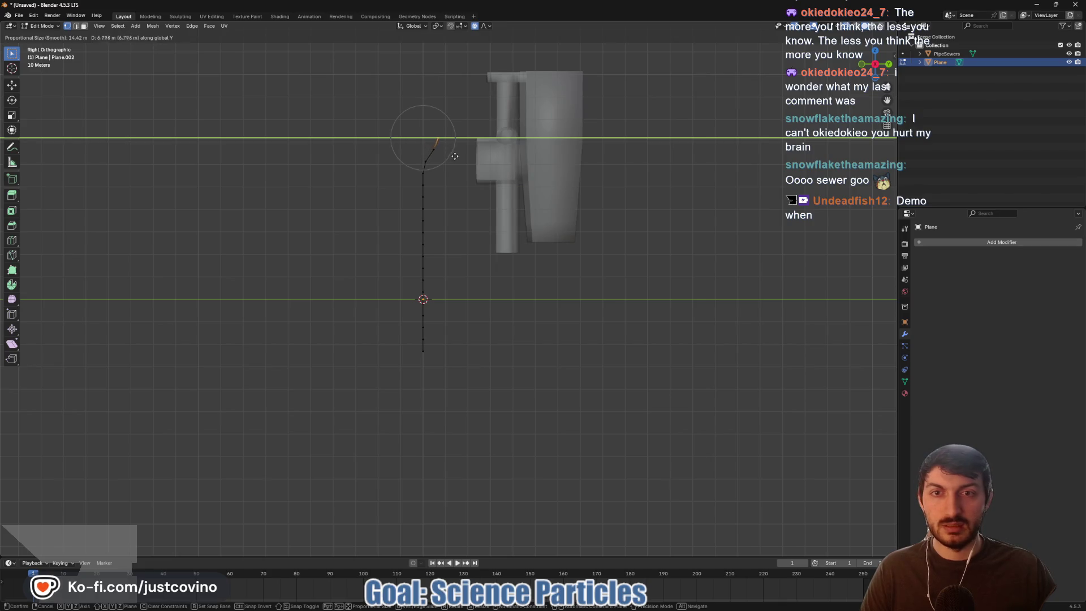
{"action": "scroll", "coordinate": [480, 177], "scroll_direction": "down", "scroll_amount": 3}
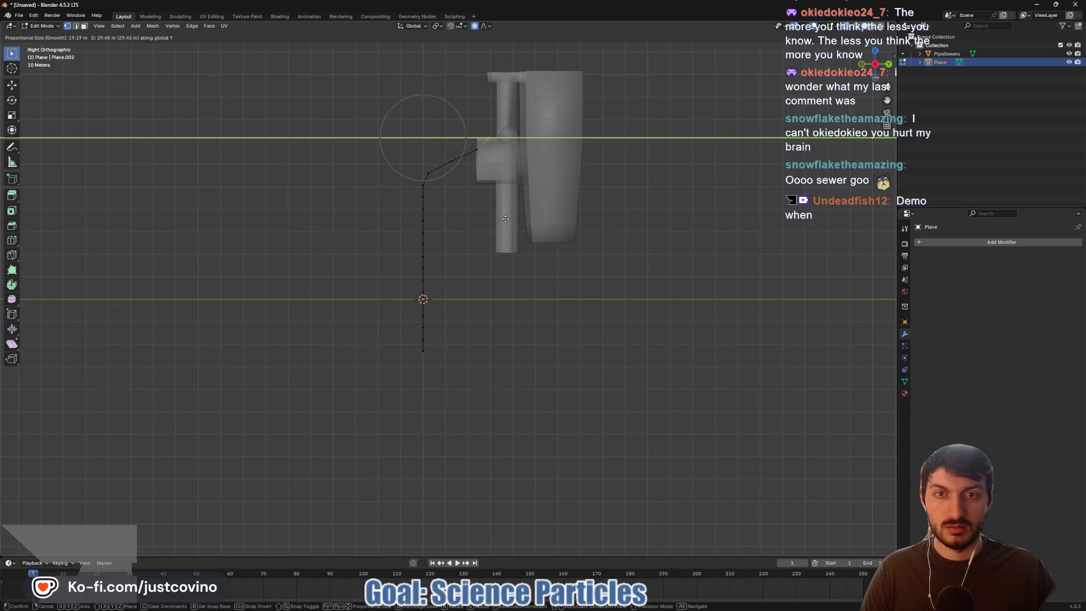
{"action": "scroll", "coordinate": [506, 231], "scroll_direction": "up", "scroll_amount": 1}
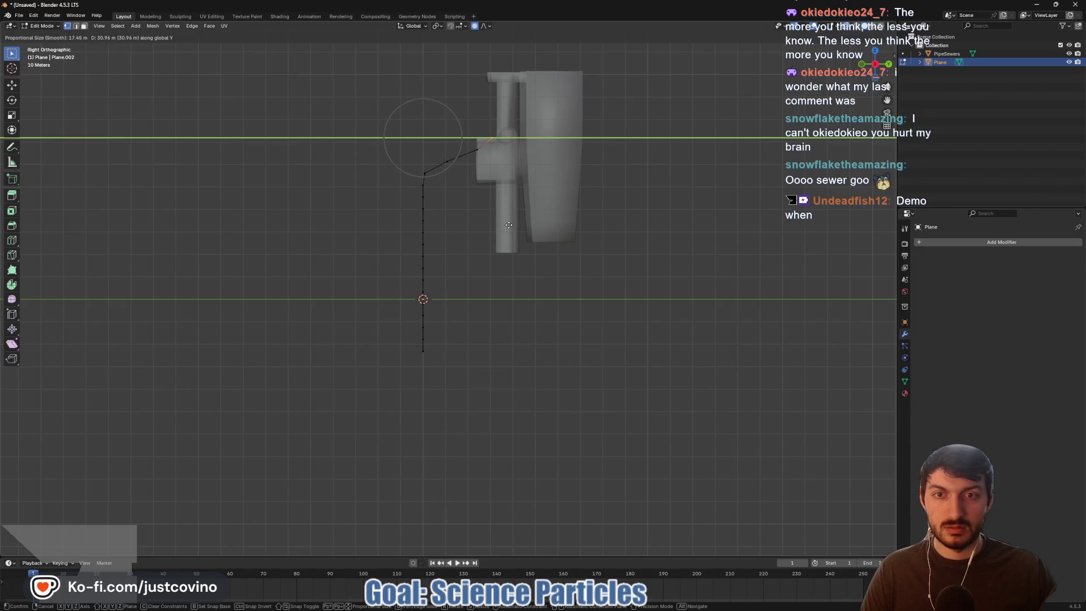
{"action": "scroll", "coordinate": [495, 239], "scroll_direction": "up", "scroll_amount": 2}
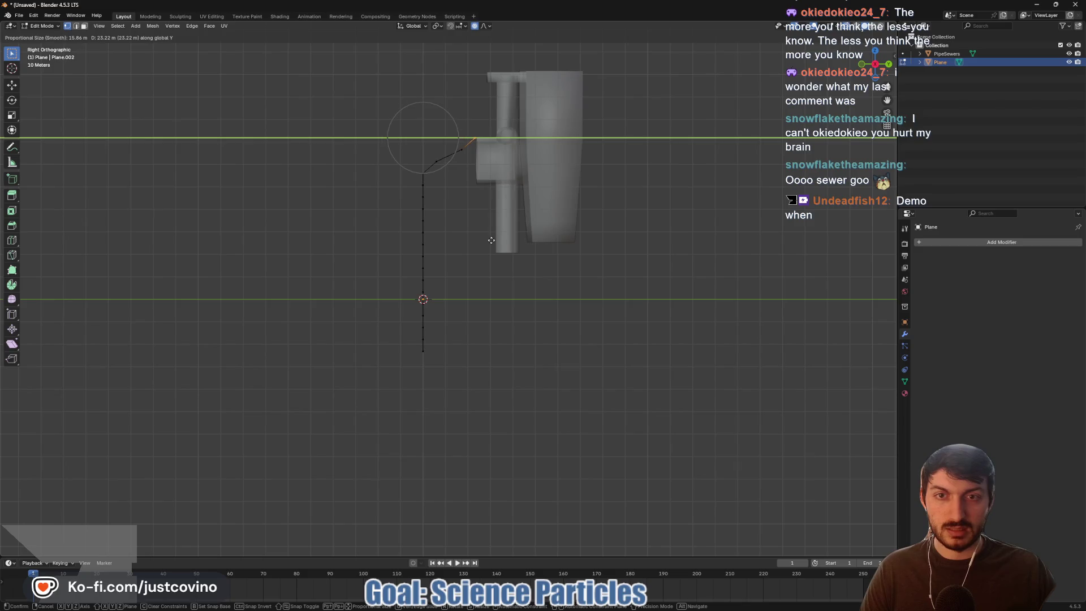
{"action": "scroll", "coordinate": [494, 242], "scroll_direction": "up", "scroll_amount": 1}
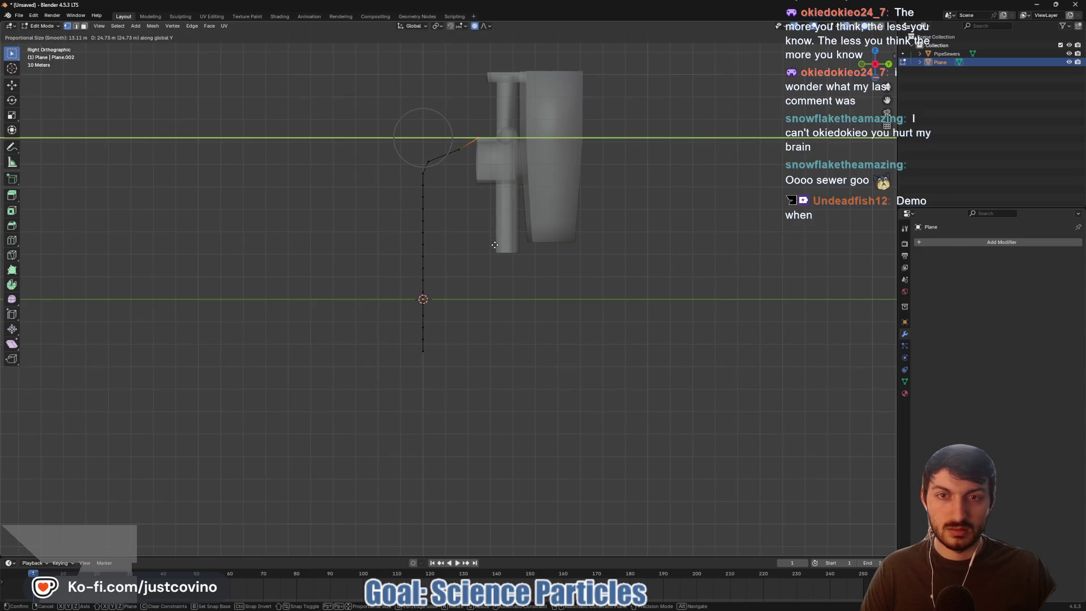
{"action": "left_click", "coordinate": [494, 242]}
- Lower the bent lip's end vertices along Z to the pipe opening's height
{"action": "left_click", "coordinate": [483, 141]}
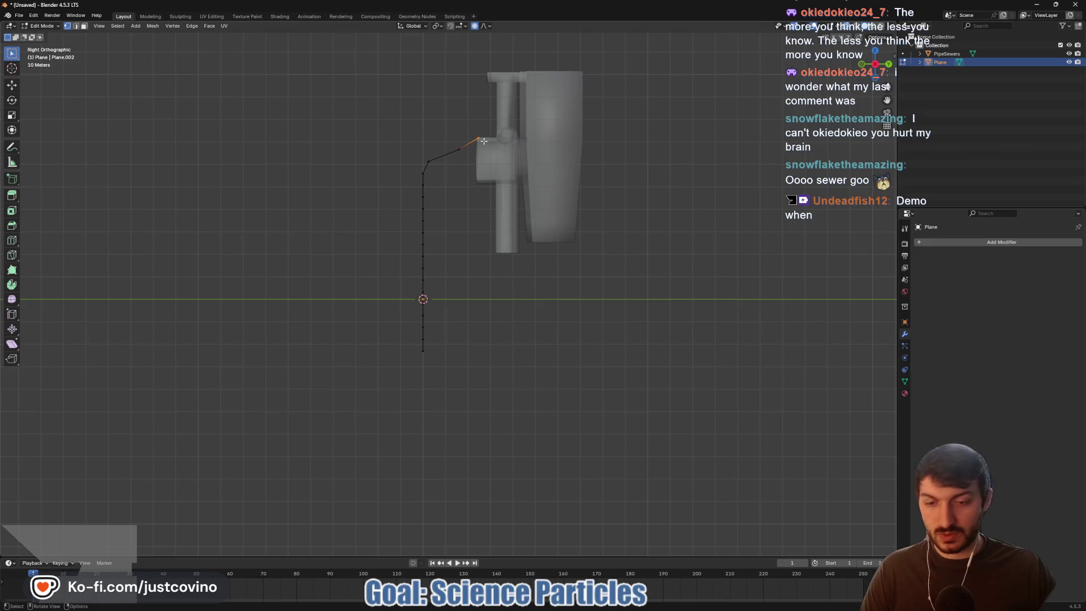
{"action": "key", "text": "g"}
{"action": "key", "text": "z"}
{"action": "left_click", "coordinate": [492, 153]}
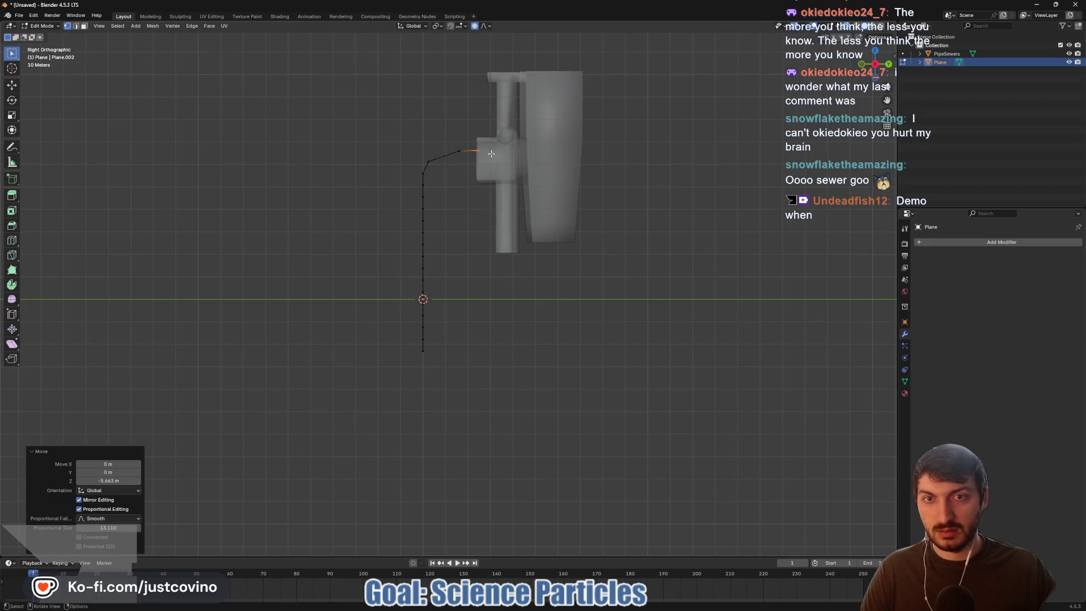
{"action": "left_click", "coordinate": [453, 143], "text": "shift"}
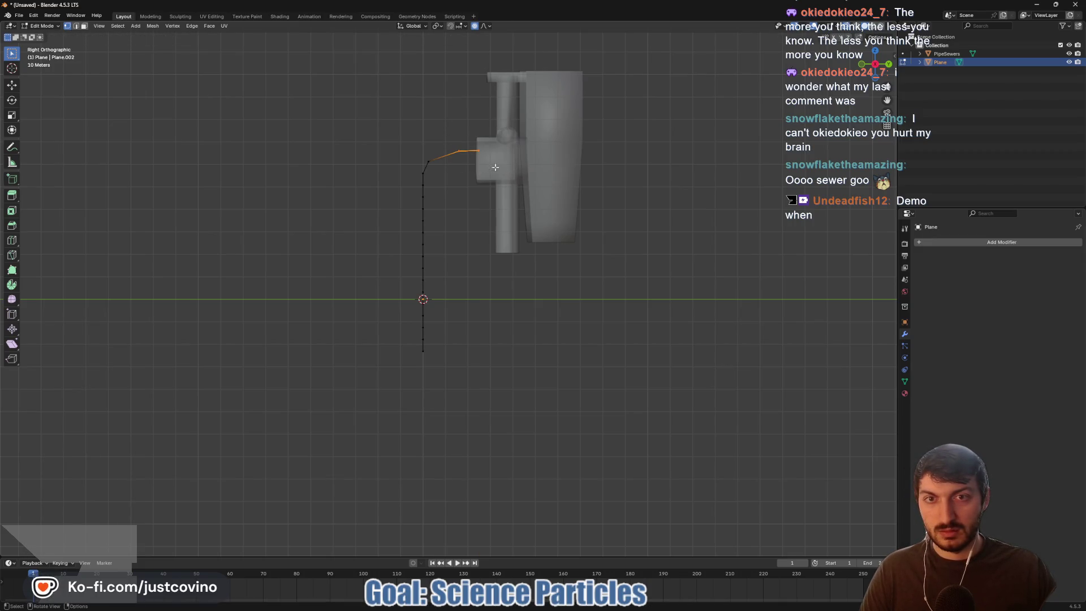
{"action": "key", "text": "g"}
{"action": "key", "text": "z"}
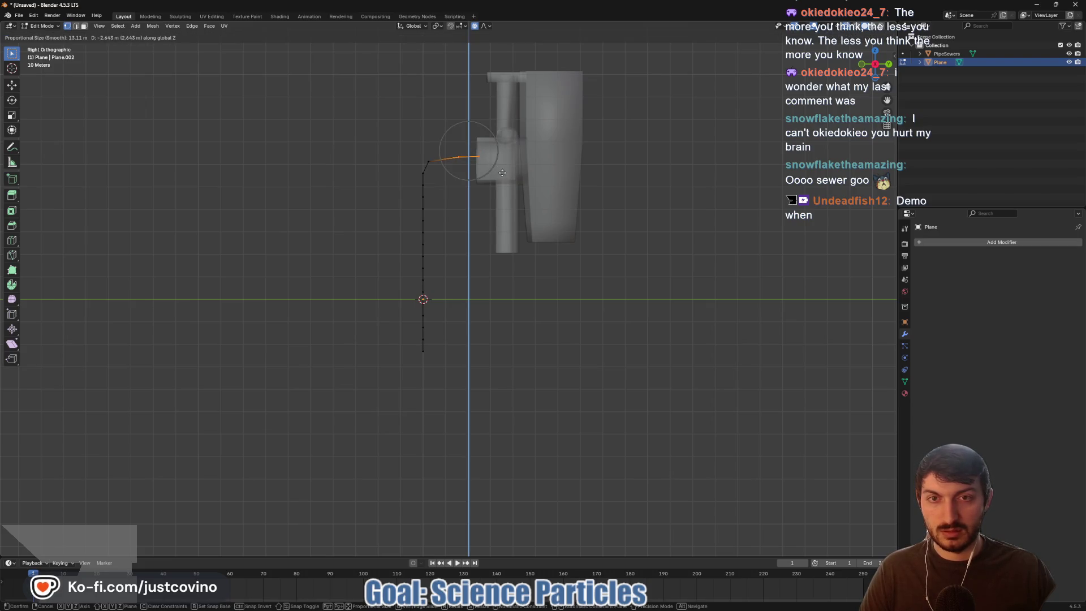
{"action": "left_click", "coordinate": [502, 172]}
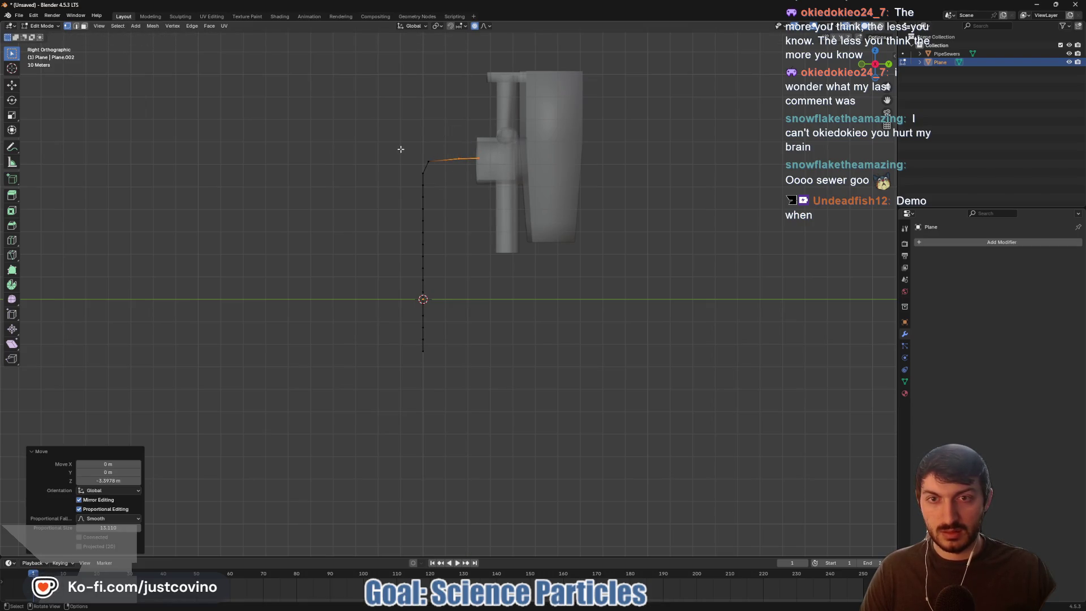
- Smooth the strip's bend by moving its vertex along Y with proportional falloff
{"action": "left_click_drag", "start_coordinate": [407, 154], "coordinate": [433, 190]}
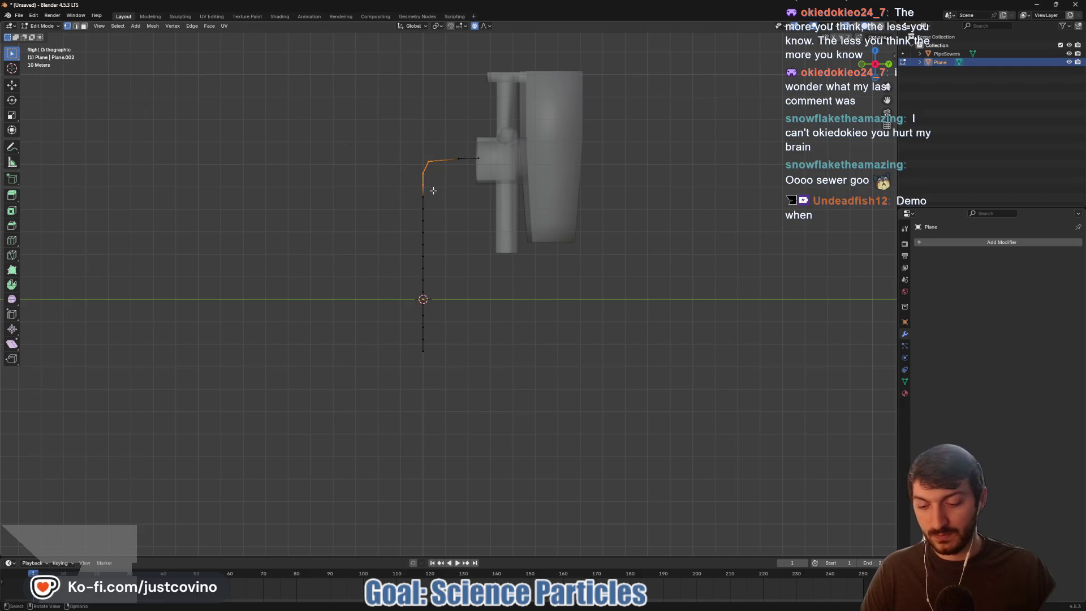
{"action": "key", "text": "g"}
{"action": "key", "text": "y"}
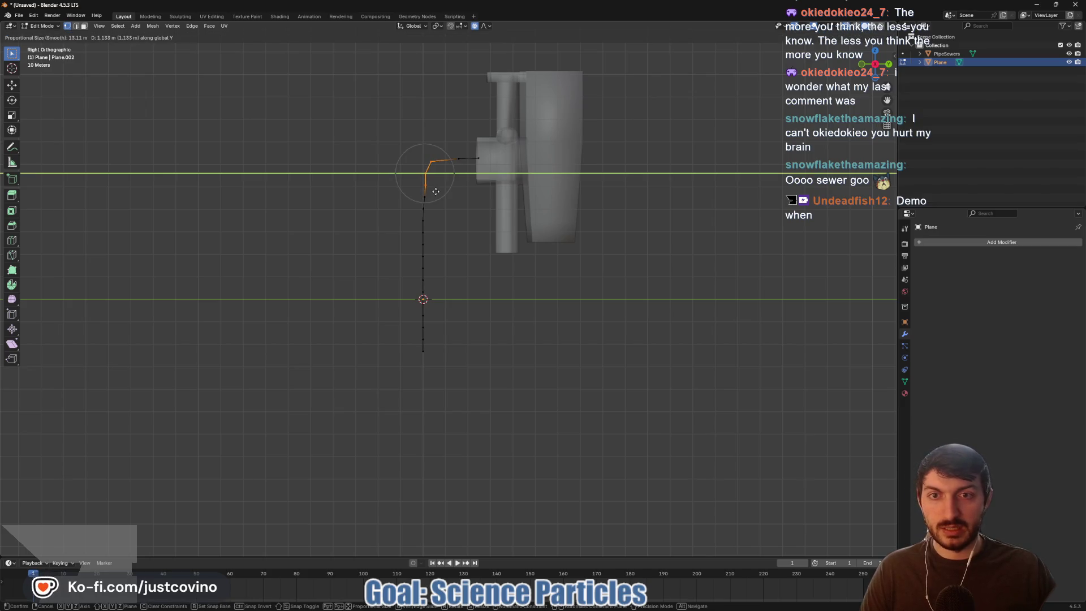
{"action": "scroll", "coordinate": [437, 196], "scroll_direction": "down", "scroll_amount": 3}
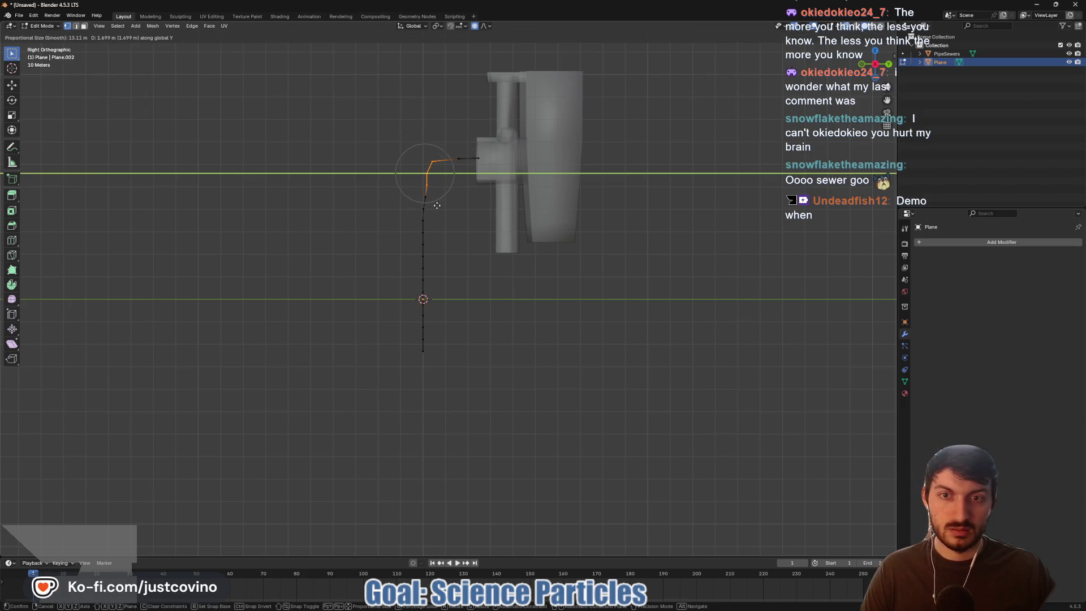
{"action": "scroll", "coordinate": [436, 208], "scroll_direction": "up", "scroll_amount": 4}
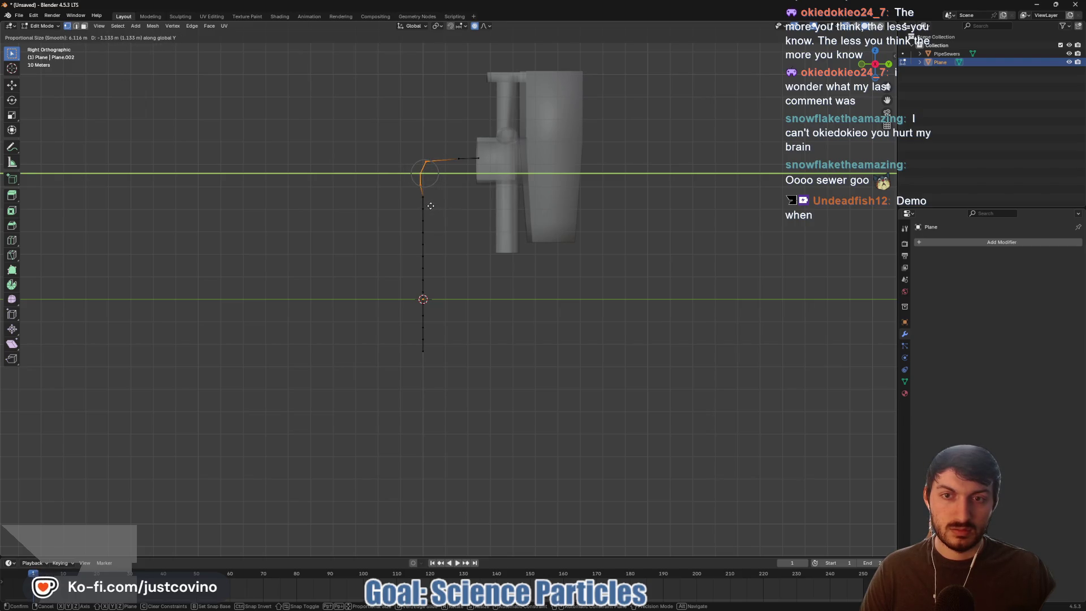
{"action": "left_click", "coordinate": [431, 206]}
- Curve the middle section of the strip outward along Y with proportional editing
{"action": "left_click", "coordinate": [424, 259]}
{"action": "left_click_drag", "start_coordinate": [407, 245], "coordinate": [450, 277]}
{"action": "key", "text": "g"}
{"action": "key", "text": "y"}
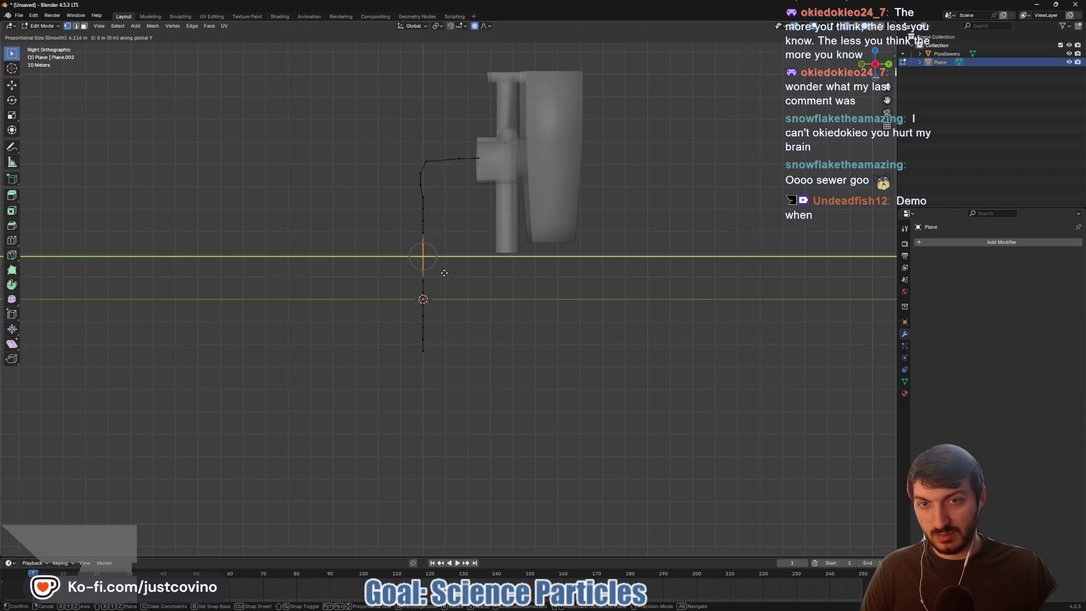
{"action": "scroll", "coordinate": [439, 271], "scroll_direction": "up", "scroll_amount": 4}
{"action": "scroll", "coordinate": [440, 271], "scroll_direction": "down", "scroll_amount": 11}
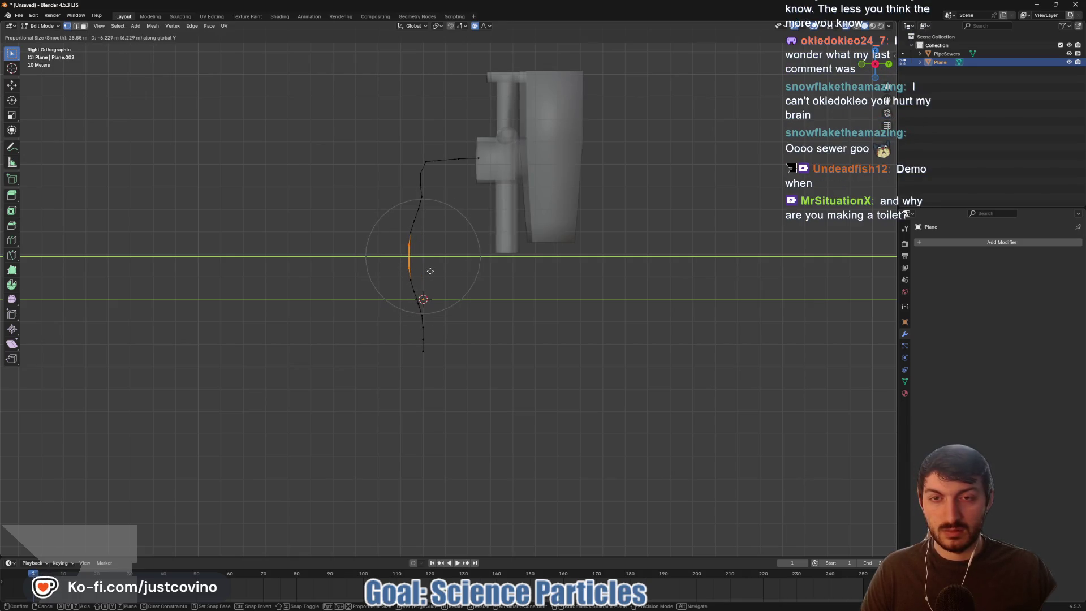
{"action": "scroll", "coordinate": [425, 271], "scroll_direction": "down", "scroll_amount": 5}
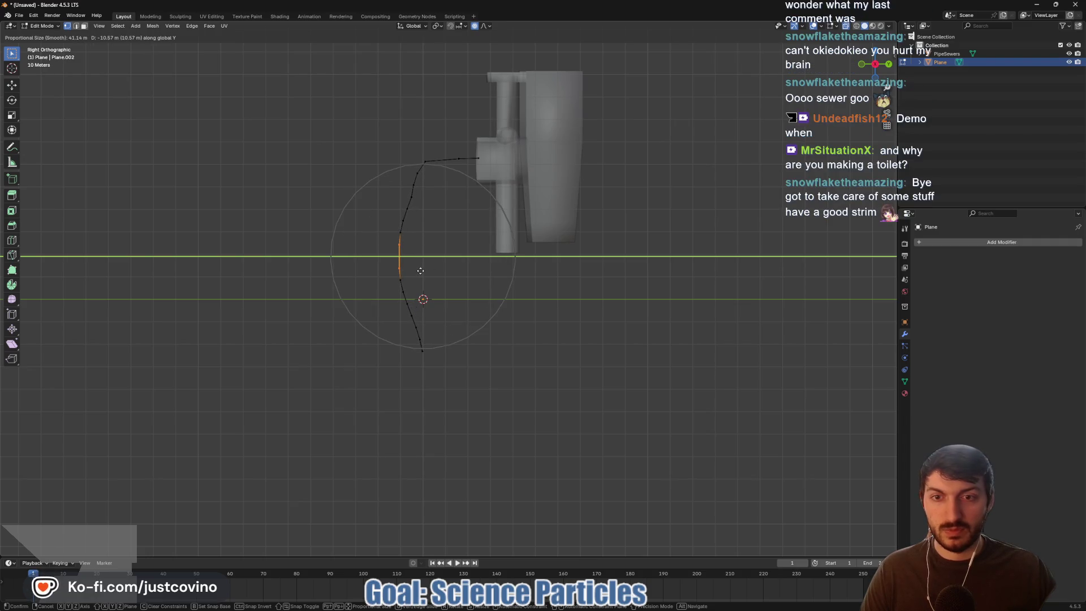
{"action": "left_click", "coordinate": [420, 271]}
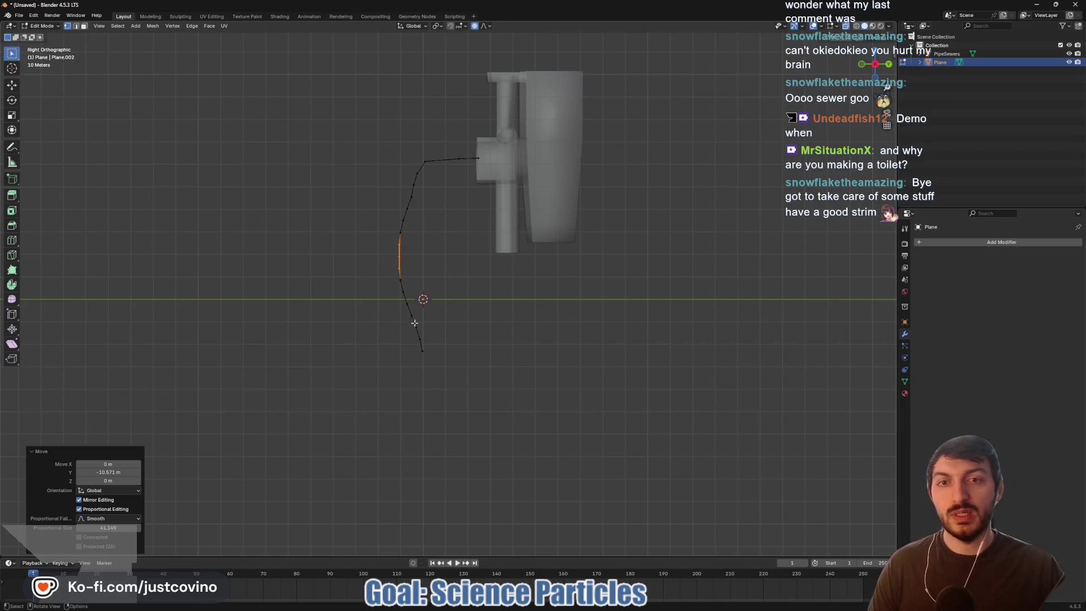
- Reshape the lower curved section of the strip along Y with soft falloff
{"action": "left_click_drag", "start_coordinate": [363, 309], "coordinate": [465, 356]}
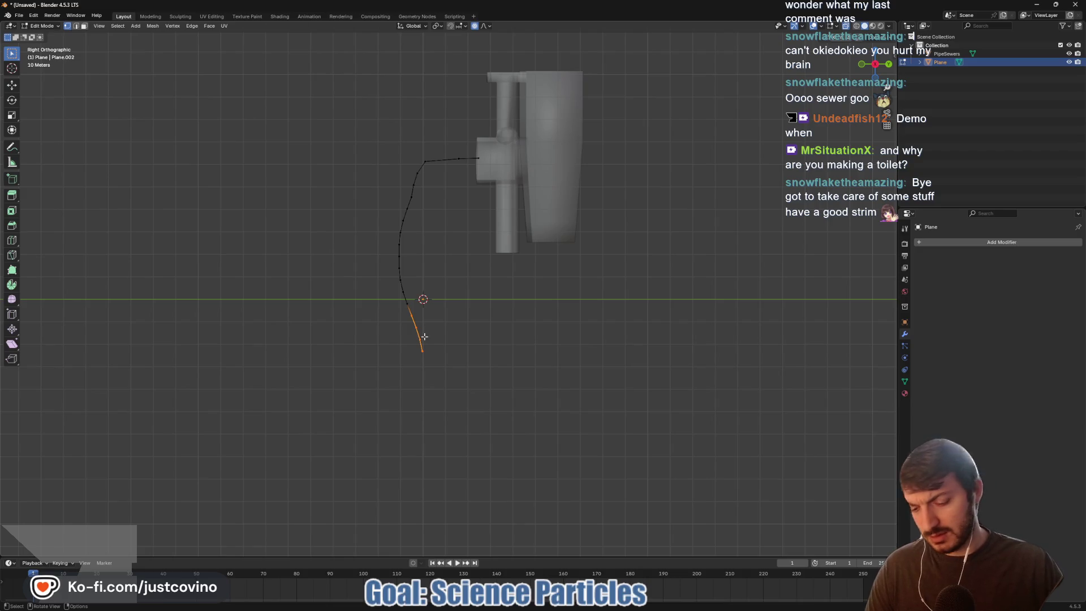
{"action": "key", "text": "g"}
{"action": "key", "text": "y"}
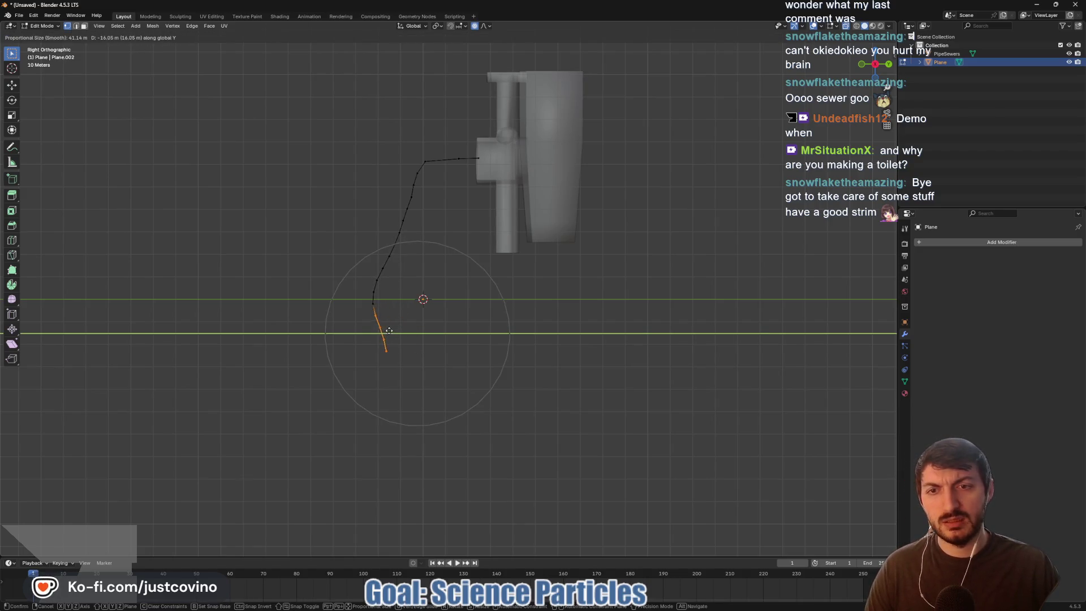
{"action": "scroll", "coordinate": [399, 327], "scroll_direction": "up", "scroll_amount": 4}
{"action": "scroll", "coordinate": [402, 327], "scroll_direction": "up", "scroll_amount": 1}
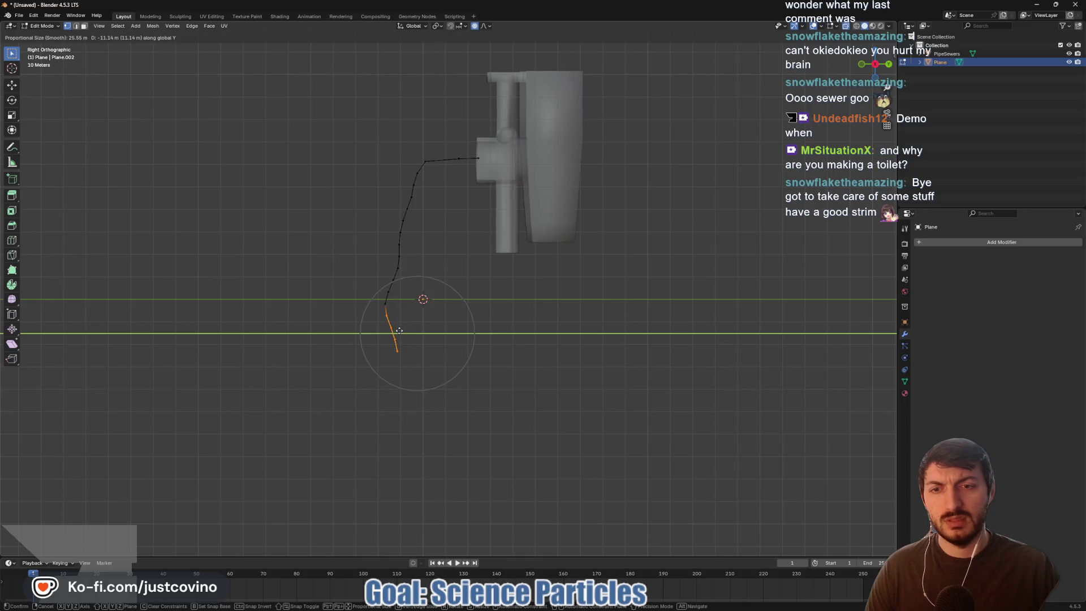
{"action": "scroll", "coordinate": [399, 332], "scroll_direction": "up", "scroll_amount": 12}
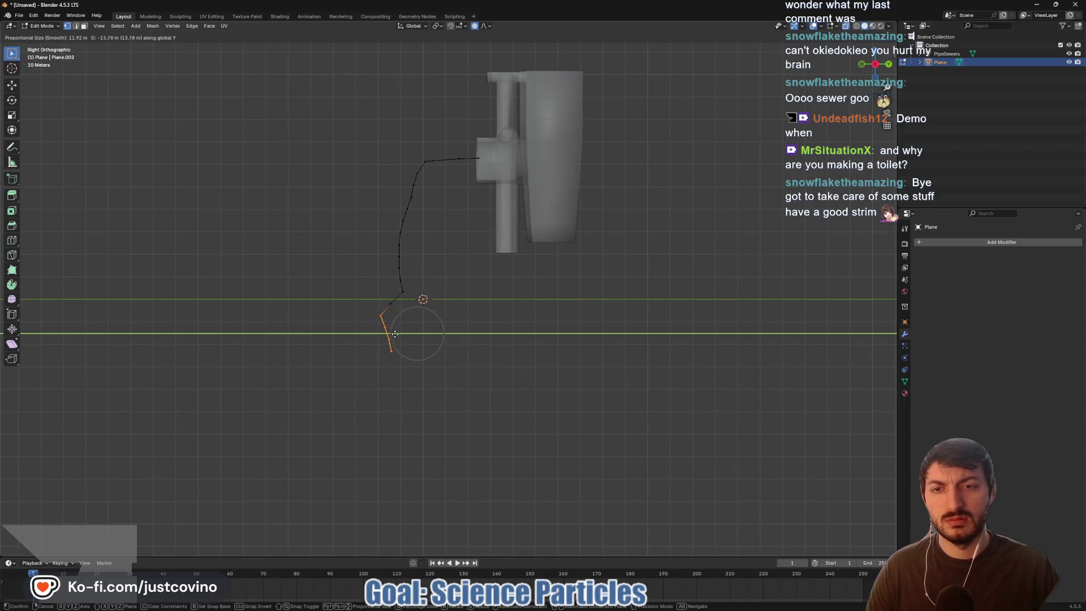
{"action": "scroll", "coordinate": [400, 334], "scroll_direction": "down", "scroll_amount": 16}
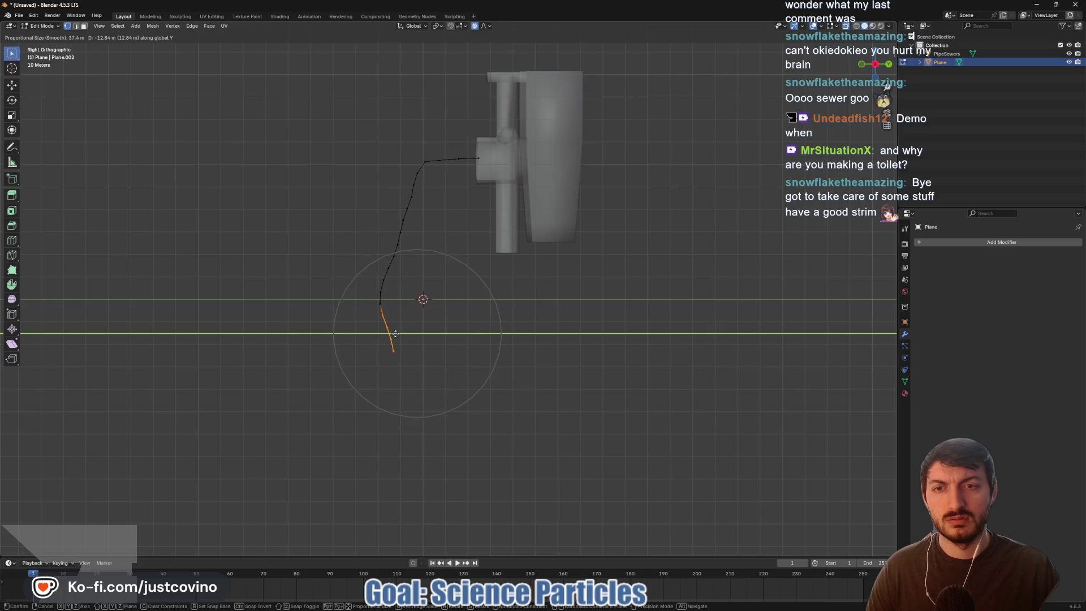
{"action": "scroll", "coordinate": [398, 335], "scroll_direction": "down", "scroll_amount": 1}
{"action": "scroll", "coordinate": [408, 341], "scroll_direction": "up", "scroll_amount": 1}
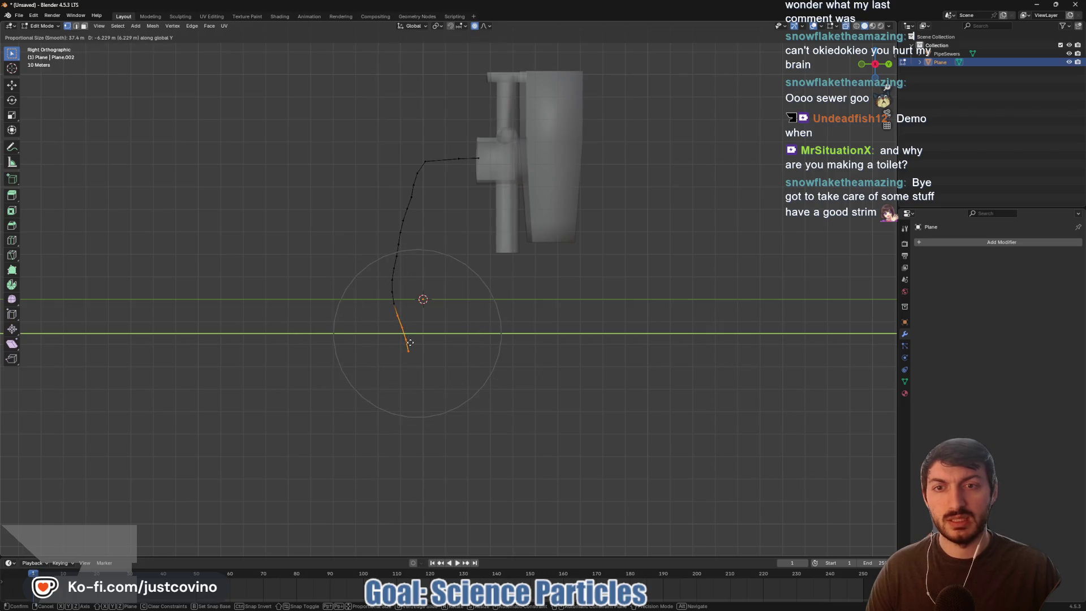
{"action": "left_click", "coordinate": [410, 343]}
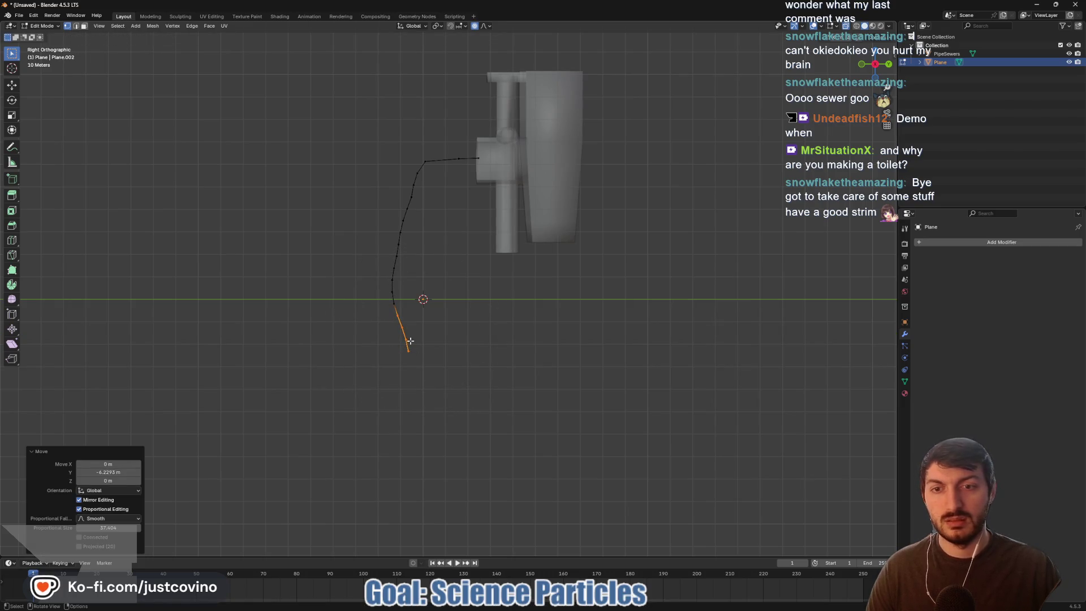
- Adjust the lowest curve segment along Y and shift the end vertex along X
{"action": "left_click_drag", "start_coordinate": [384, 339], "coordinate": [419, 363]}
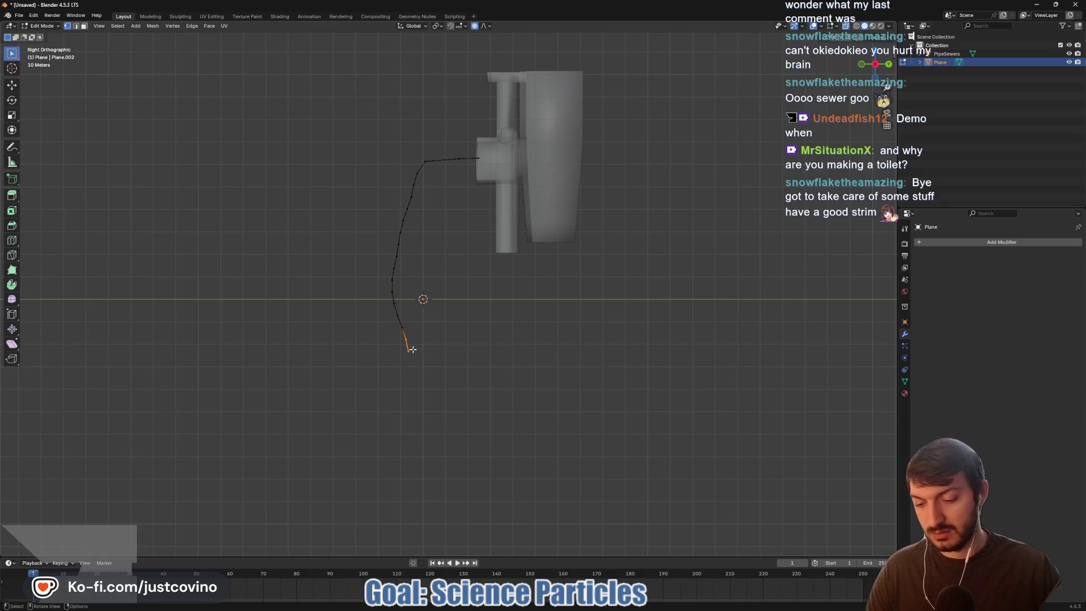
{"action": "key", "text": "g"}
{"action": "key", "text": "y"}
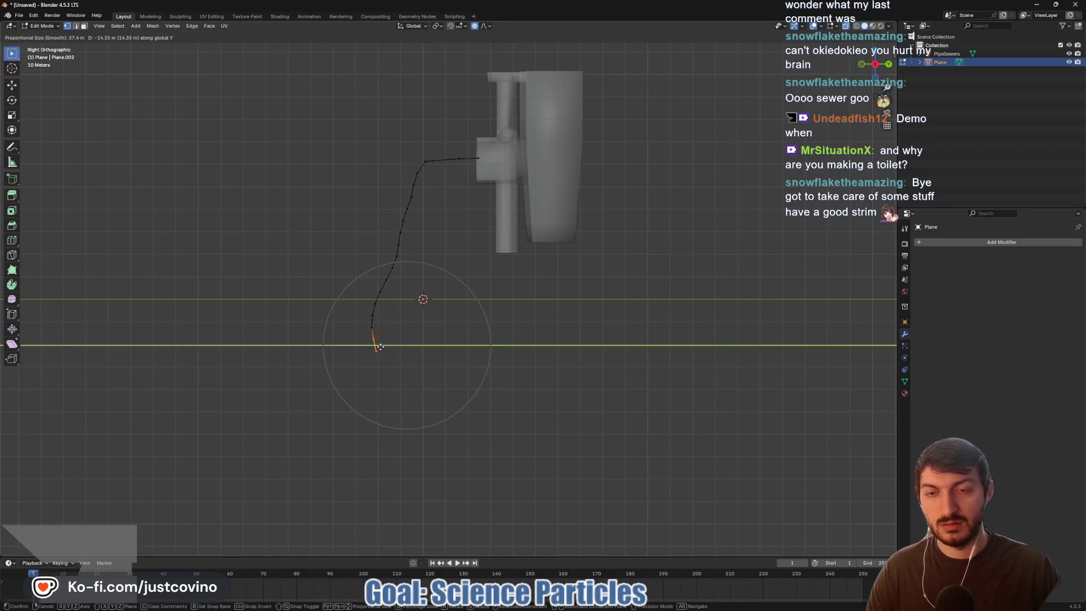
{"action": "scroll", "coordinate": [380, 346], "scroll_direction": "down", "scroll_amount": 5}
{"action": "scroll", "coordinate": [379, 345], "scroll_direction": "up", "scroll_amount": 9}
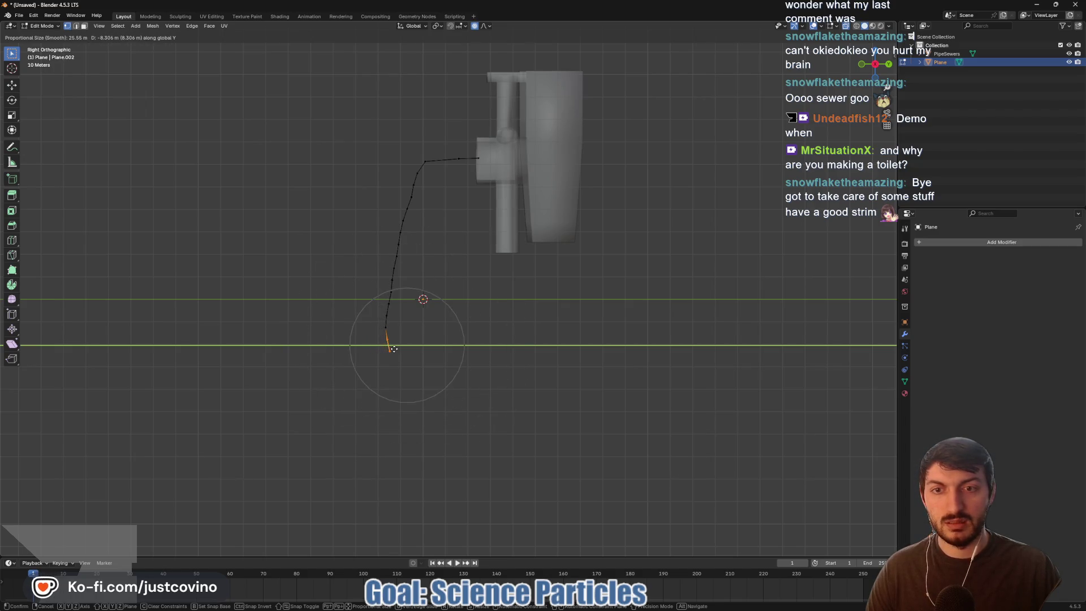
{"action": "left_click", "coordinate": [395, 349]}
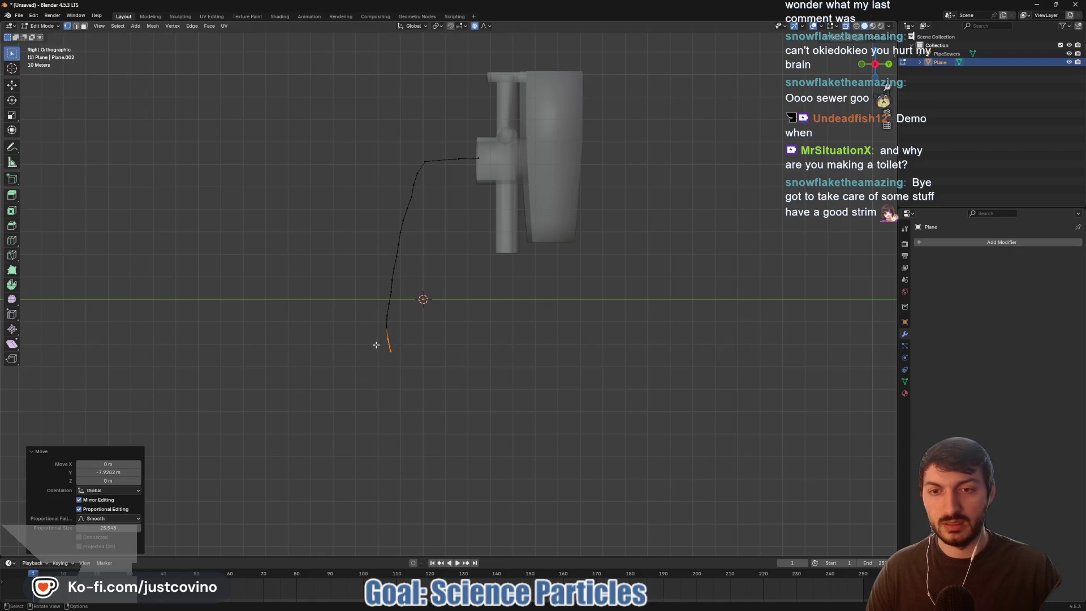
{"action": "left_click", "coordinate": [400, 359]}
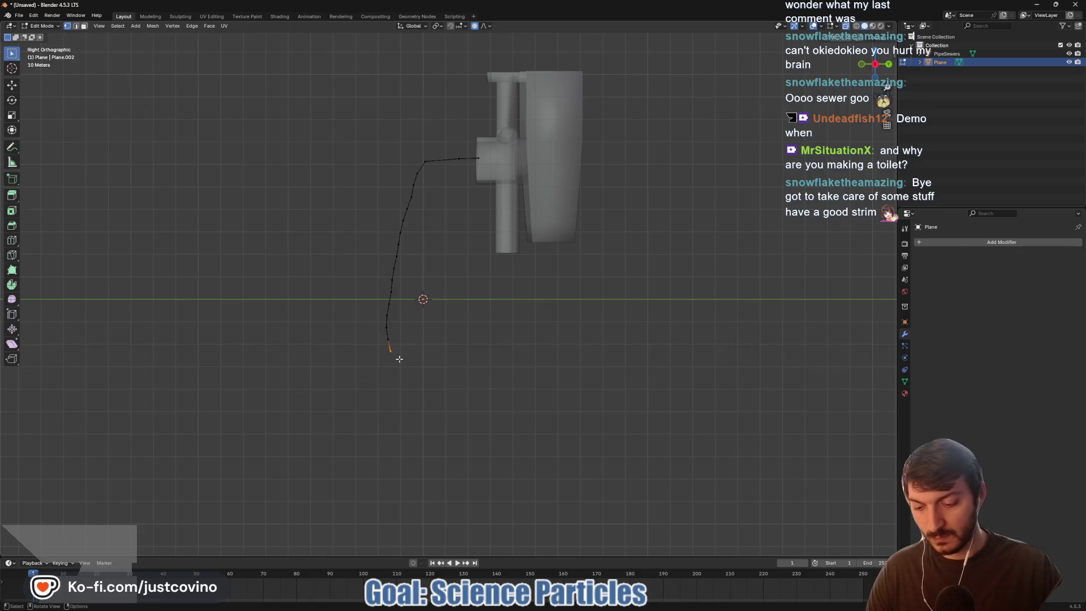
{"action": "key", "text": "g"}
{"action": "key", "text": "x"}
{"action": "left_click", "coordinate": [366, 345]}
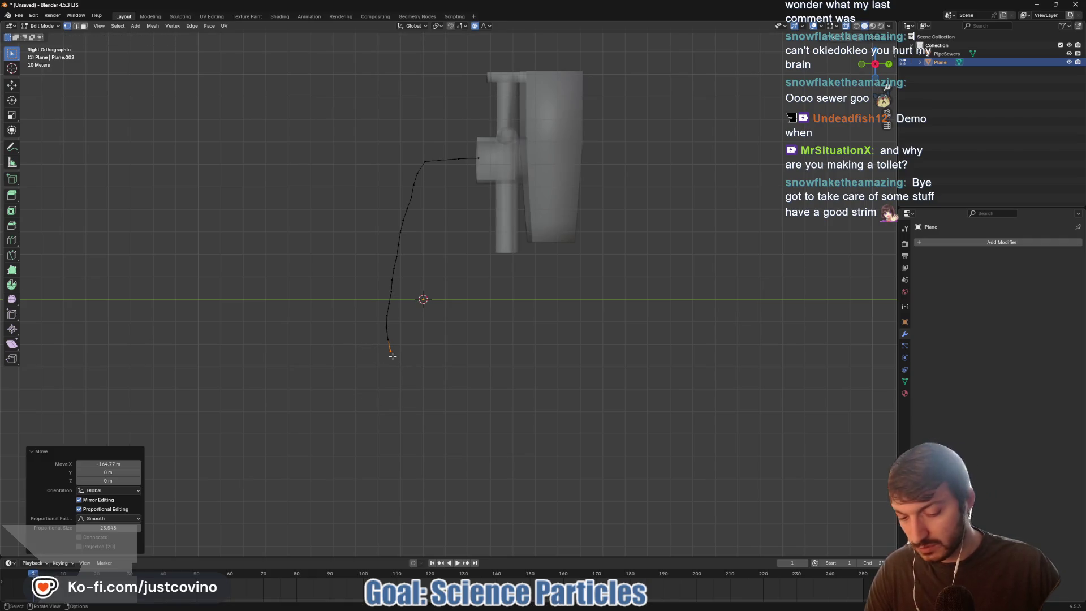
- Turn off proportional editing and extrude the curve end twice along Y into a tail
{"action": "key", "text": "o"}
{"action": "key", "text": "e"}
{"action": "key", "text": "y"}
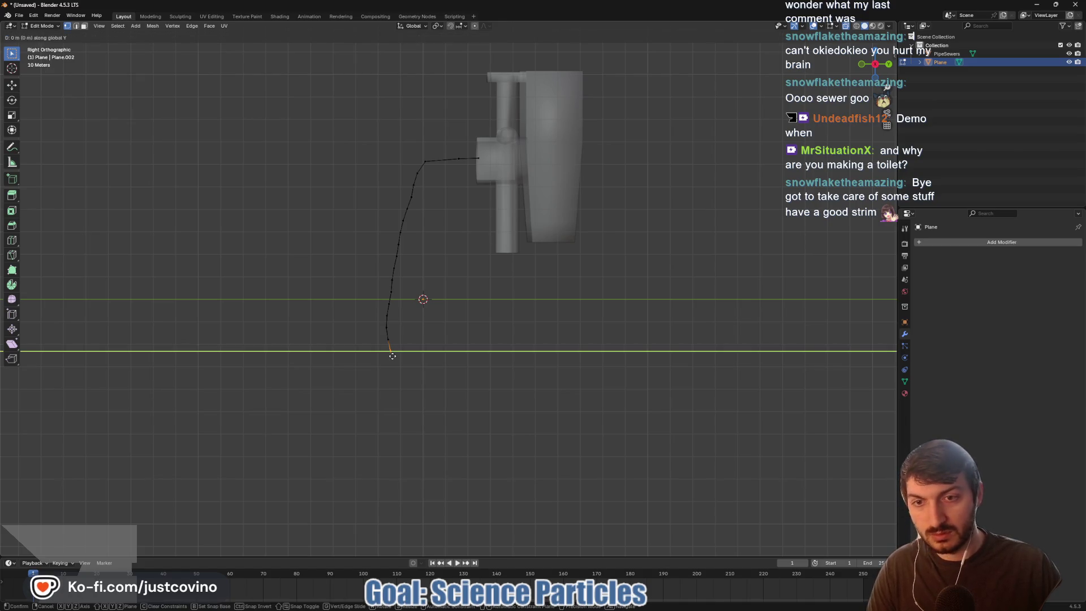
{"action": "left_click", "coordinate": [386, 355]}
{"action": "left_click_drag", "start_coordinate": [390, 338], "coordinate": [394, 344]}
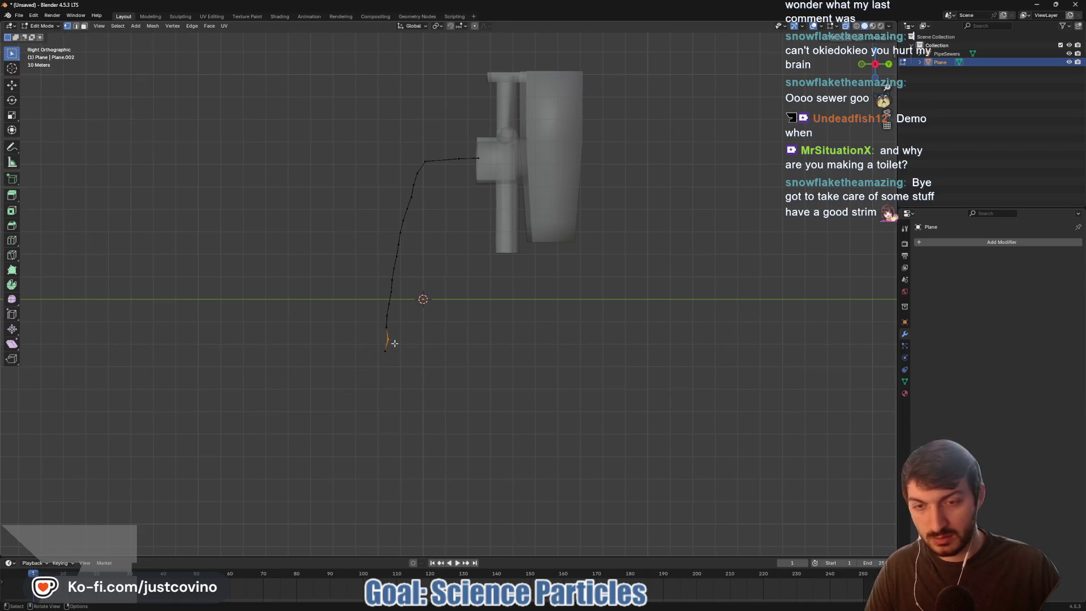
{"action": "key", "text": "e"}
{"action": "key", "text": "y"}
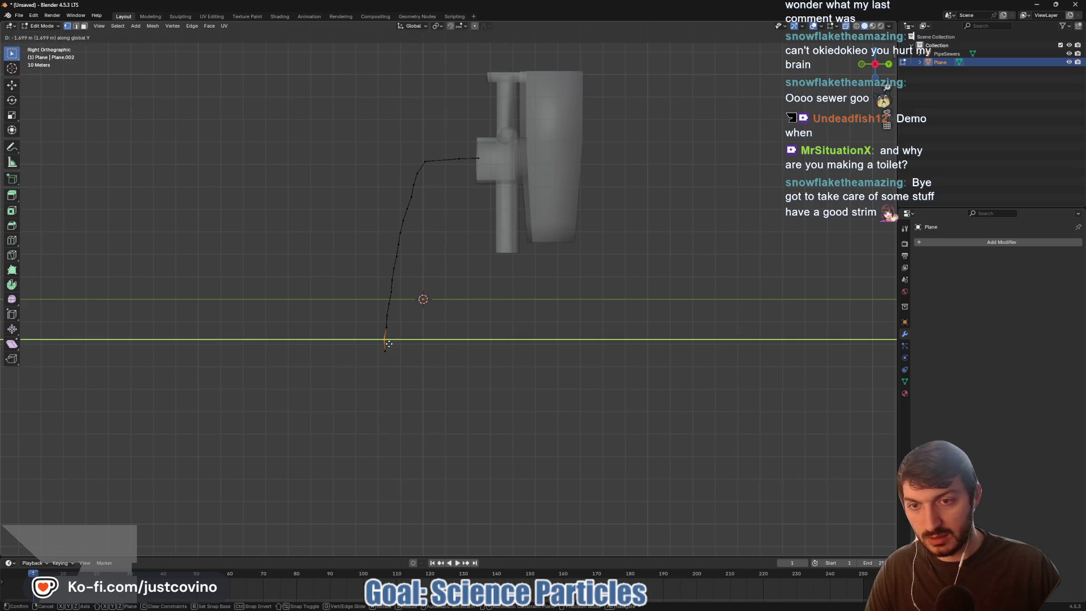
{"action": "left_click", "coordinate": [389, 344]}
{"action": "key", "text": "Tab"}
{"action": "mouse_move", "coordinate": [396, 353]}
{"action": "left_mouse_down"}
{"action": "mouse_move", "coordinate": [504, 377]}
{"action": "mouse_move", "coordinate": [519, 405]}
{"action": "mouse_move", "coordinate": [507, 362]}
{"action": "left_mouse_up"}
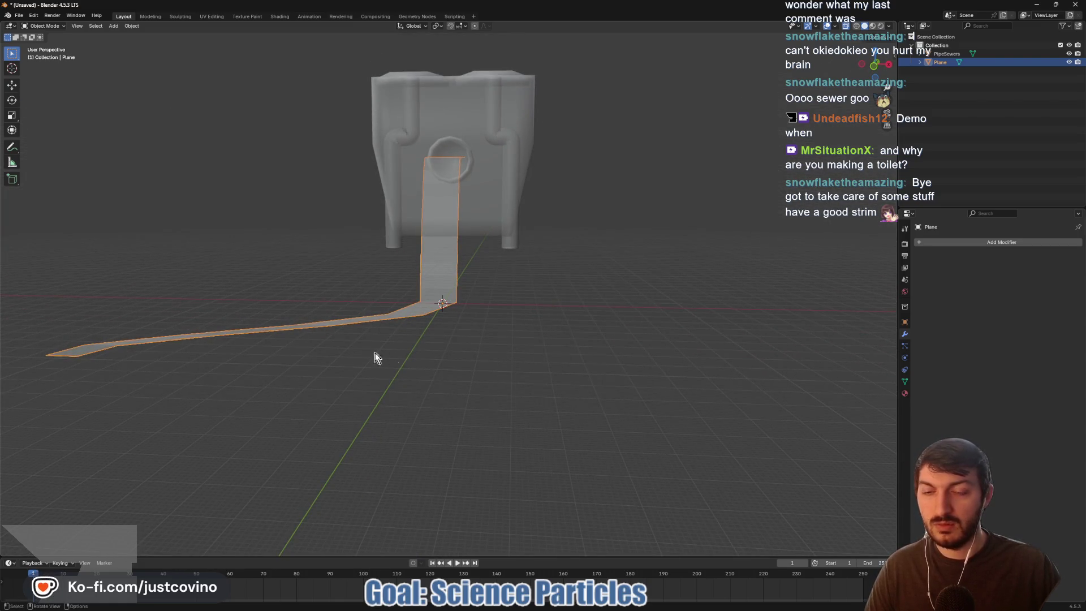
- Undo the stray floor run and, in Right view, extrude the curve end along Y
{"action": "key", "text": "Tab"}
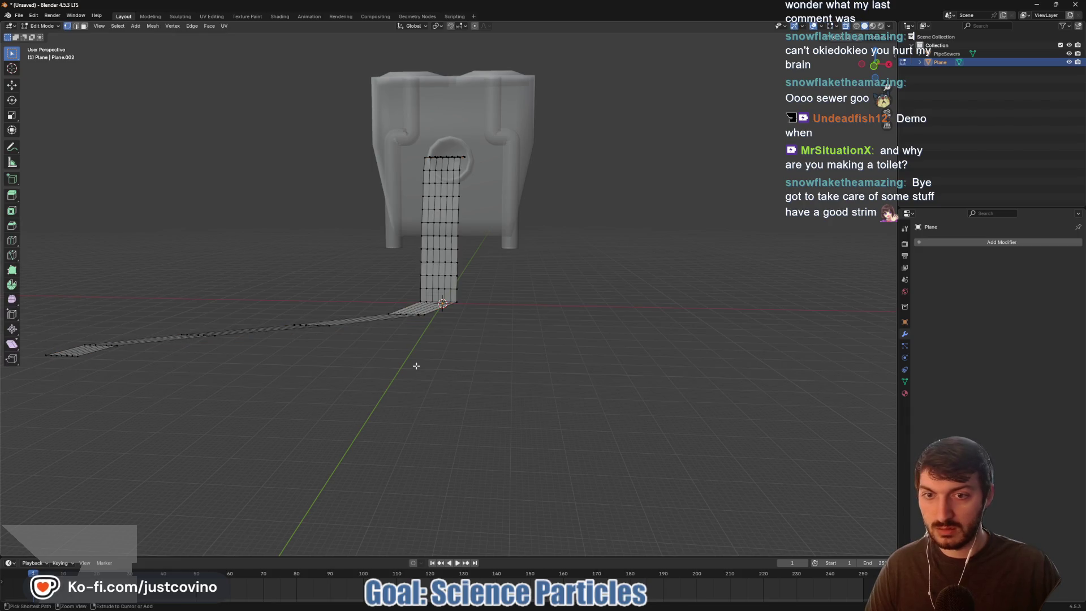
{"action": "key", "text": "ctrl+z"}
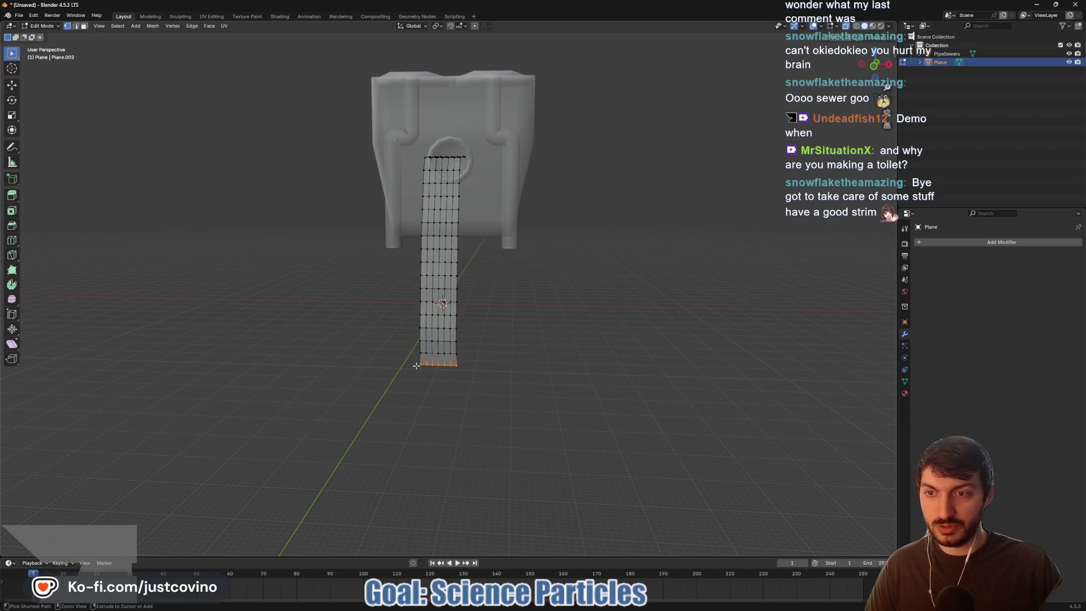
{"action": "mouse_move", "coordinate": [416, 366]}
{"action": "left_mouse_down"}
{"action": "mouse_move", "coordinate": [498, 360]}
{"action": "mouse_move", "coordinate": [430, 370]}
{"action": "left_mouse_up"}
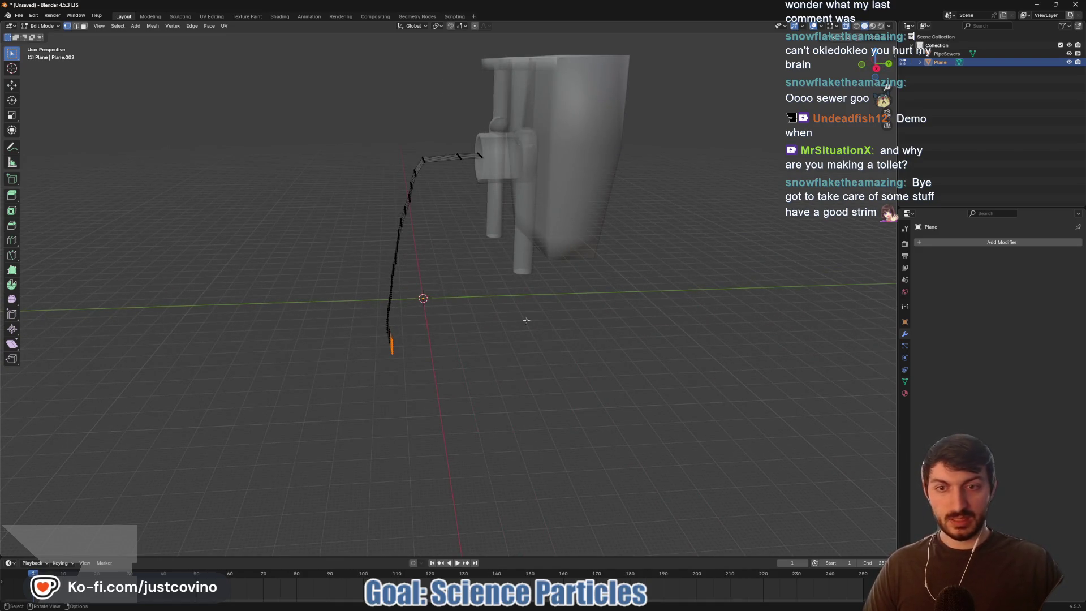
{"action": "left_click", "coordinate": [876, 69]}
{"action": "scroll", "coordinate": [475, 355], "scroll_direction": "up", "scroll_amount": 3}
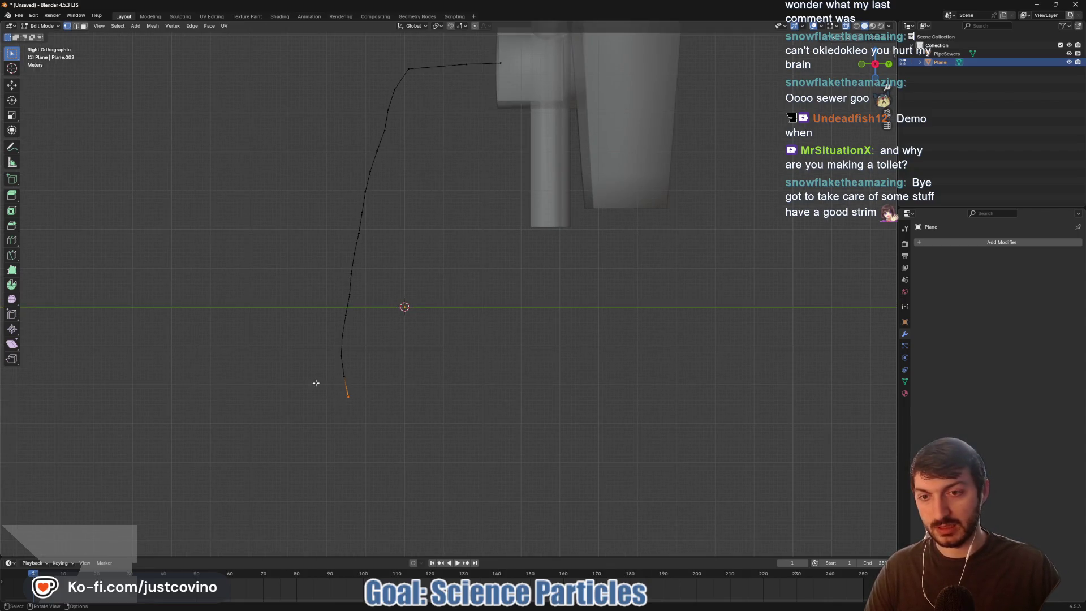
{"action": "key", "text": "e"}
{"action": "key", "text": "y"}
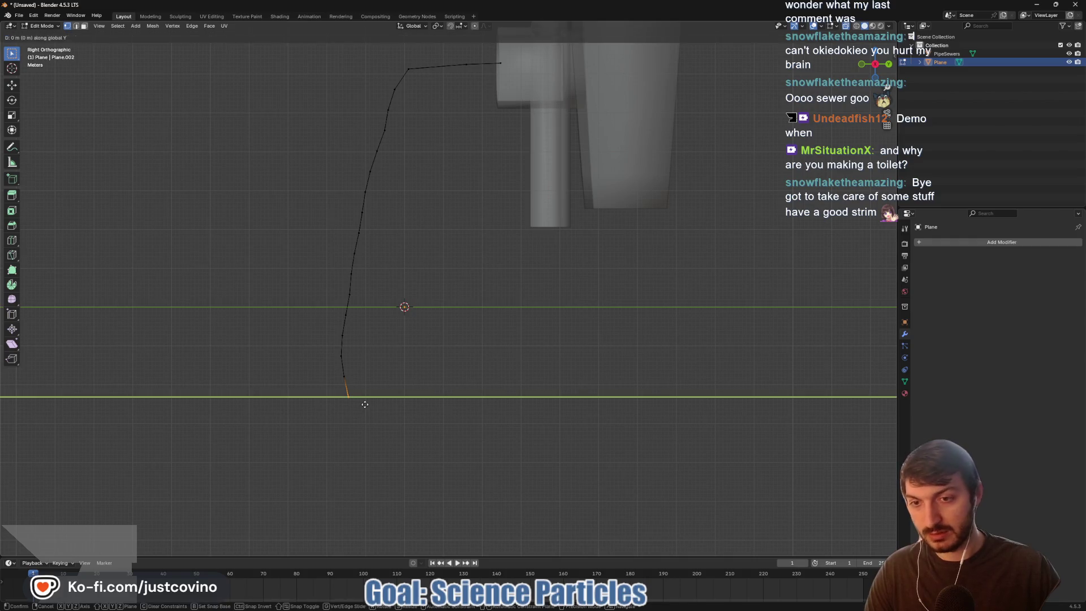
{"action": "left_click", "coordinate": [355, 406]}
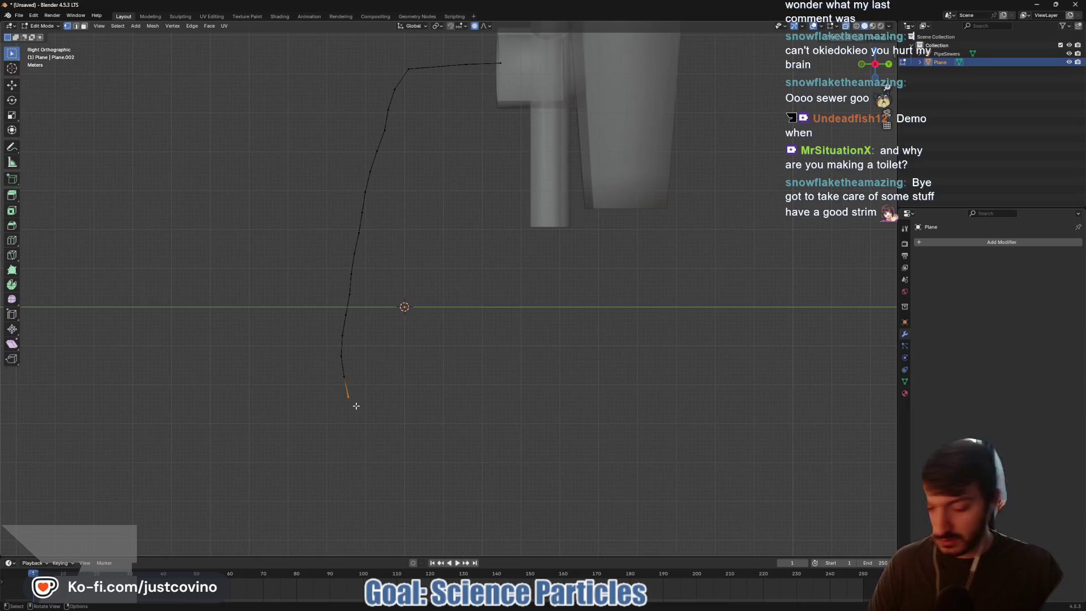
- Smooth the strip's lower end with a proportional move along Y
{"action": "key", "text": "g"}
{"action": "key", "text": "y"}
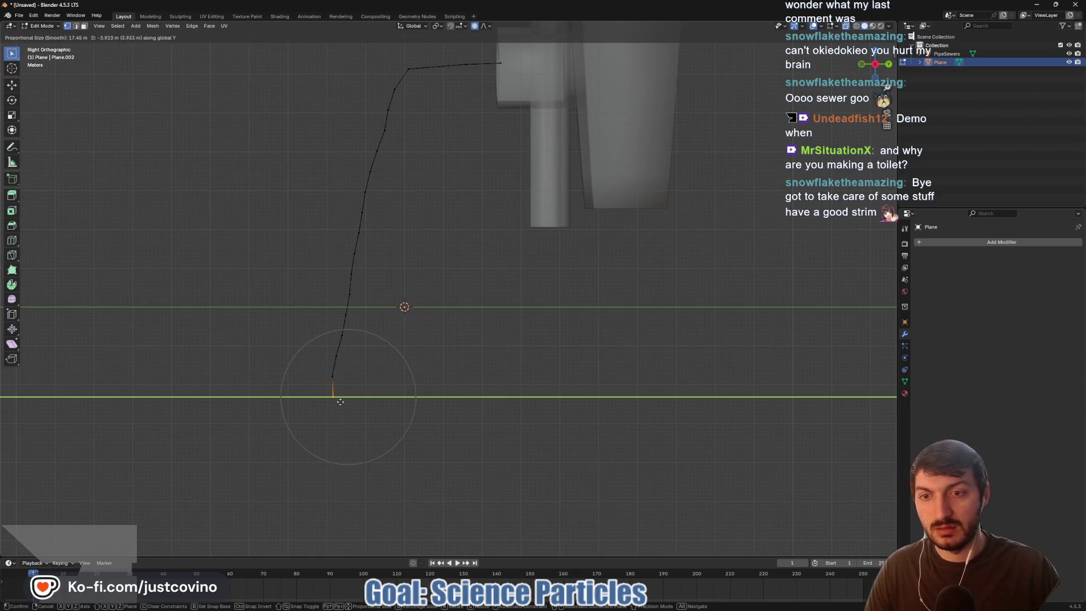
{"action": "scroll", "coordinate": [333, 399], "scroll_direction": "up", "scroll_amount": 1}
{"action": "scroll", "coordinate": [334, 399], "scroll_direction": "down", "scroll_amount": 6}
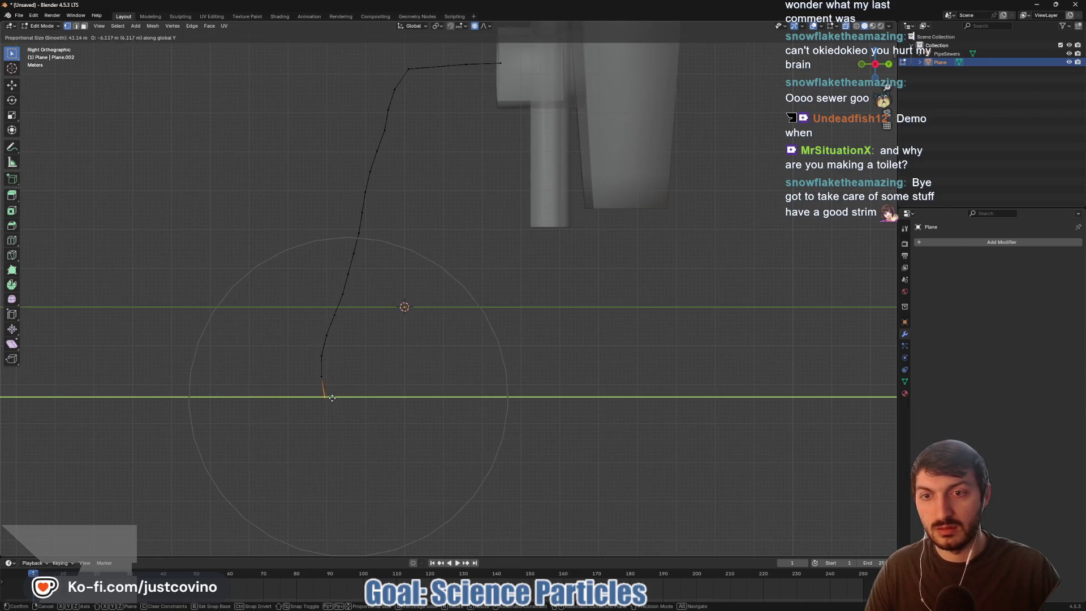
{"action": "scroll", "coordinate": [326, 396], "scroll_direction": "down", "scroll_amount": 2}
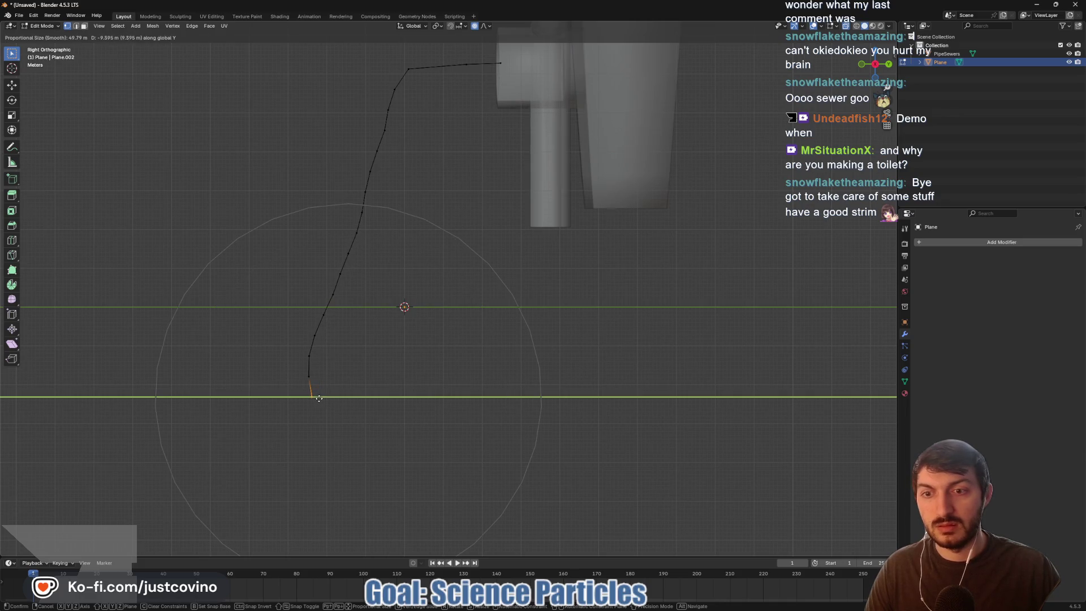
{"action": "left_click", "coordinate": [319, 398]}
- Orbit around the finished strip in Object Mode to inspect it standing upright
{"action": "key", "text": "Tab"}
{"action": "mouse_move", "coordinate": [379, 388]}
{"action": "left_mouse_down"}
{"action": "mouse_move", "coordinate": [545, 407]}
{"action": "mouse_move", "coordinate": [519, 439]}
{"action": "mouse_move", "coordinate": [573, 425]}
{"action": "mouse_move", "coordinate": [544, 307]}
{"action": "mouse_move", "coordinate": [474, 180]}
{"action": "left_mouse_up"}
{"action": "left_click_drag", "start_coordinate": [535, 317], "coordinate": [568, 315]}
{"action": "key", "text": "Tab"}
{"action": "left_click_drag", "start_coordinate": [662, 270], "coordinate": [528, 286]}
- Shade the goo strip smooth and check its mesh grid edge-on
{"action": "key", "text": "Tab"}
{"action": "right_click", "coordinate": [416, 268]}
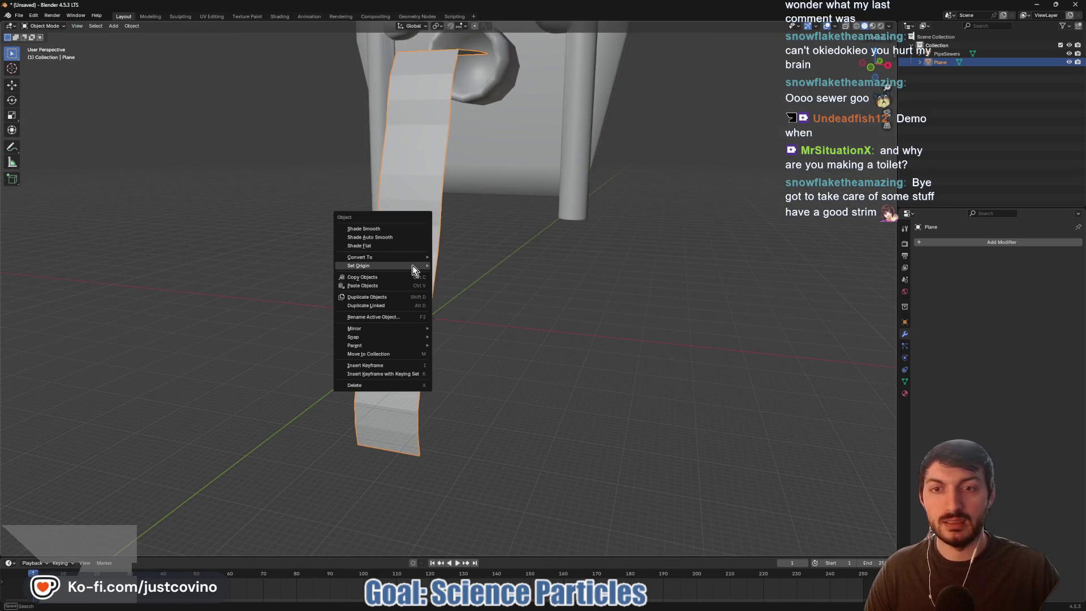
{"action": "left_click", "coordinate": [395, 229]}
{"action": "mouse_move", "coordinate": [571, 257]}
{"action": "left_mouse_down"}
{"action": "mouse_move", "coordinate": [524, 249]}
{"action": "mouse_move", "coordinate": [521, 269]}
{"action": "mouse_move", "coordinate": [490, 262]}
{"action": "mouse_move", "coordinate": [660, 262]}
{"action": "mouse_move", "coordinate": [555, 247]}
{"action": "left_mouse_up"}
{"action": "key", "text": "Tab"}
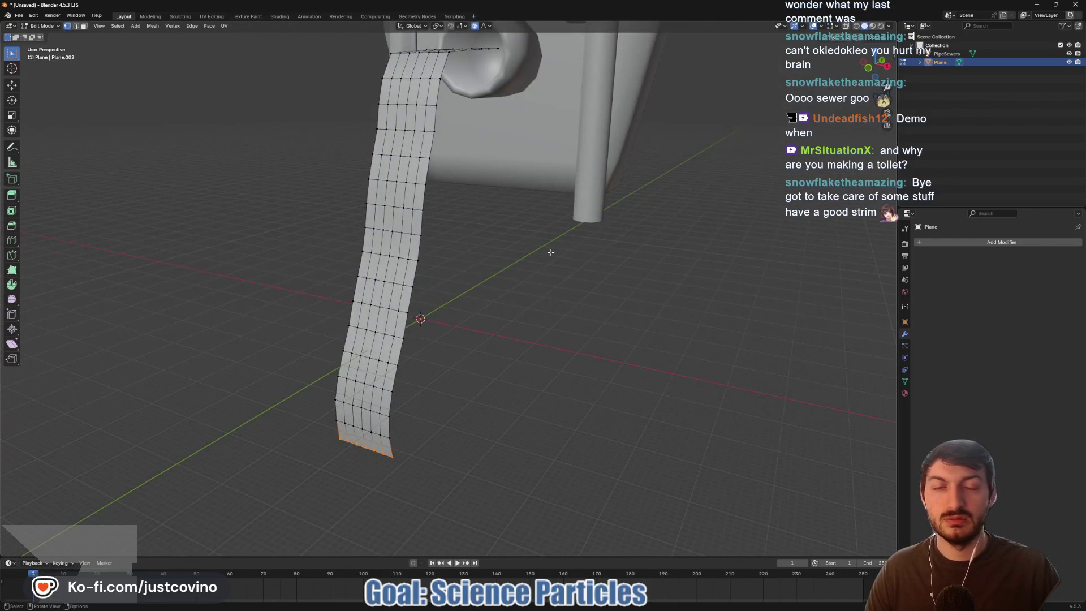
{"action": "key", "text": "Tab"}
- Delete the PipeSewers object, then select the ribbon plane and enter Edit Mode
{"action": "left_click", "coordinate": [599, 117]}
{"action": "key", "text": "x"}
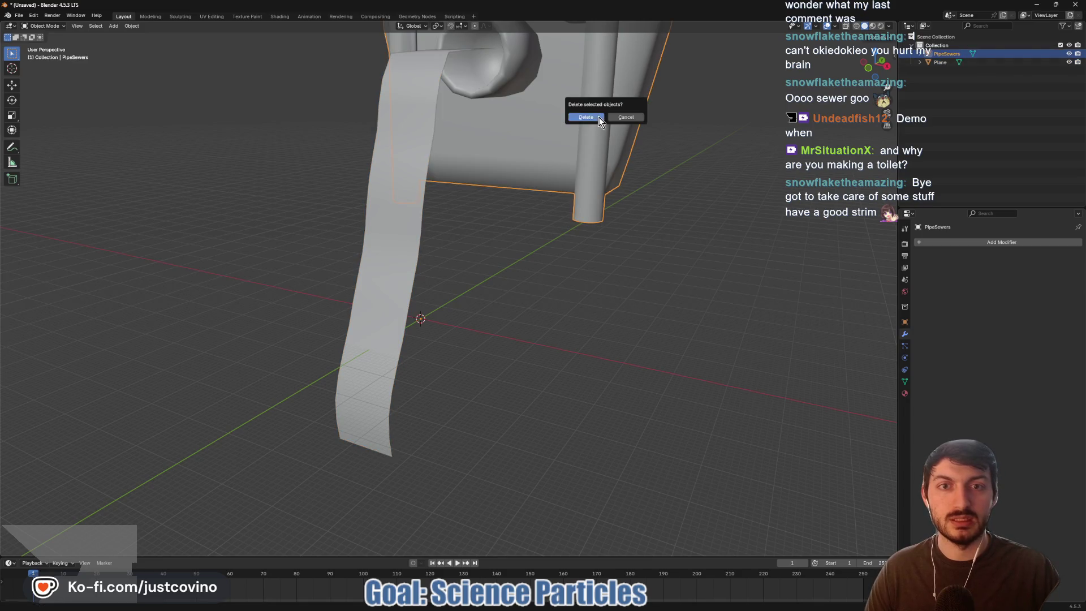
{"action": "left_click", "coordinate": [599, 116]}
{"action": "left_click_drag", "start_coordinate": [555, 250], "coordinate": [485, 254]}
{"action": "left_click", "coordinate": [421, 250]}
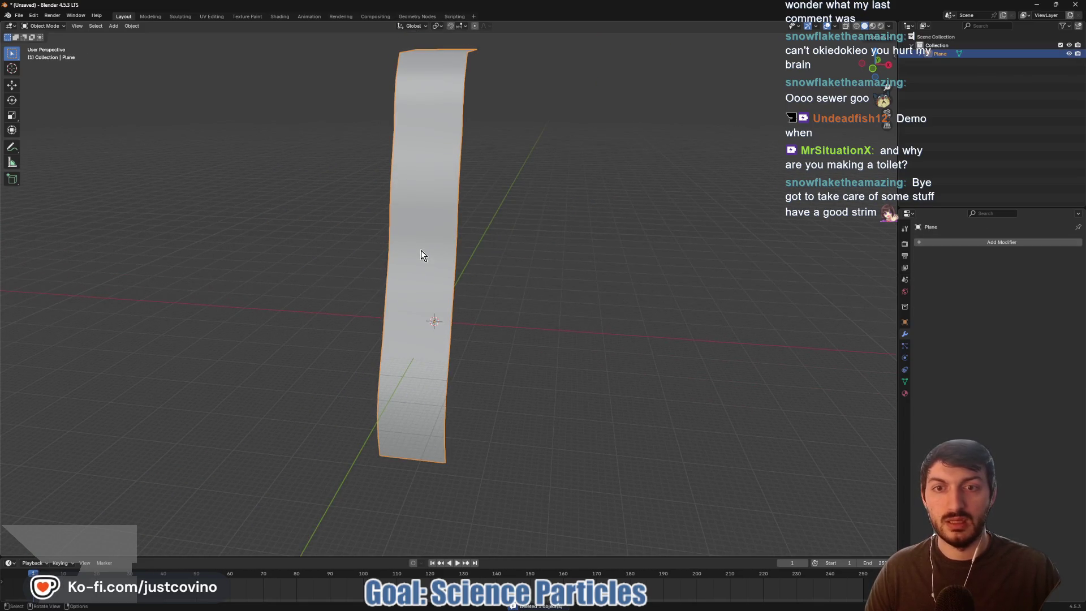
{"action": "key", "text": "Tab"}
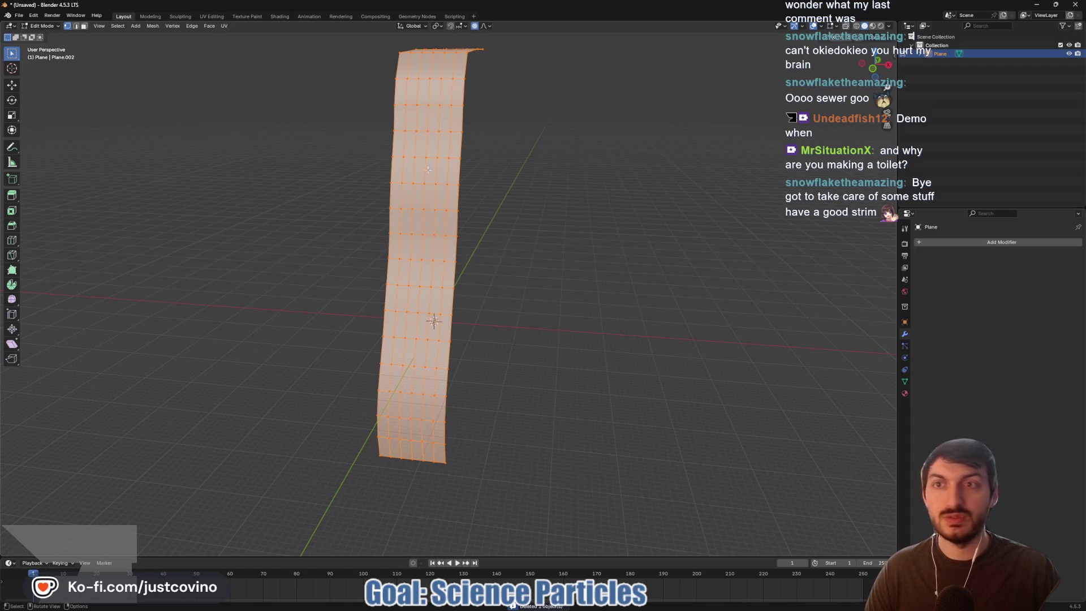
- Rotate all of the strip's UVs by -90° in UV Editing and bring up the save window
{"action": "left_click", "coordinate": [212, 17]}
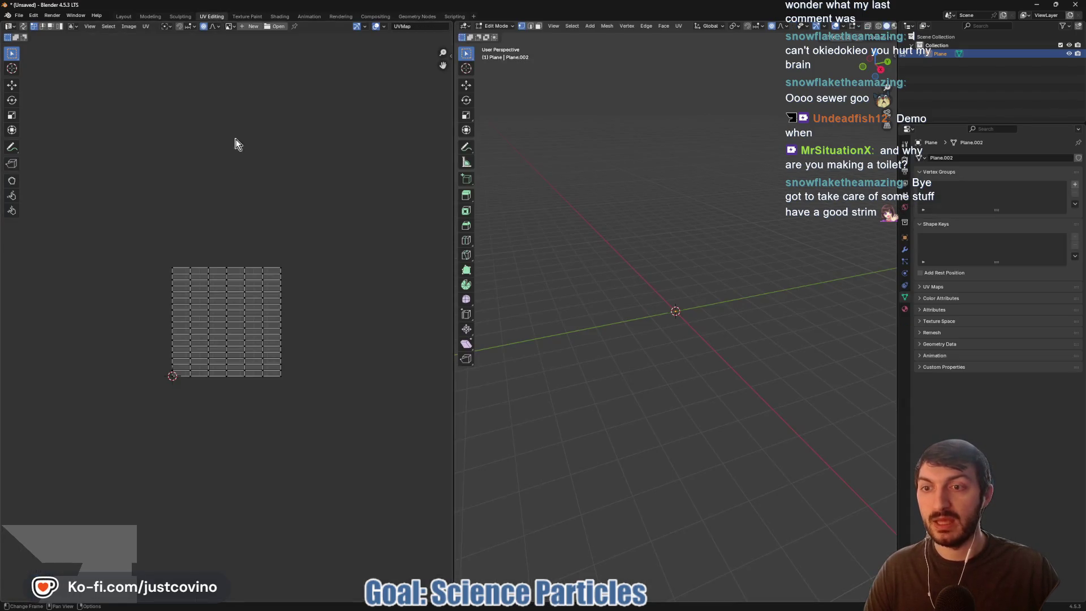
{"action": "left_click_drag", "start_coordinate": [128, 208], "coordinate": [413, 440]}
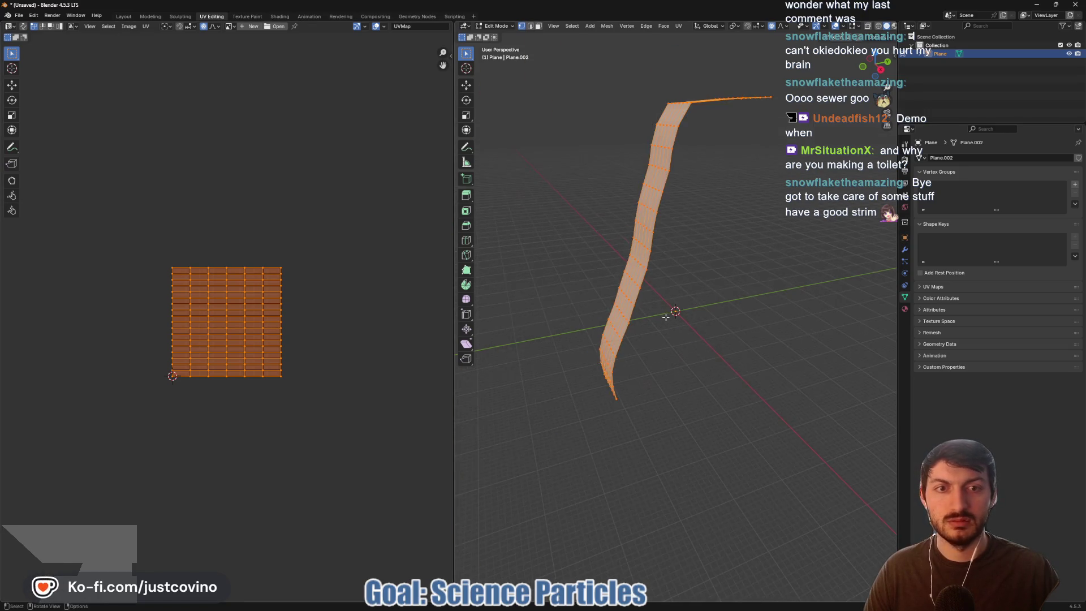
{"action": "left_click_drag", "start_coordinate": [671, 324], "coordinate": [757, 324]}
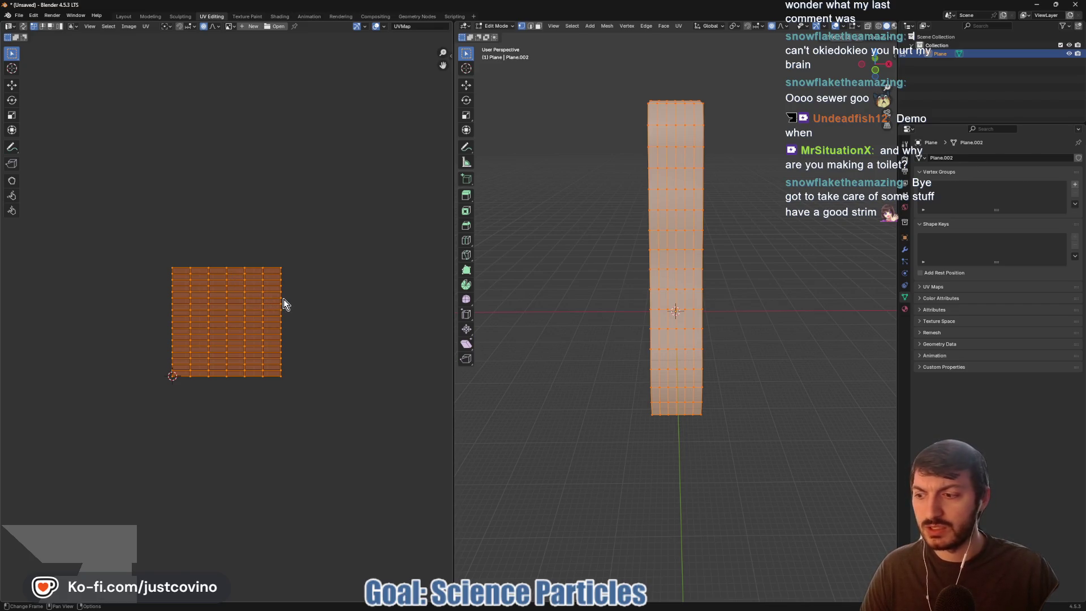
{"action": "key", "text": "r"}
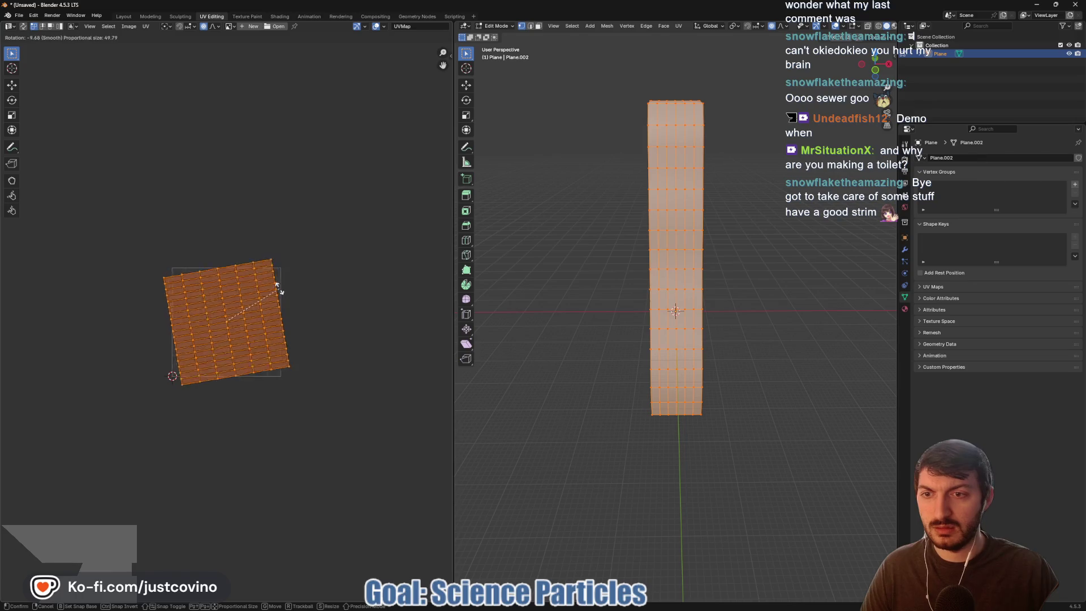
{"action": "left_click", "coordinate": [203, 265]}
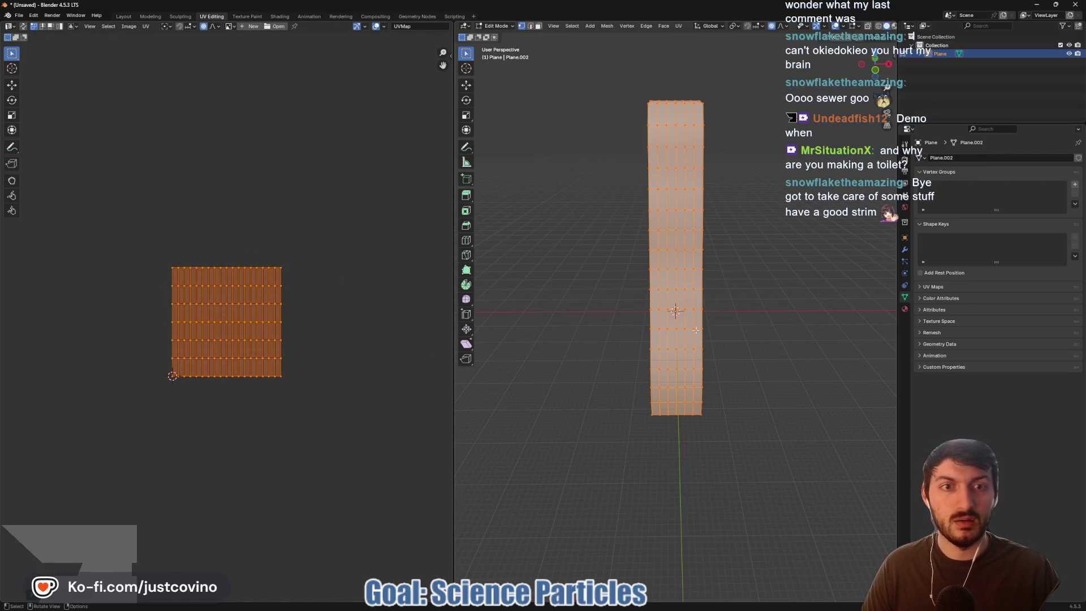
{"action": "key", "text": "ctrl+s"}
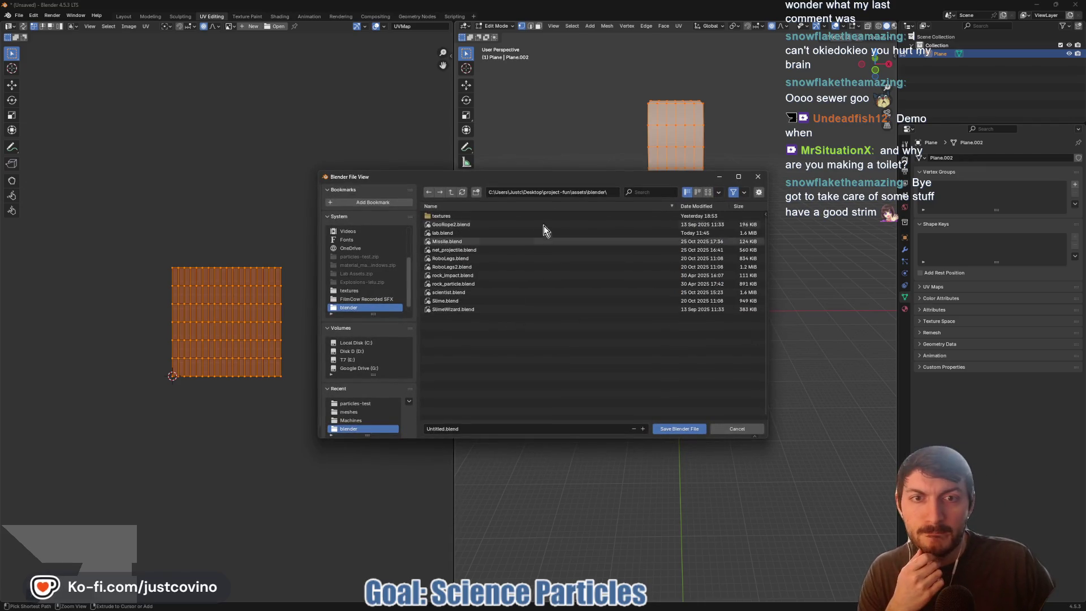
- Save the file as goo_fall.blend in the blender assets folder and return to Godot
{"action": "left_click", "coordinate": [440, 428]}
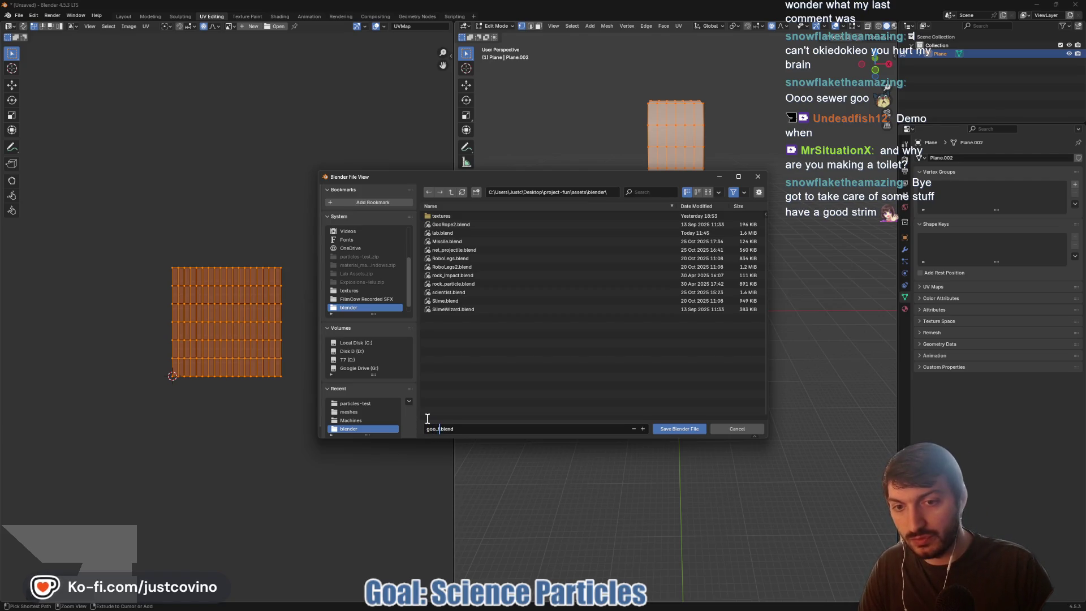
{"action": "left_click", "coordinate": [664, 435]}
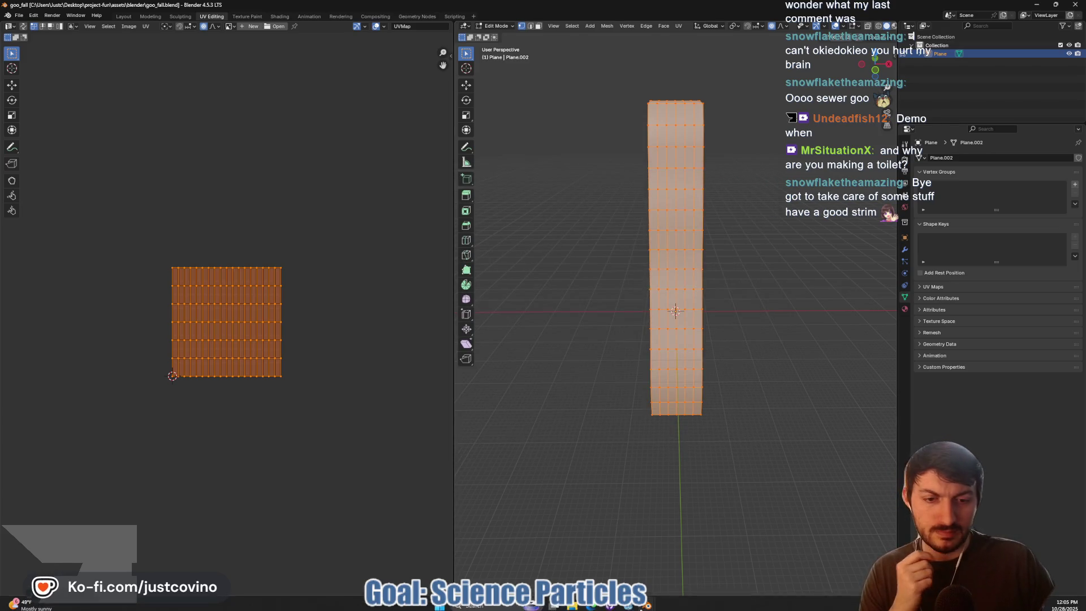
{"action": "left_click", "coordinate": [627, 606]}
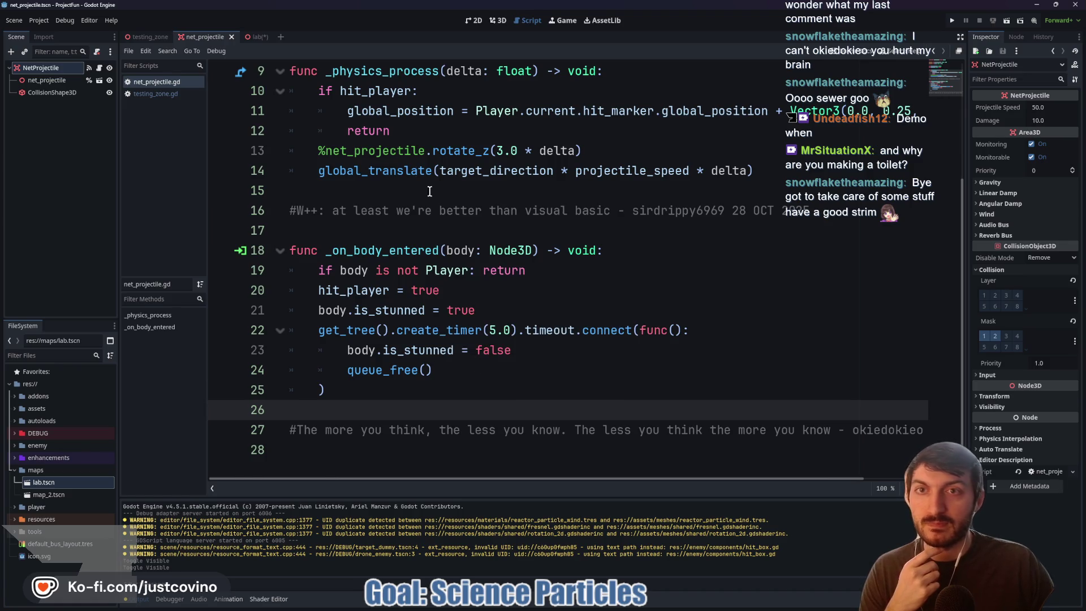
- Show lab.tscn in the 3D view, select the sewer pipe, and toggle ArcReactorReaction's visibility
{"action": "left_click", "coordinate": [255, 36]}
{"action": "left_click", "coordinate": [498, 21]}
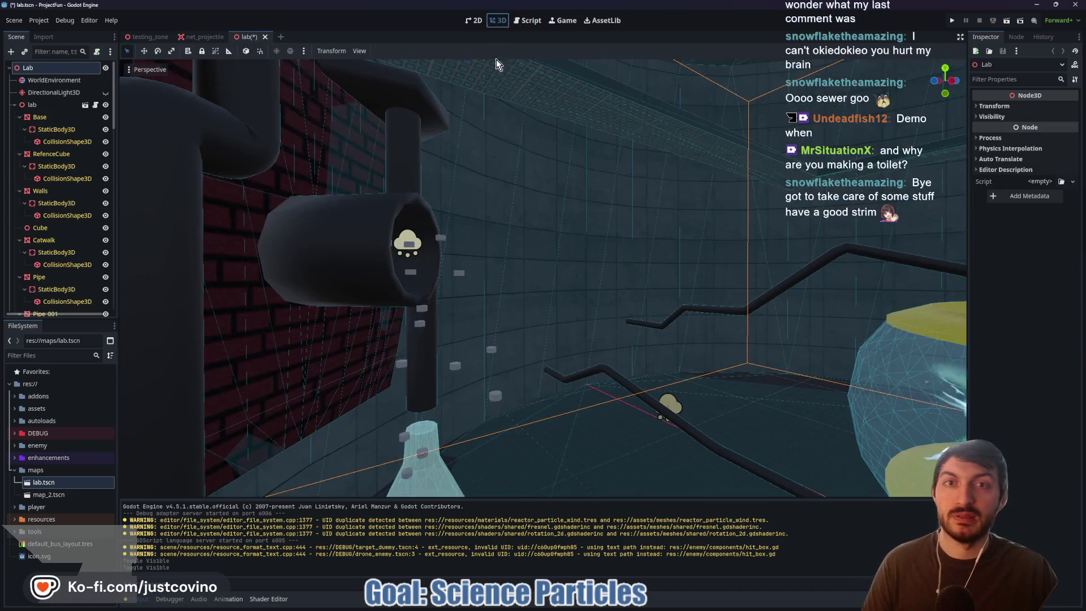
{"action": "left_click", "coordinate": [416, 268]}
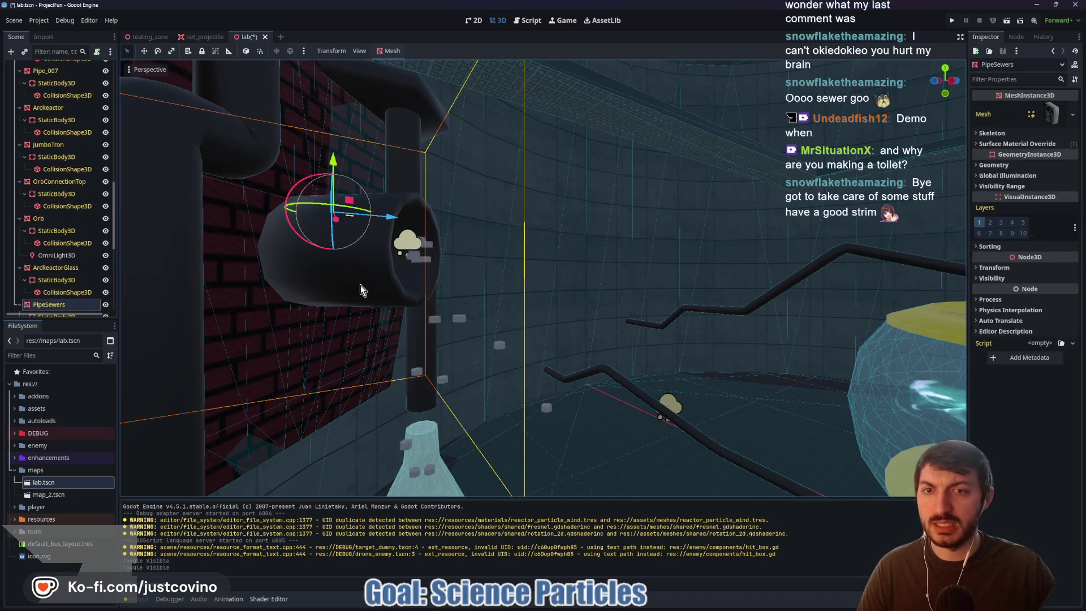
{"action": "scroll", "coordinate": [64, 267], "scroll_direction": "down", "scroll_amount": 3}
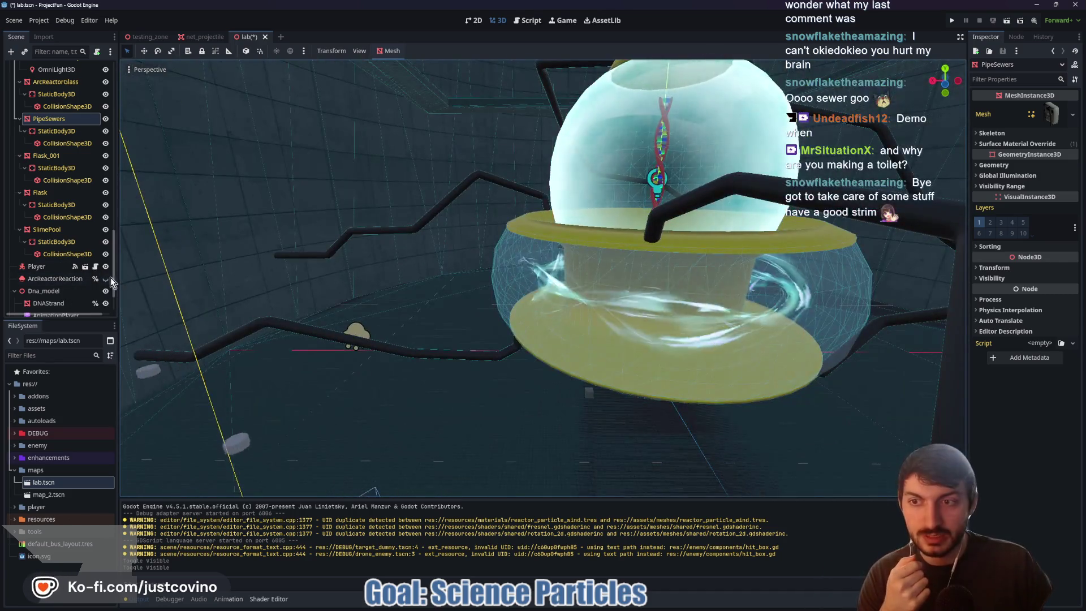
{"action": "left_click", "coordinate": [105, 278]}
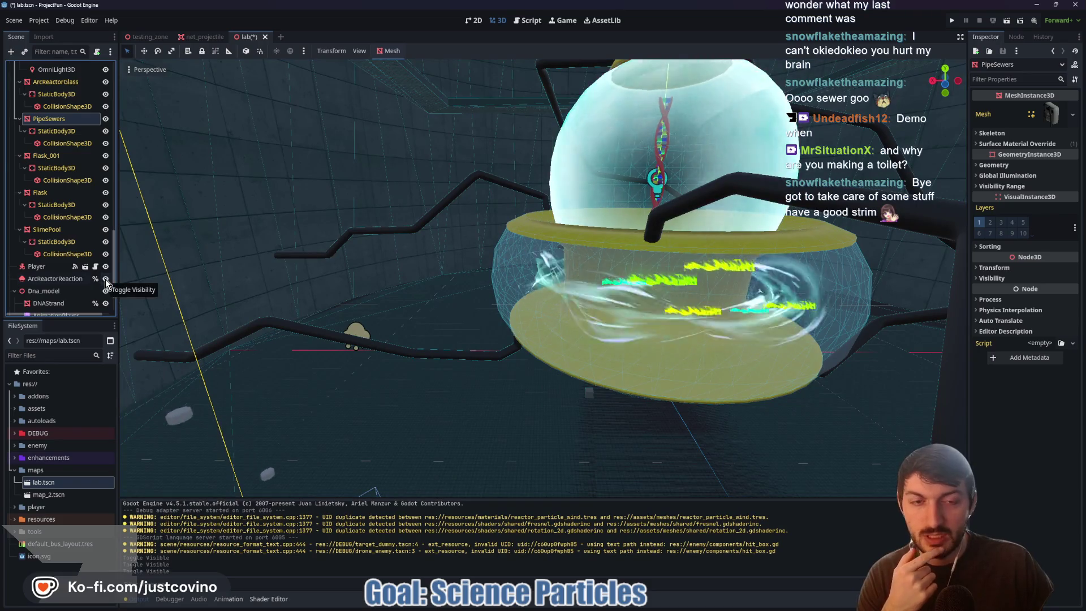
- Delete the ArcReactorReaction particle node from the lab scene
{"action": "left_click", "coordinate": [106, 280]}
{"action": "left_click", "coordinate": [43, 281]}
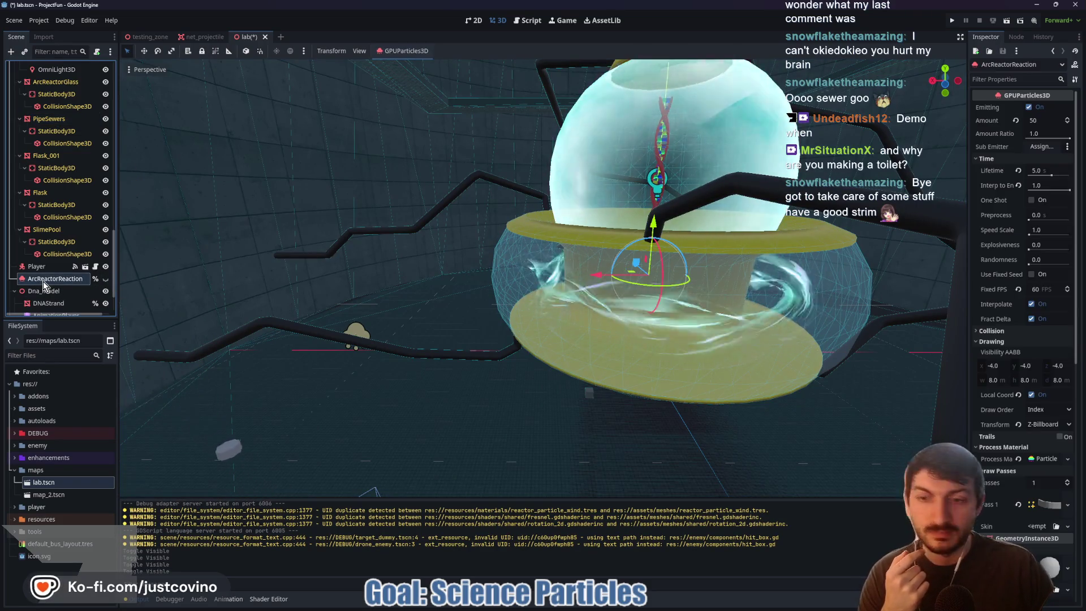
{"action": "key", "text": "Delete"}
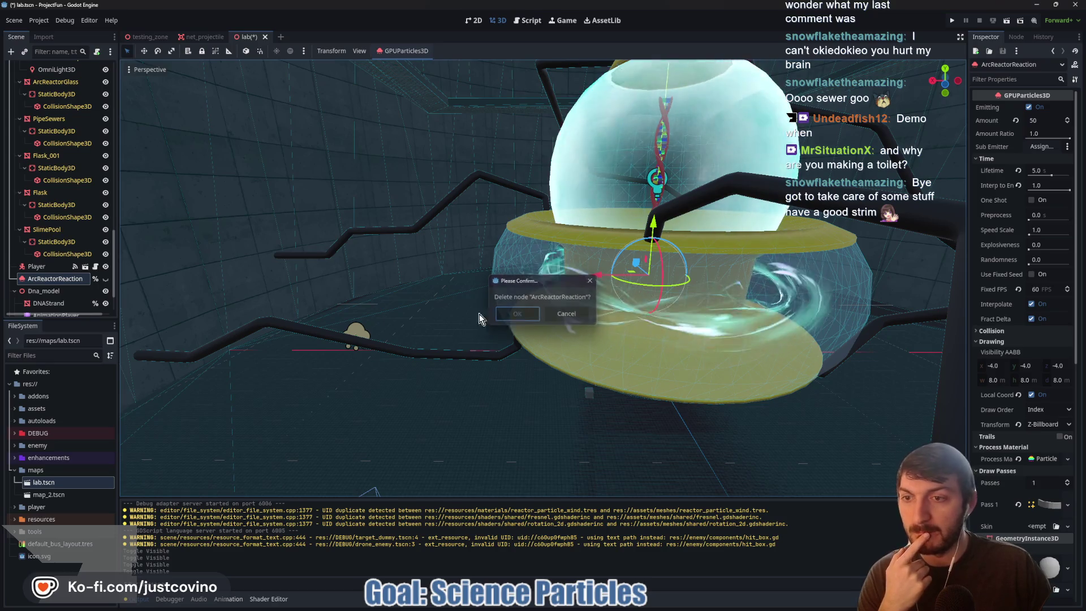
{"action": "key", "text": "Return"}
{"action": "scroll", "coordinate": [52, 297], "scroll_direction": "down", "scroll_amount": 2}
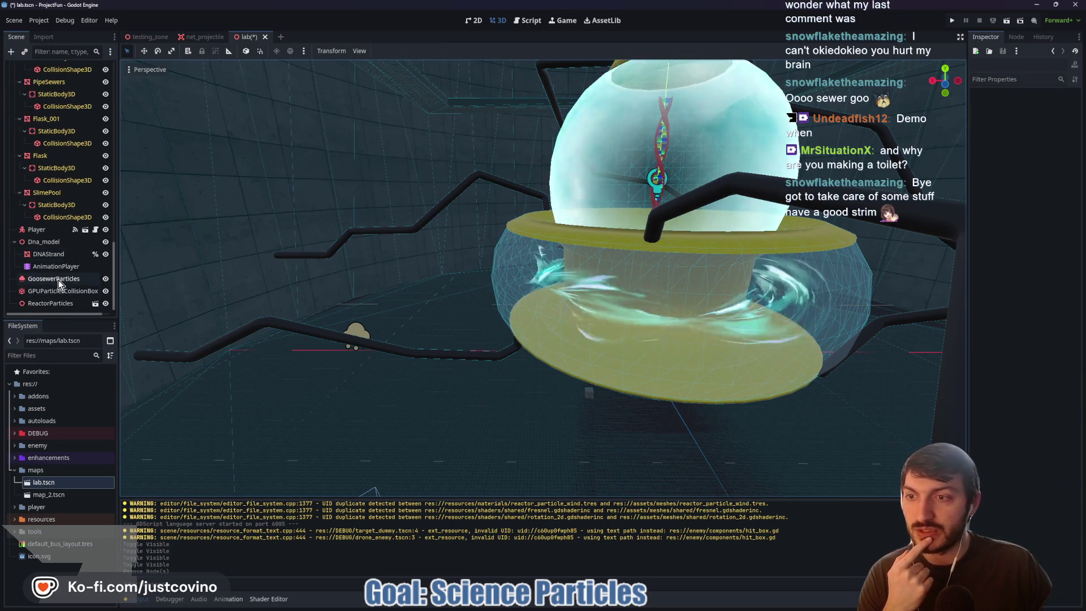
- Hide GoosewerParticles and its collision box, then select PipeSewers to instance a scene
{"action": "left_click", "coordinate": [58, 279]}
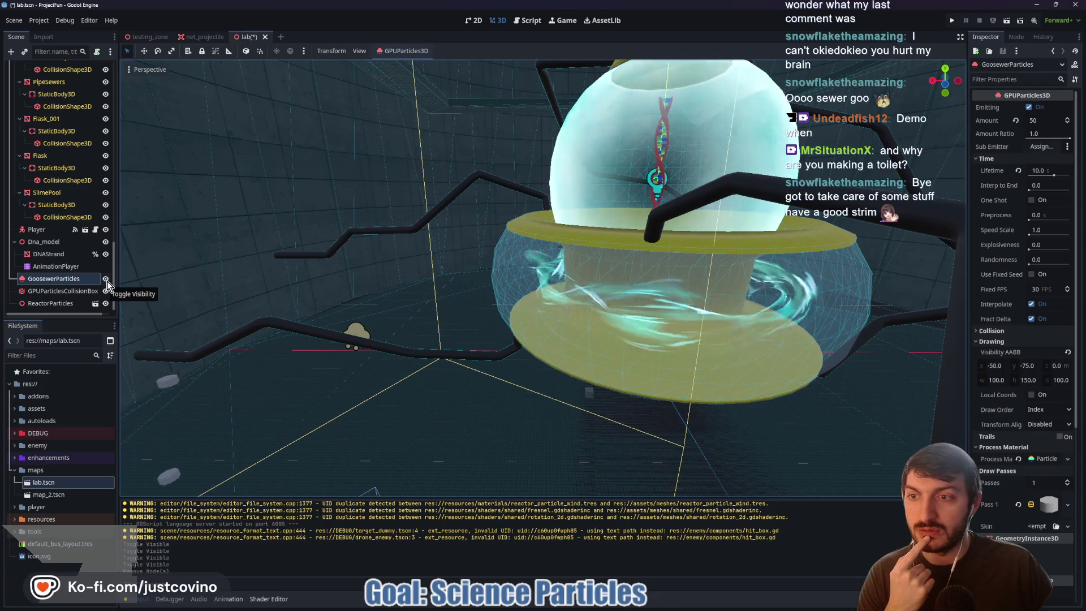
{"action": "key", "text": "f"}
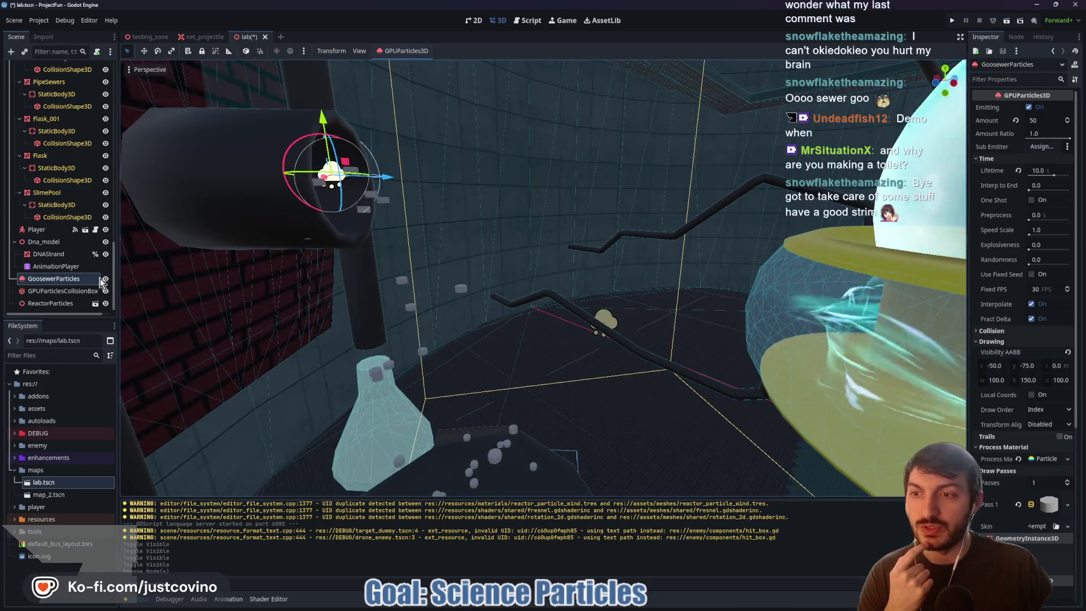
{"action": "left_click", "coordinate": [105, 279]}
{"action": "left_click", "coordinate": [106, 279]}
{"action": "left_click", "coordinate": [106, 279]}
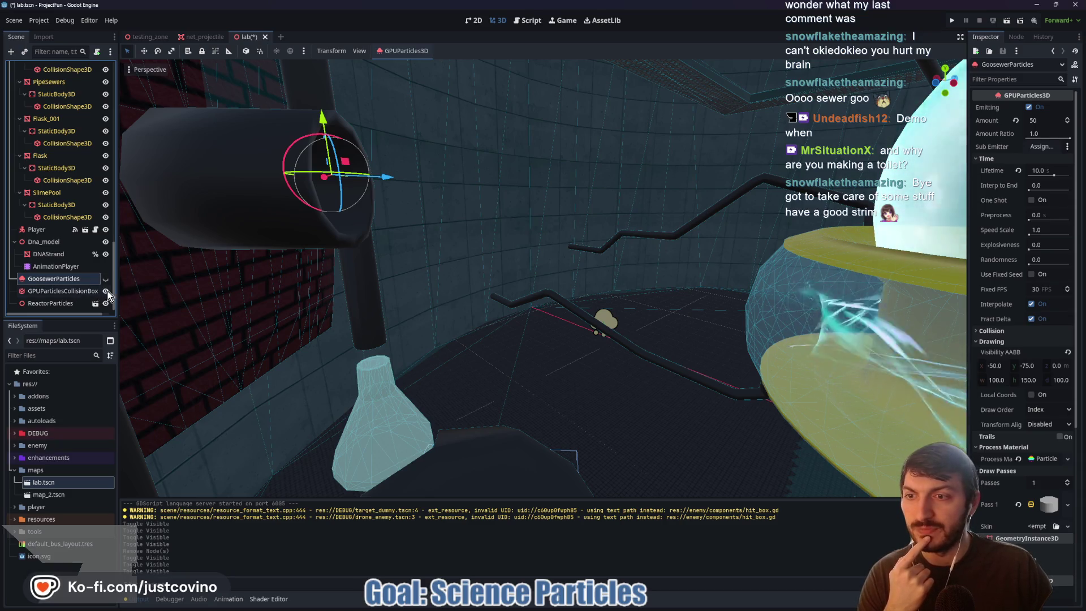
{"action": "left_click", "coordinate": [106, 292]}
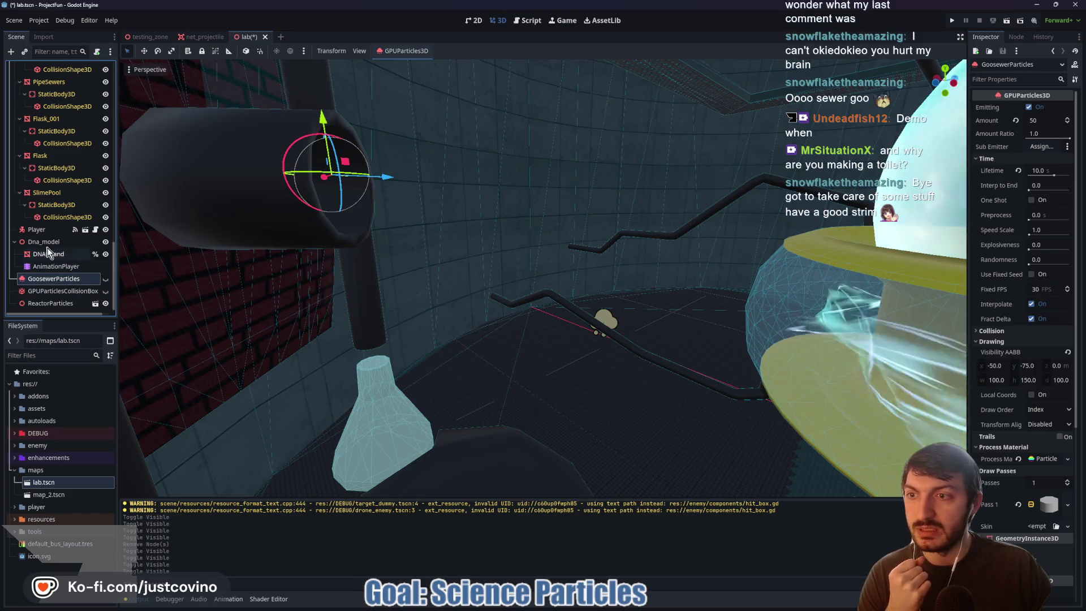
{"action": "scroll", "coordinate": [51, 243], "scroll_direction": "up", "scroll_amount": 3}
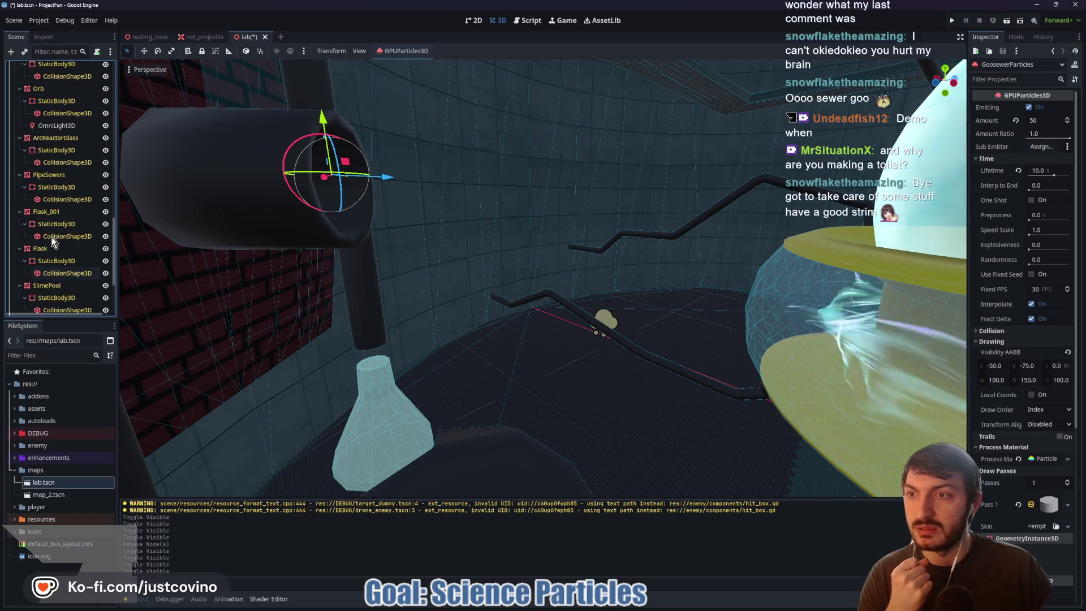
{"action": "left_click", "coordinate": [56, 175]}
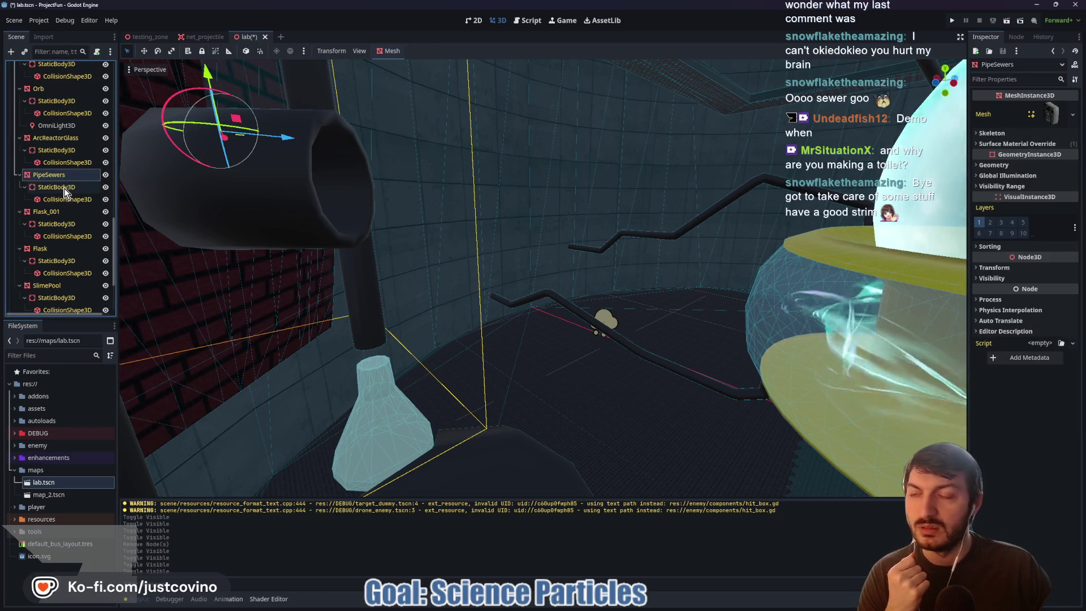
{"action": "key", "text": "ctrl+shift+a"}
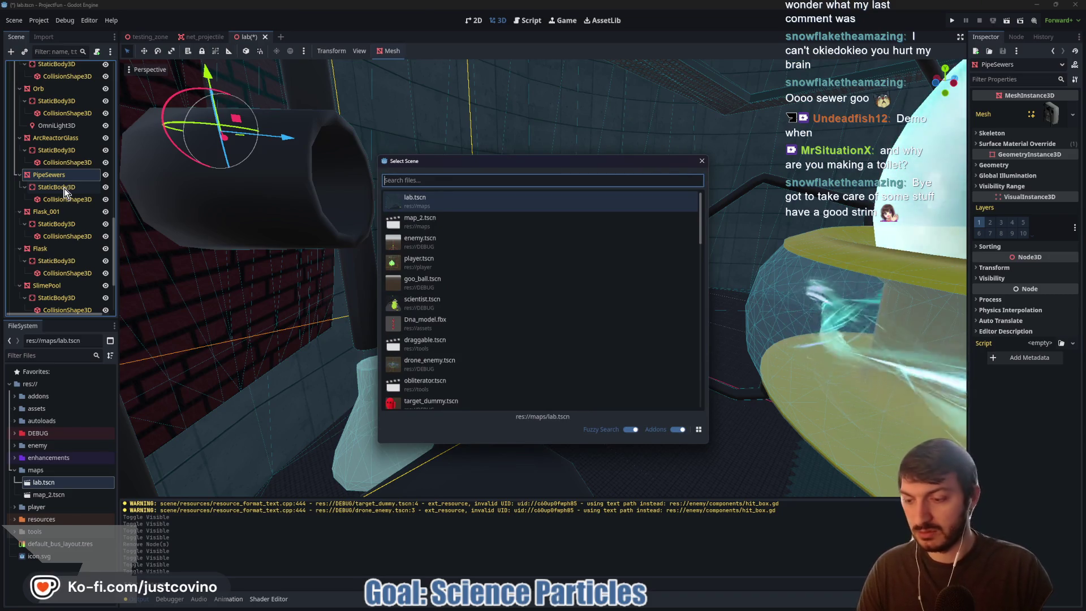
- Instance goo_fall.blend under PipeSewers, enable Editable Children, and frame it in the viewport
{"action": "type", "text": "goo_fa"}
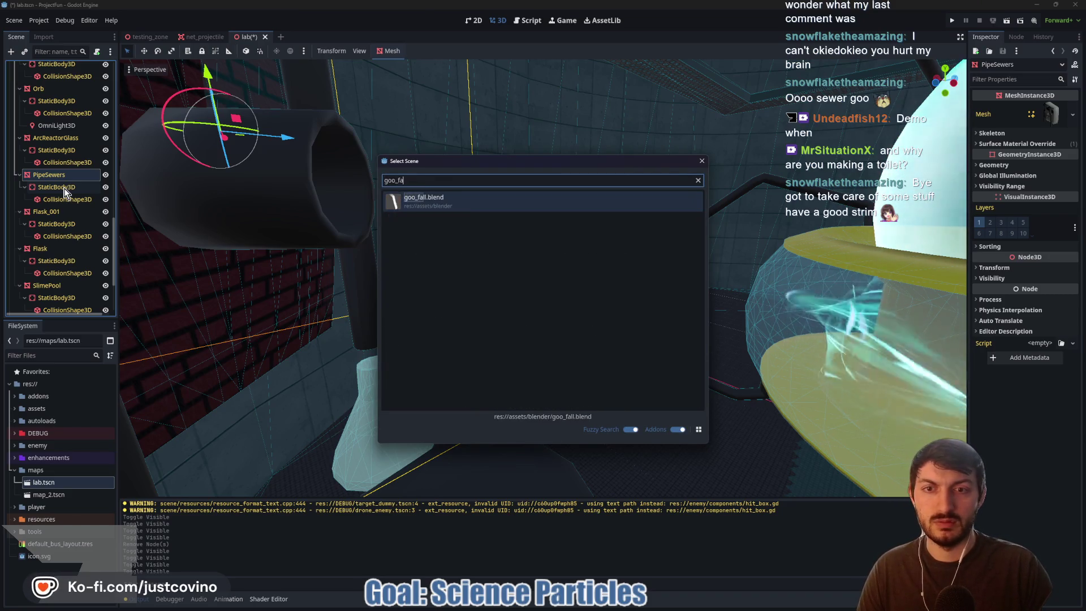
{"action": "double_click", "coordinate": [467, 200]}
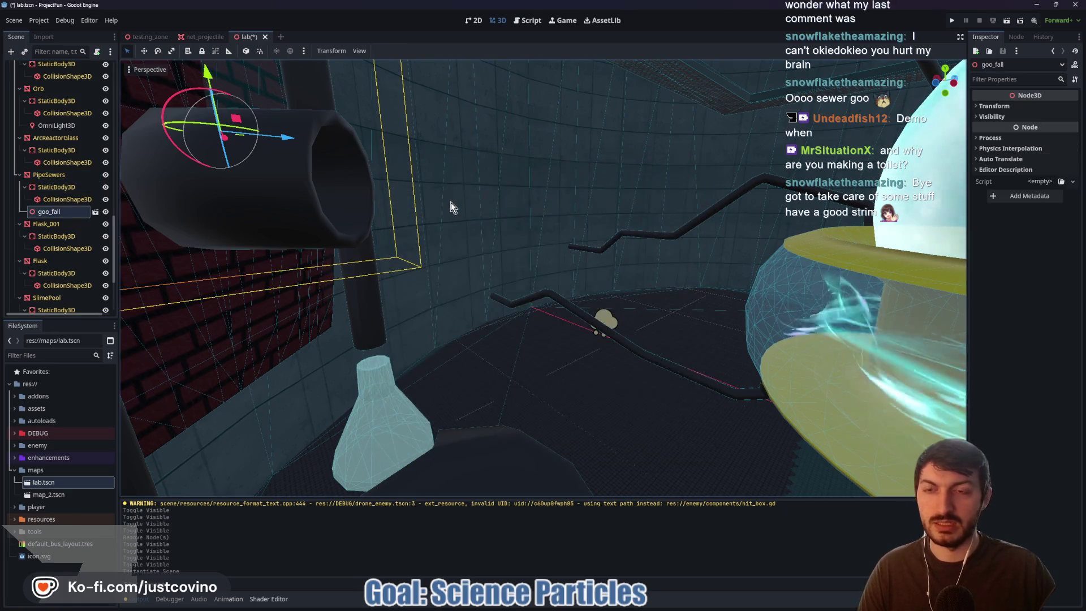
{"action": "scroll", "coordinate": [267, 218], "scroll_direction": "up", "scroll_amount": 3}
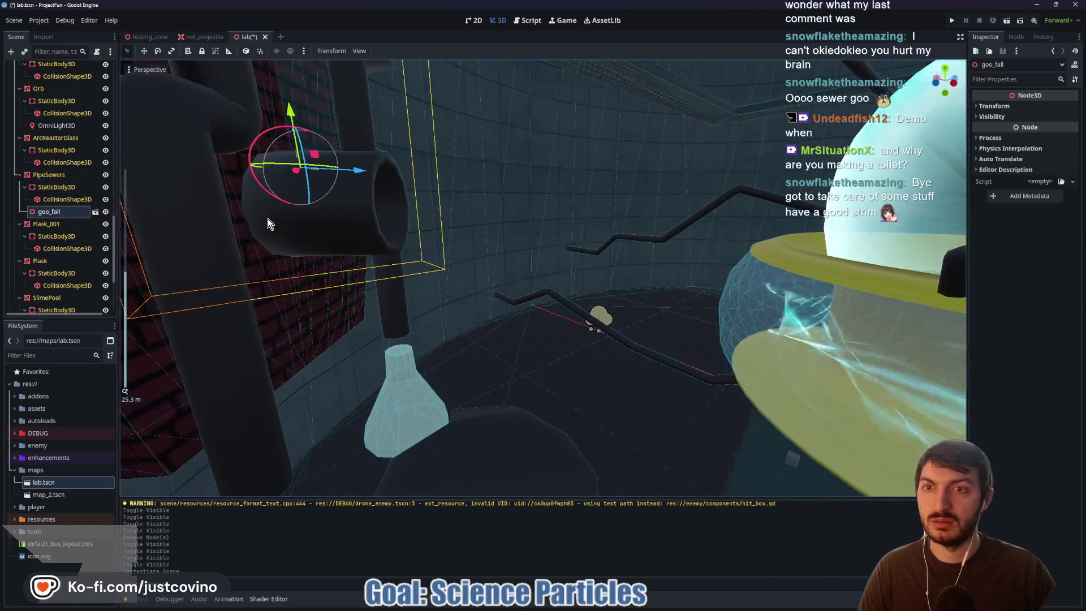
{"action": "right_click", "coordinate": [50, 212]}
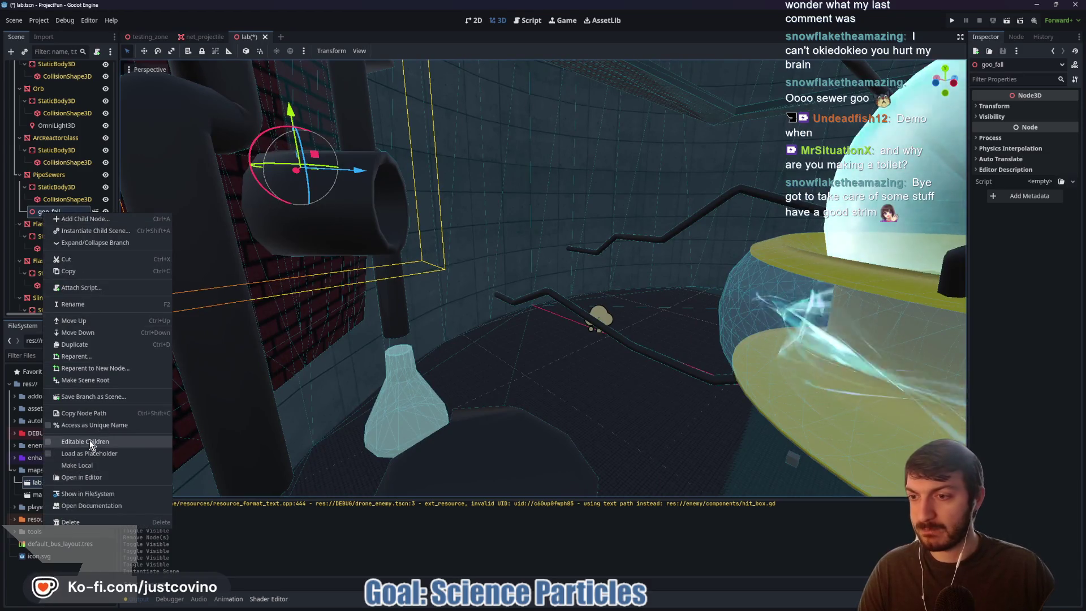
{"action": "left_click", "coordinate": [89, 441]}
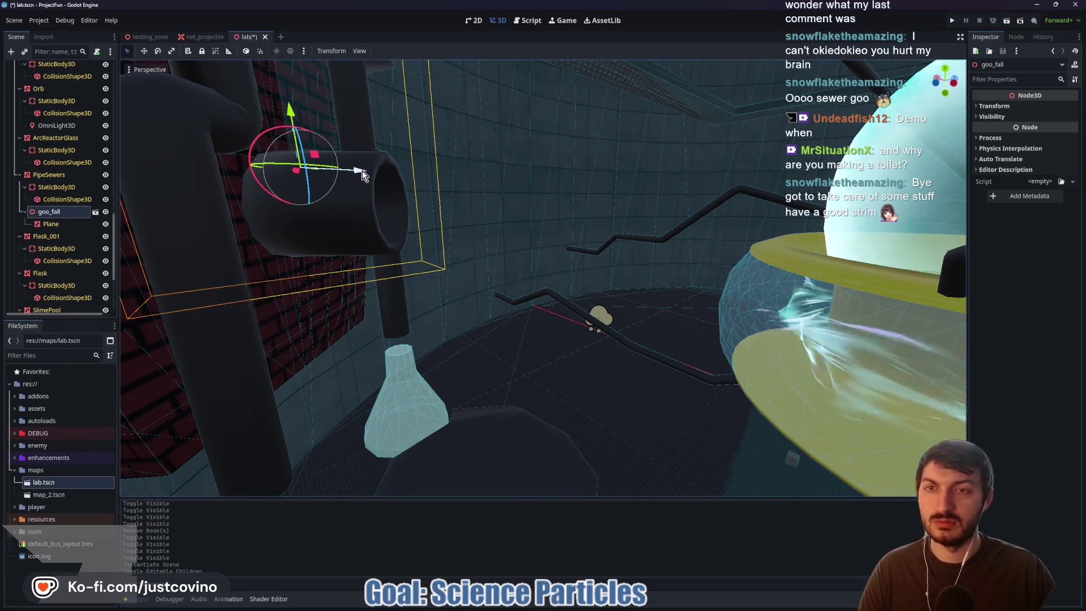
{"action": "key", "text": "f"}
{"action": "scroll", "coordinate": [510, 232], "scroll_direction": "down", "scroll_amount": 5}
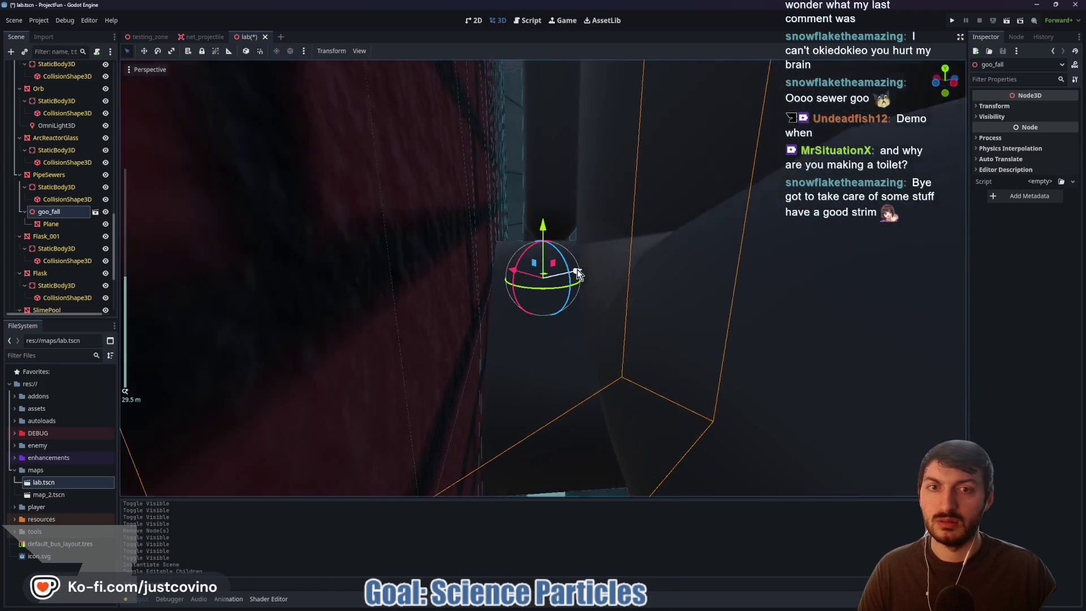
- Slide goo_fall along its blue axis and lower it beneath the sewer pipe
{"action": "left_click_drag", "start_coordinate": [590, 274], "coordinate": [756, 293]}
{"action": "scroll", "coordinate": [747, 290], "scroll_direction": "down", "scroll_amount": 5}
{"action": "scroll", "coordinate": [700, 273], "scroll_direction": "up", "scroll_amount": 5}
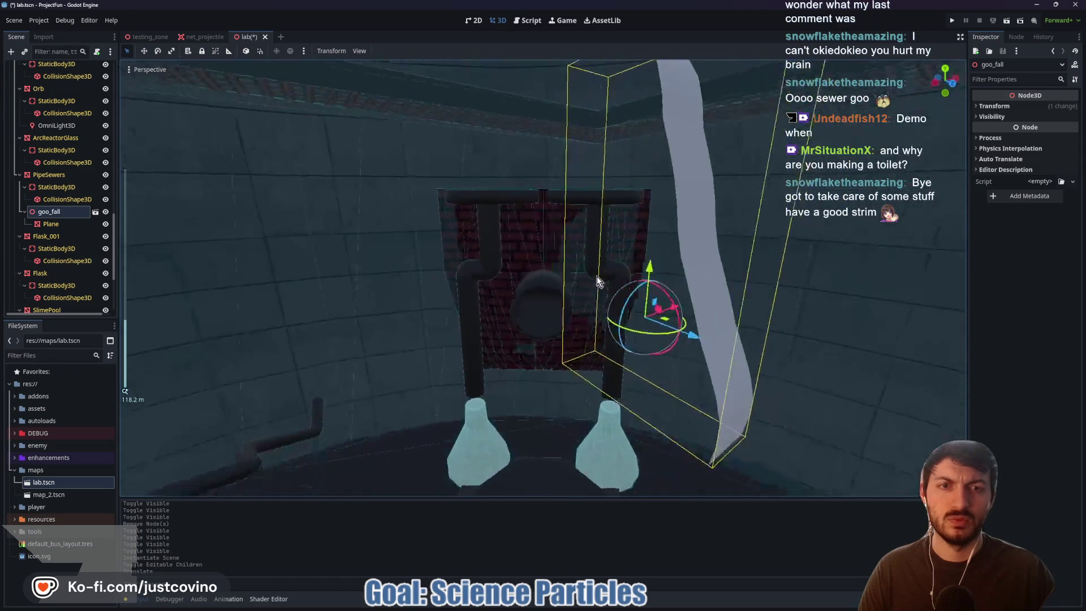
{"action": "scroll", "coordinate": [591, 282], "scroll_direction": "down", "scroll_amount": 1}
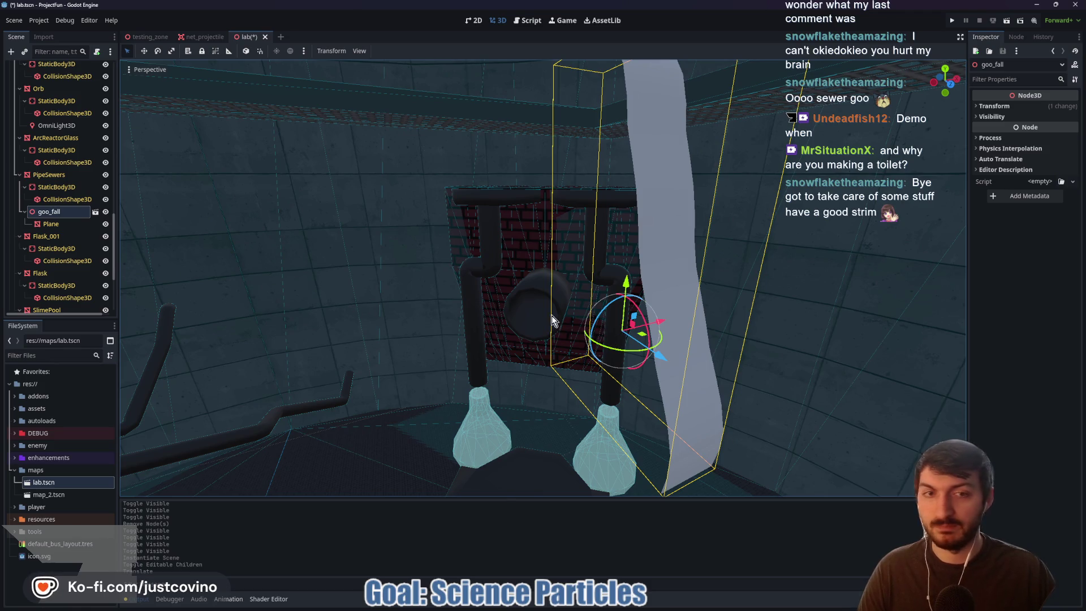
{"action": "mouse_move", "coordinate": [669, 360]}
{"action": "left_mouse_down"}
{"action": "mouse_move", "coordinate": [566, 292]}
{"action": "mouse_move", "coordinate": [605, 333]}
{"action": "mouse_move", "coordinate": [574, 309]}
{"action": "left_mouse_up"}
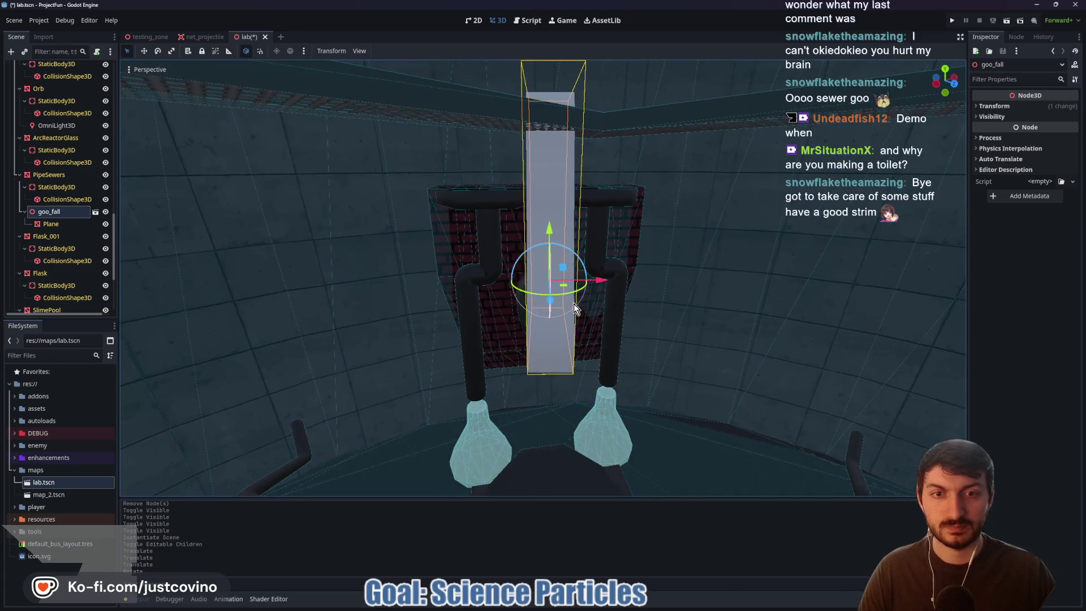
{"action": "left_click_drag", "start_coordinate": [552, 231], "coordinate": [551, 382]}
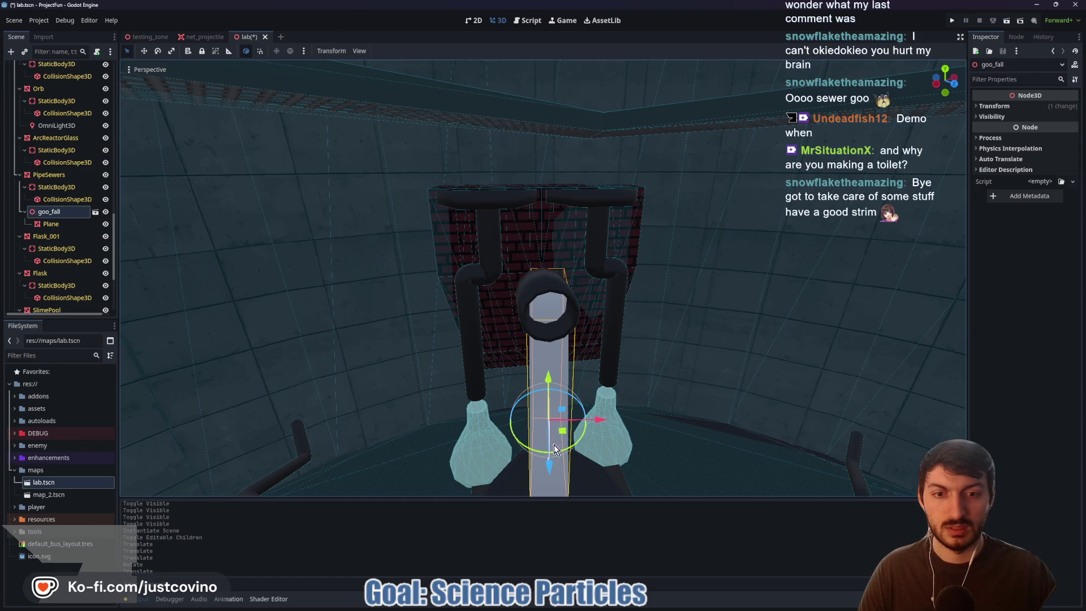
{"action": "left_click_drag", "start_coordinate": [551, 467], "coordinate": [563, 522]}
- From a side view, nudge goo_fall slightly lower, recenter on it, and save the lab scene
{"action": "mouse_move", "coordinate": [599, 442]}
{"action": "left_mouse_down"}
{"action": "mouse_move", "coordinate": [649, 388]}
{"action": "mouse_move", "coordinate": [738, 373]}
{"action": "left_mouse_up"}
{"action": "scroll", "coordinate": [704, 386], "scroll_direction": "down", "scroll_amount": 5}
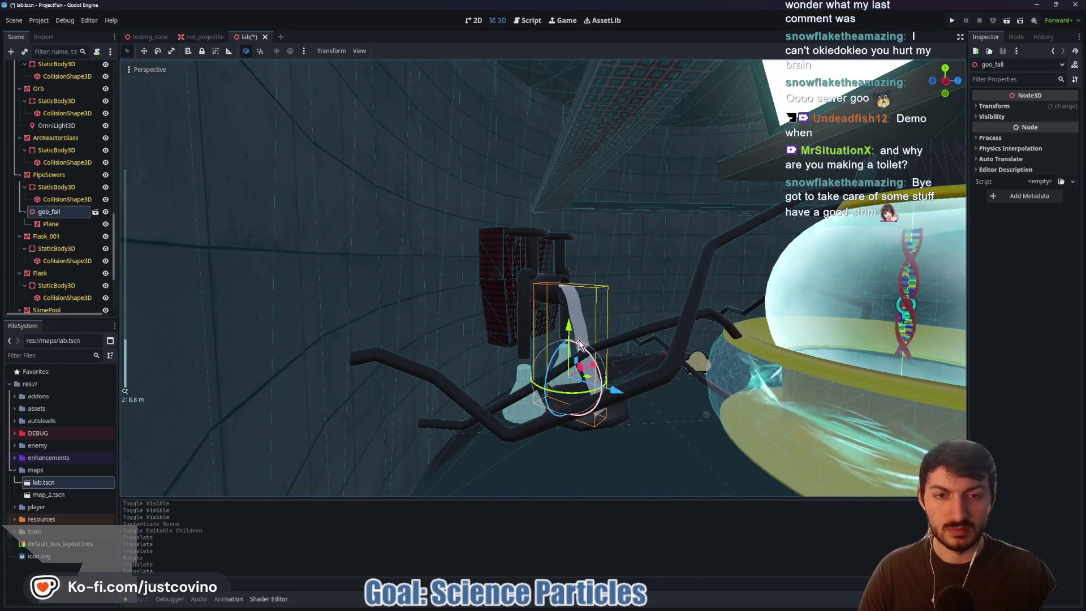
{"action": "mouse_move", "coordinate": [578, 339]}
{"action": "left_mouse_down"}
{"action": "mouse_move", "coordinate": [675, 346]}
{"action": "mouse_move", "coordinate": [724, 375]}
{"action": "mouse_move", "coordinate": [764, 368]}
{"action": "mouse_move", "coordinate": [766, 392]}
{"action": "mouse_move", "coordinate": [760, 405]}
{"action": "mouse_move", "coordinate": [736, 259]}
{"action": "mouse_move", "coordinate": [682, 388]}
{"action": "mouse_move", "coordinate": [491, 398]}
{"action": "left_mouse_up"}
{"action": "key", "text": "f"}
{"action": "scroll", "coordinate": [614, 344], "scroll_direction": "up", "scroll_amount": 5}
{"action": "scroll", "coordinate": [765, 392], "scroll_direction": "down", "scroll_amount": 3}
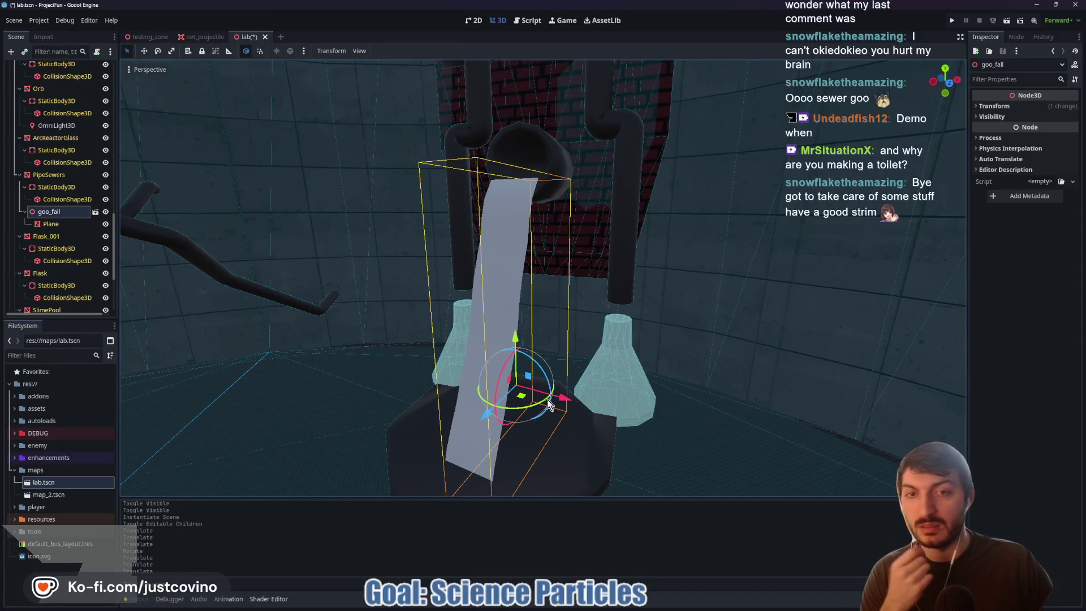
{"action": "key", "text": "ctrl+s"}
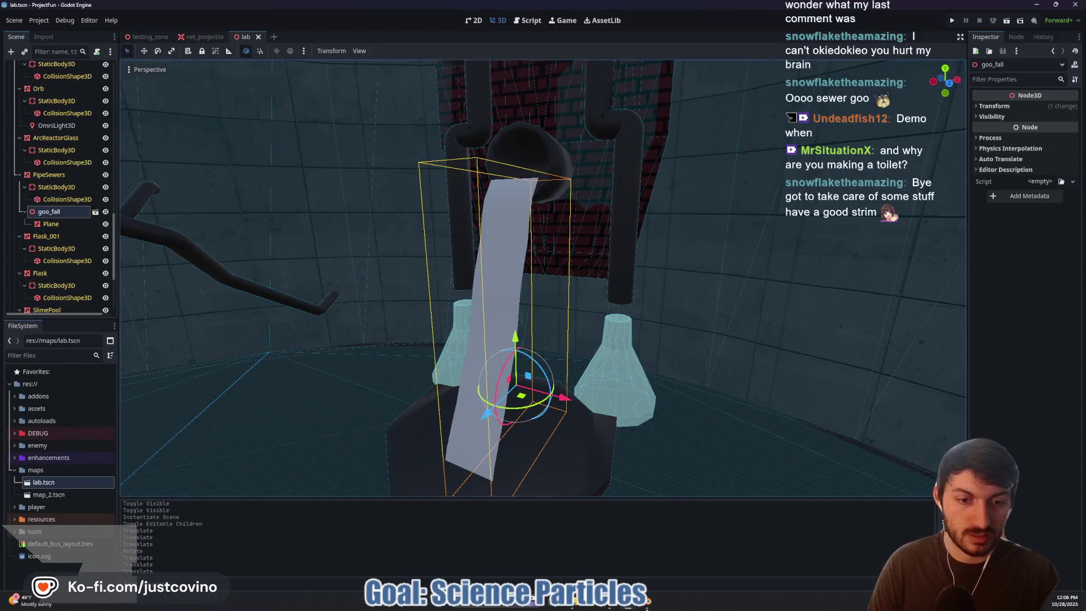
- In Blender, add a Solidify modifier to the goo strip Plane
{"action": "mouse_move", "coordinate": [649, 607]}
{"action": "left_click", "coordinate": [607, 562]}
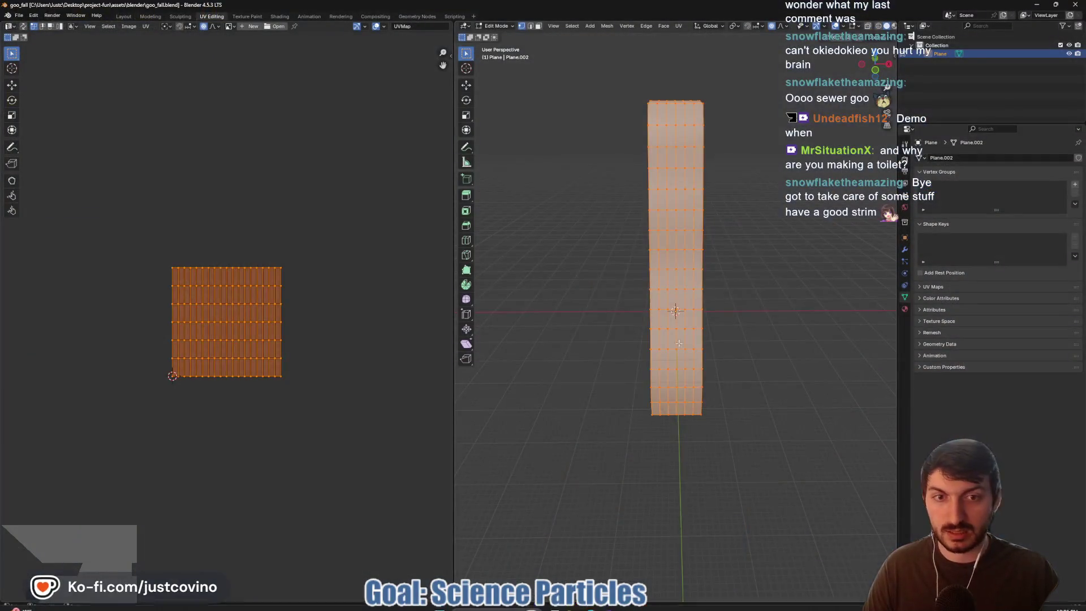
{"action": "left_click_drag", "start_coordinate": [768, 350], "coordinate": [698, 351]}
{"action": "right_click", "coordinate": [642, 287]}
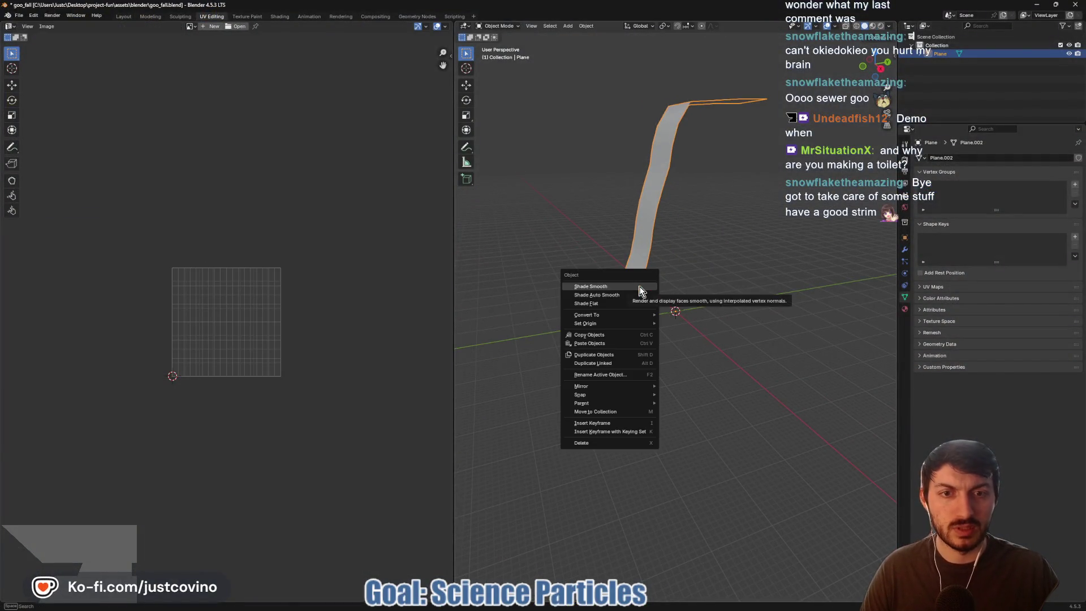
{"action": "left_click", "coordinate": [904, 252]}
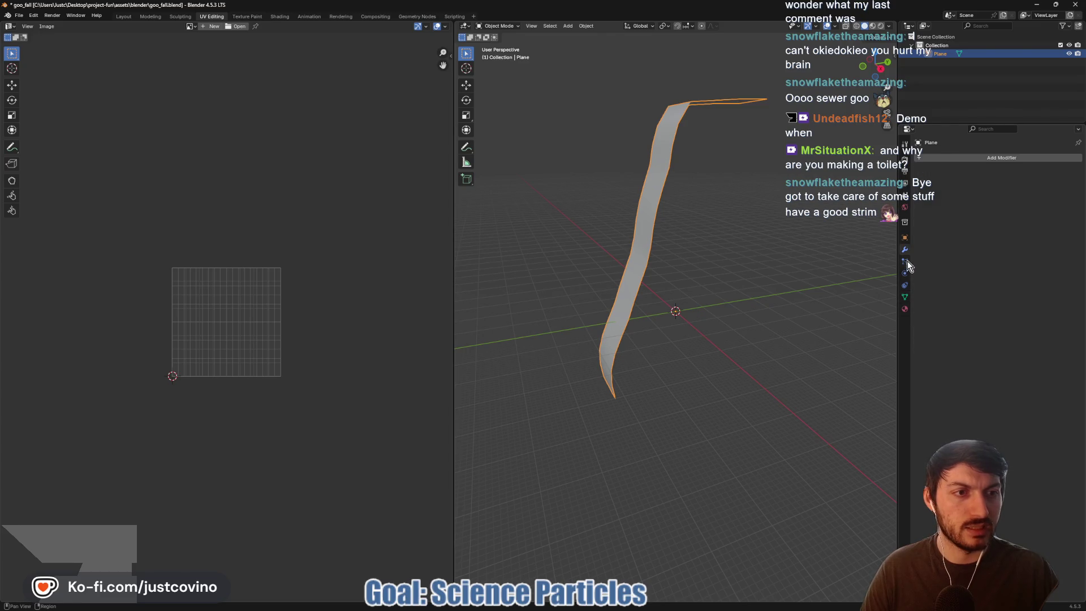
{"action": "left_click", "coordinate": [1003, 160]}
{"action": "mouse_move", "coordinate": [1002, 163]}
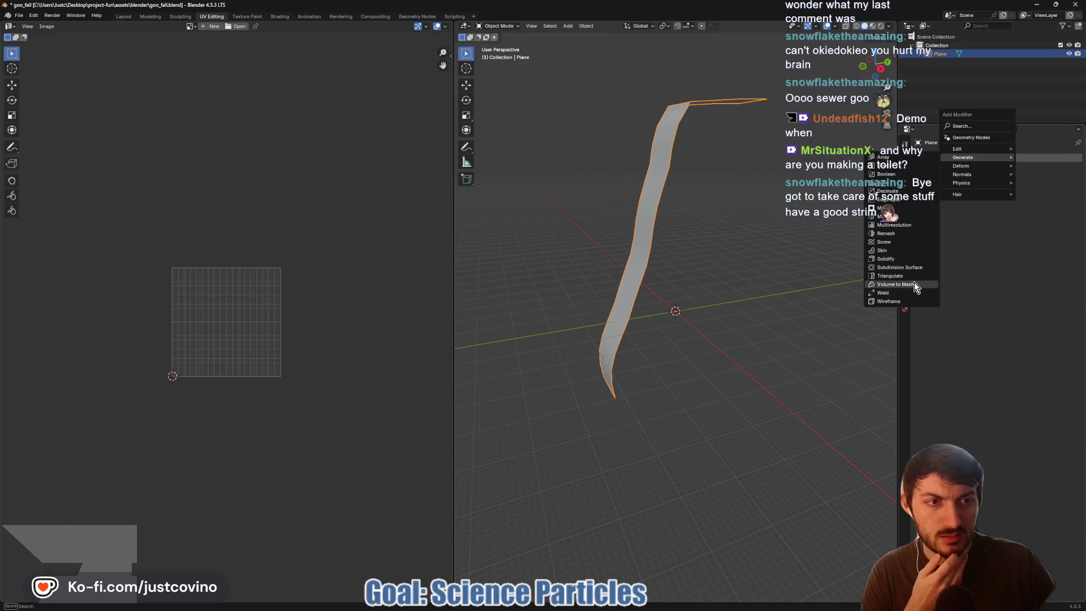
{"action": "left_click", "coordinate": [904, 258]}
- Raise the Solidify thickness to 0.5 m
{"action": "mouse_move", "coordinate": [798, 277]}
{"action": "left_mouse_down"}
{"action": "mouse_move", "coordinate": [771, 283]}
{"action": "mouse_move", "coordinate": [794, 279]}
{"action": "left_mouse_up"}
{"action": "left_click", "coordinate": [1069, 196]}
{"action": "left_click", "coordinate": [1069, 195]}
{"action": "left_click", "coordinate": [1069, 195]}
{"action": "left_click", "coordinate": [1069, 196]}
{"action": "left_click", "coordinate": [1069, 196]}
{"action": "left_click", "coordinate": [1047, 194]}
{"action": "type", "text": "0.11"}
{"action": "key", "text": "Return"}
{"action": "left_click", "coordinate": [1048, 195]}
{"action": "type", "text": ".5"}
{"action": "key", "text": "Return"}
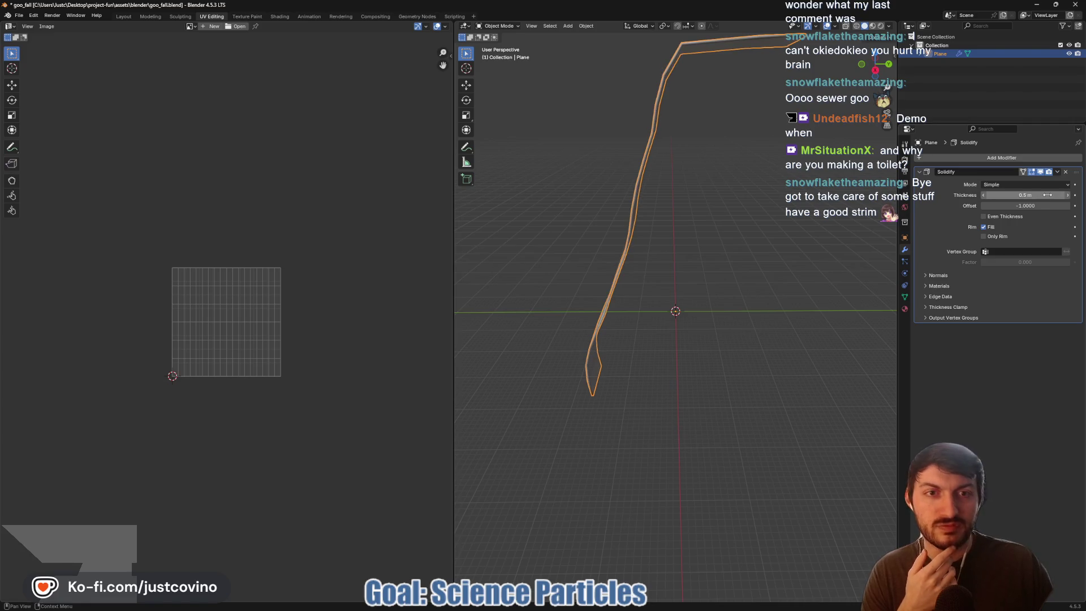
- Increase the thickness to 1 m, then 1.5 m, save goo_fall.blend, and return to Godot
{"action": "mouse_move", "coordinate": [721, 214]}
{"action": "left_mouse_down"}
{"action": "mouse_move", "coordinate": [786, 222]}
{"action": "mouse_move", "coordinate": [713, 218]}
{"action": "left_mouse_up"}
{"action": "left_click", "coordinate": [1018, 195]}
{"action": "type", "text": "1"}
{"action": "key", "text": "Return"}
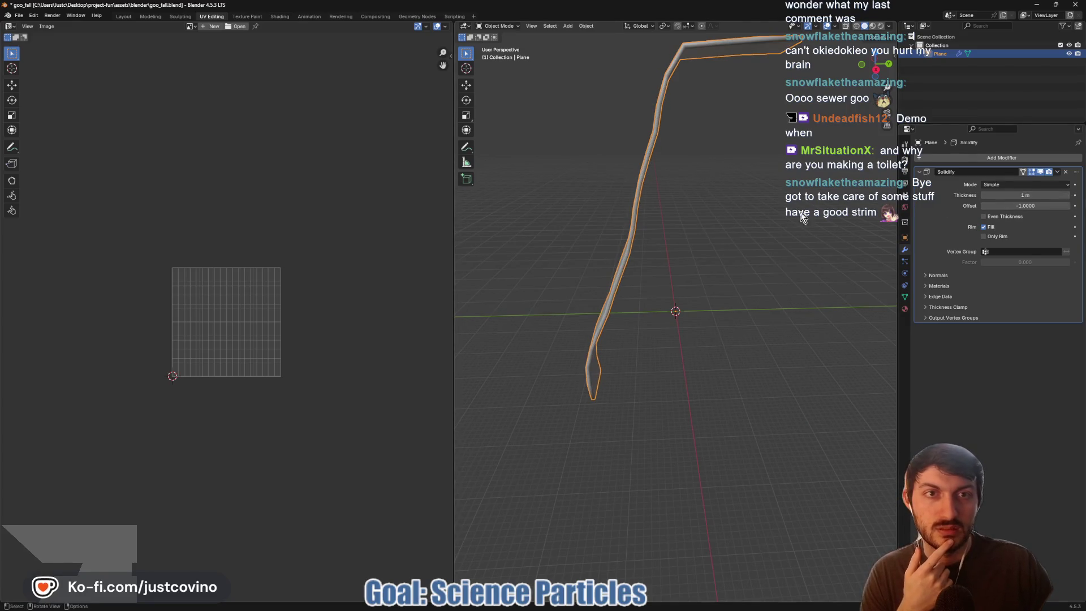
{"action": "left_click", "coordinate": [1021, 195]}
{"action": "type", "text": "1.5"}
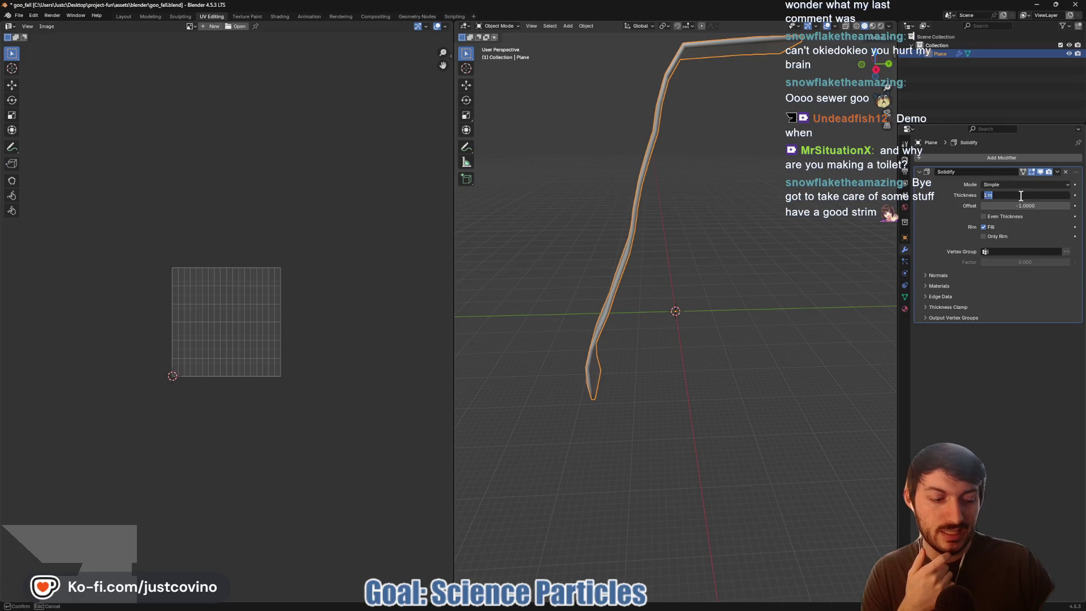
{"action": "key", "text": "Return"}
{"action": "mouse_move", "coordinate": [715, 301]}
{"action": "left_mouse_down"}
{"action": "mouse_move", "coordinate": [869, 295]}
{"action": "mouse_move", "coordinate": [717, 295]}
{"action": "mouse_move", "coordinate": [754, 300]}
{"action": "left_mouse_up"}
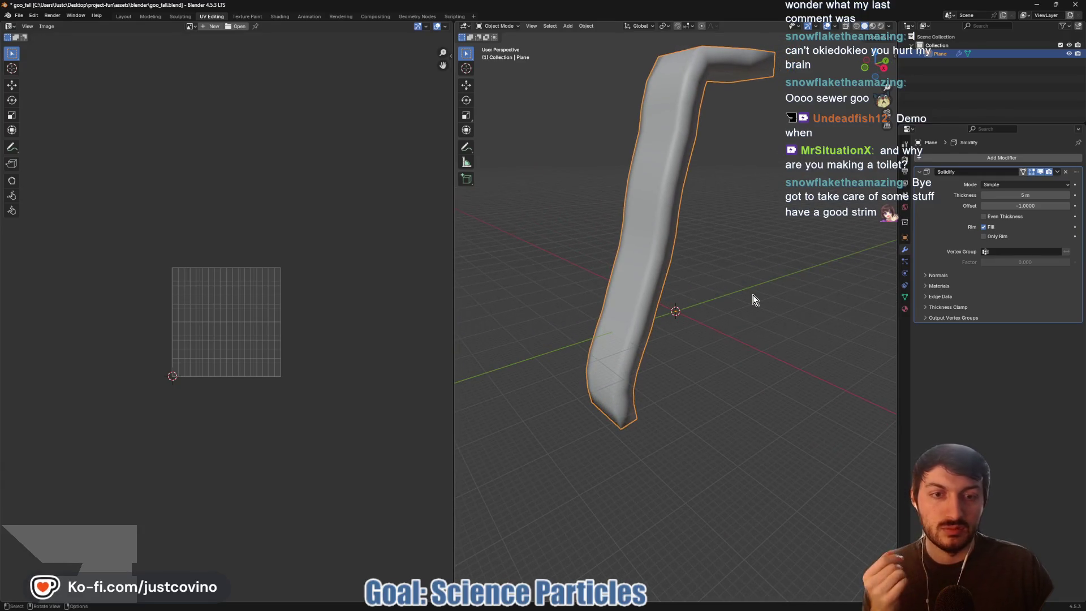
{"action": "key", "text": "ctrl+s"}
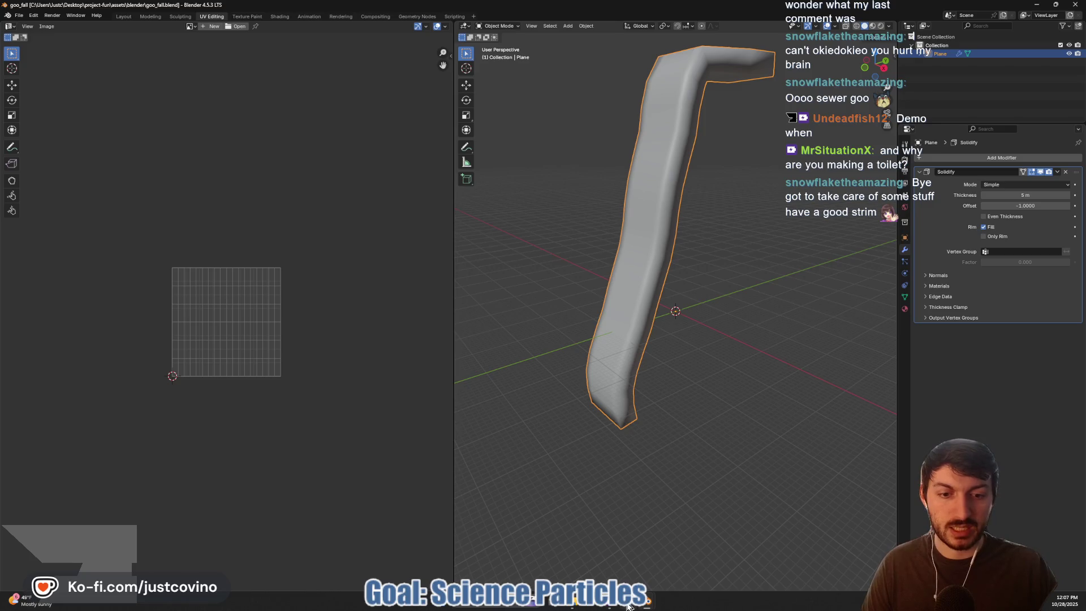
{"action": "key", "text": "alt+Tab"}
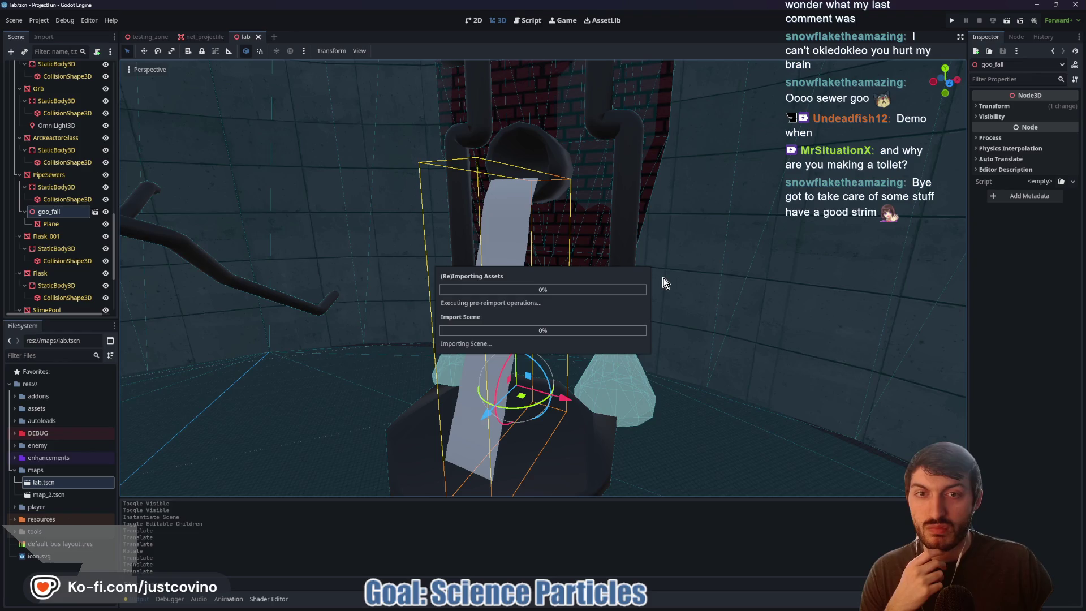
- Reposition the reimported goo_fall: raise it, shift it toward the flask, lower it, and adjust along its blue axis
{"action": "mouse_move", "coordinate": [662, 284]}
{"action": "left_mouse_down"}
{"action": "mouse_move", "coordinate": [607, 315]}
{"action": "mouse_move", "coordinate": [589, 299]}
{"action": "left_mouse_up"}
{"action": "left_click_drag", "start_coordinate": [530, 327], "coordinate": [525, 310]}
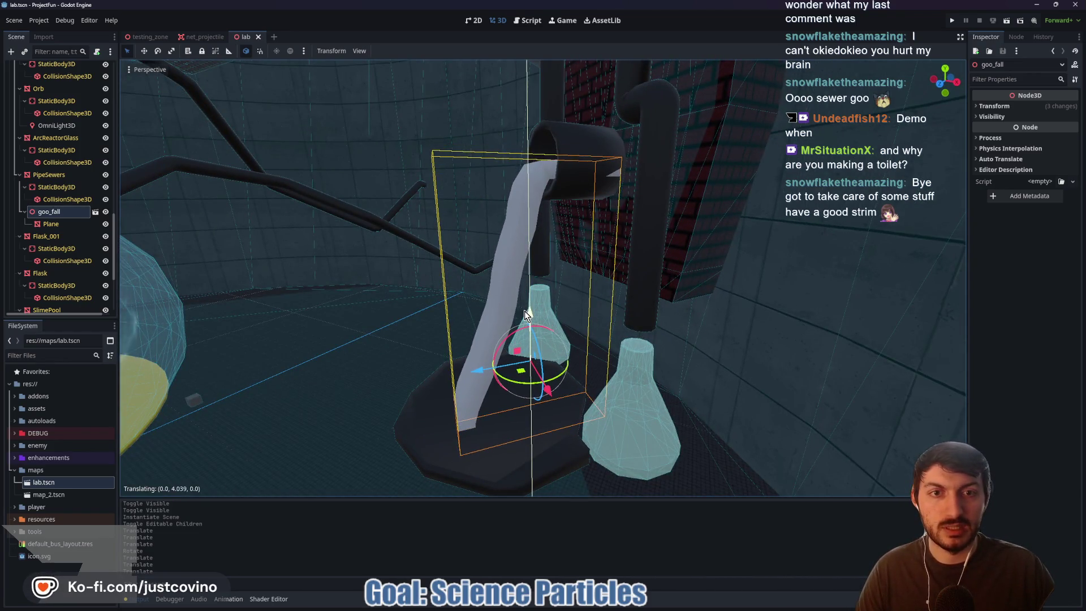
{"action": "left_click_drag", "start_coordinate": [485, 373], "coordinate": [470, 372]}
{"action": "left_click_drag", "start_coordinate": [518, 313], "coordinate": [517, 324]}
{"action": "mouse_move", "coordinate": [534, 399]}
{"action": "left_mouse_down"}
{"action": "mouse_move", "coordinate": [583, 377]}
{"action": "mouse_move", "coordinate": [554, 399]}
{"action": "mouse_move", "coordinate": [486, 391]}
{"action": "mouse_move", "coordinate": [696, 383]}
{"action": "left_mouse_up"}
- View goo_fall straight-on, save the lab scene, and check the placement
{"action": "left_click_drag", "start_coordinate": [529, 355], "coordinate": [80, 223]}
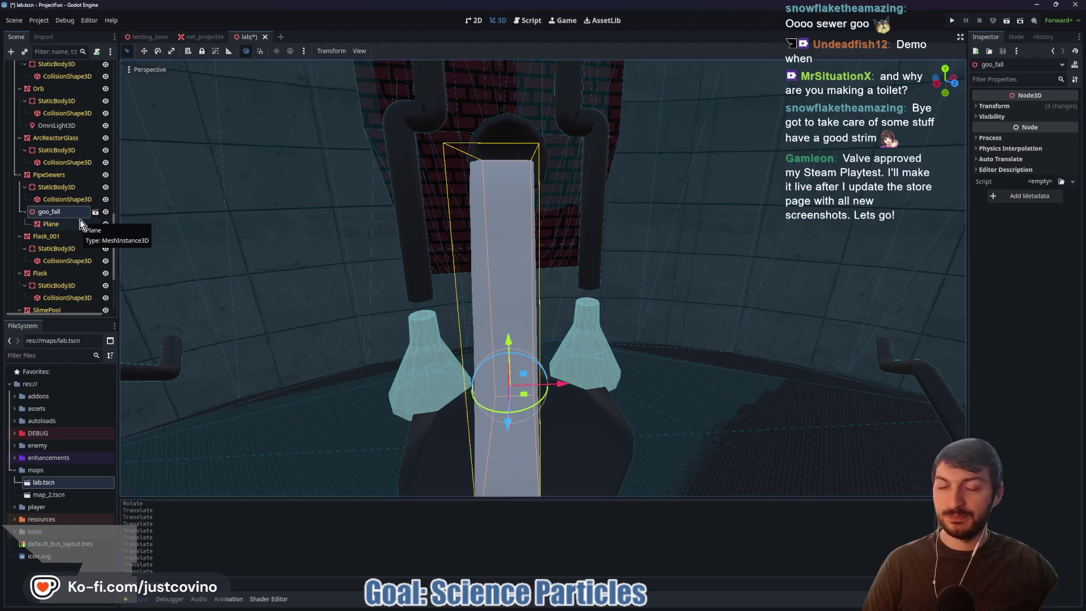
{"action": "key", "text": "ctrl+s"}
{"action": "mouse_move", "coordinate": [584, 300]}
{"action": "left_mouse_down"}
{"action": "mouse_move", "coordinate": [518, 297]}
{"action": "mouse_move", "coordinate": [526, 305]}
{"action": "left_mouse_up"}
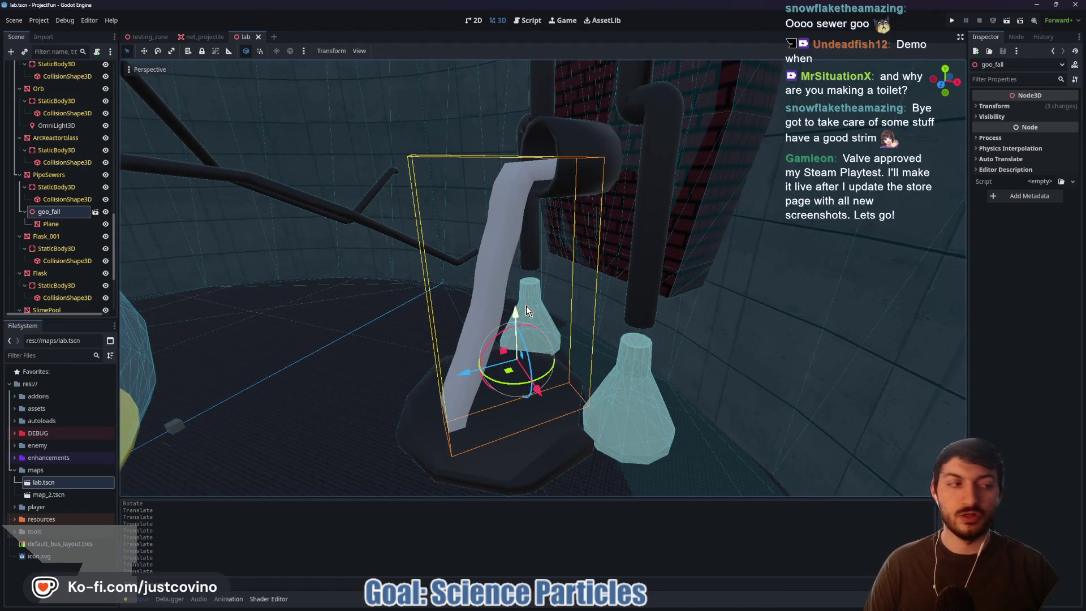
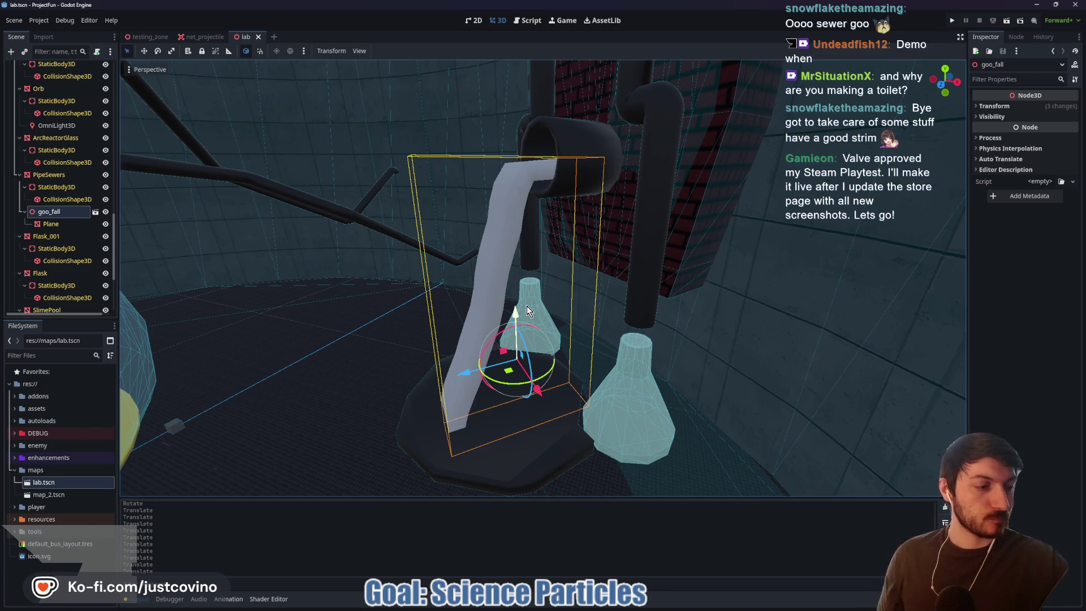
- Give the Plane under goo_fall a new ShaderMaterial as its surface material override
{"action": "left_click", "coordinate": [1003, 105]}
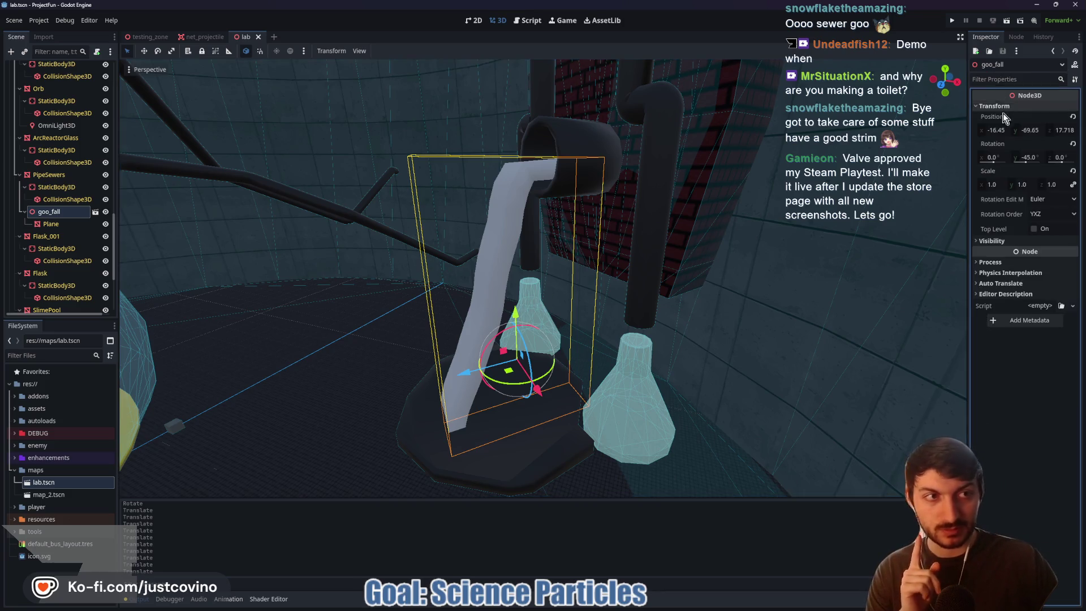
{"action": "left_click", "coordinate": [57, 226]}
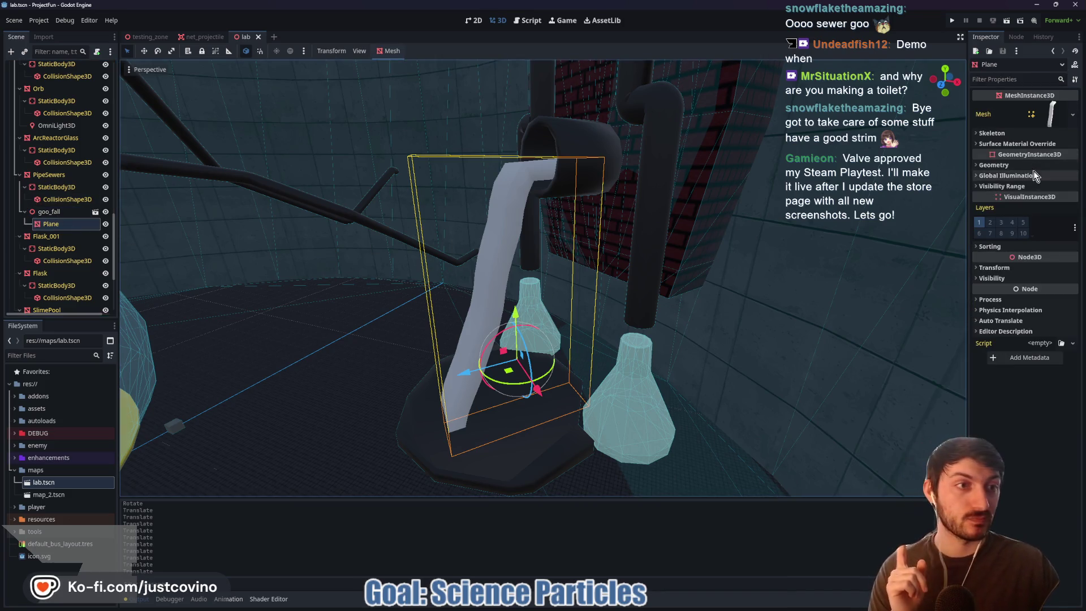
{"action": "left_click", "coordinate": [1018, 144]}
{"action": "left_click", "coordinate": [1042, 156]}
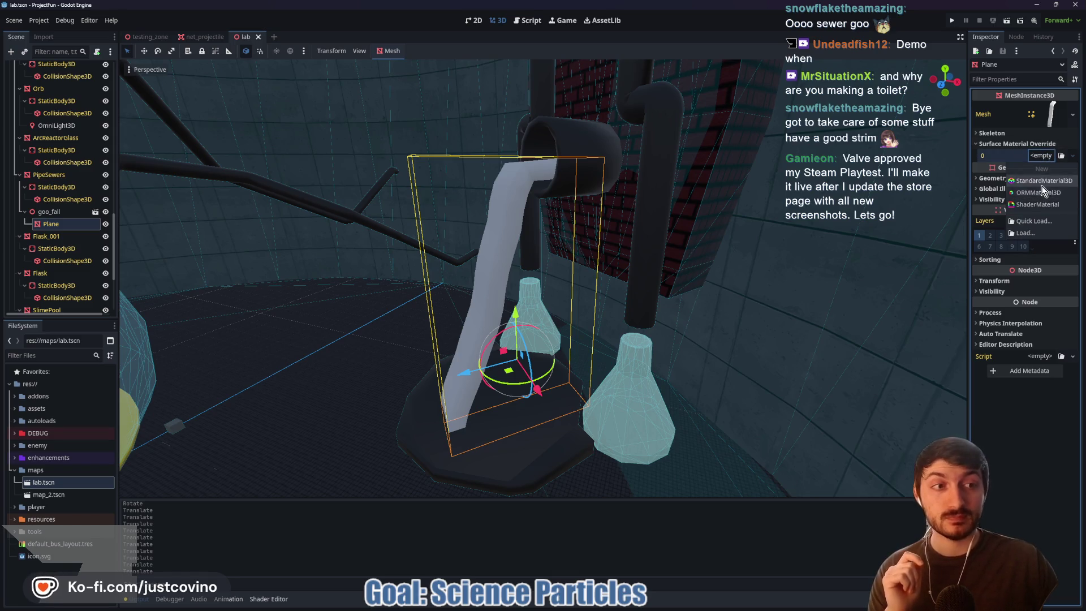
{"action": "left_click", "coordinate": [1047, 207]}
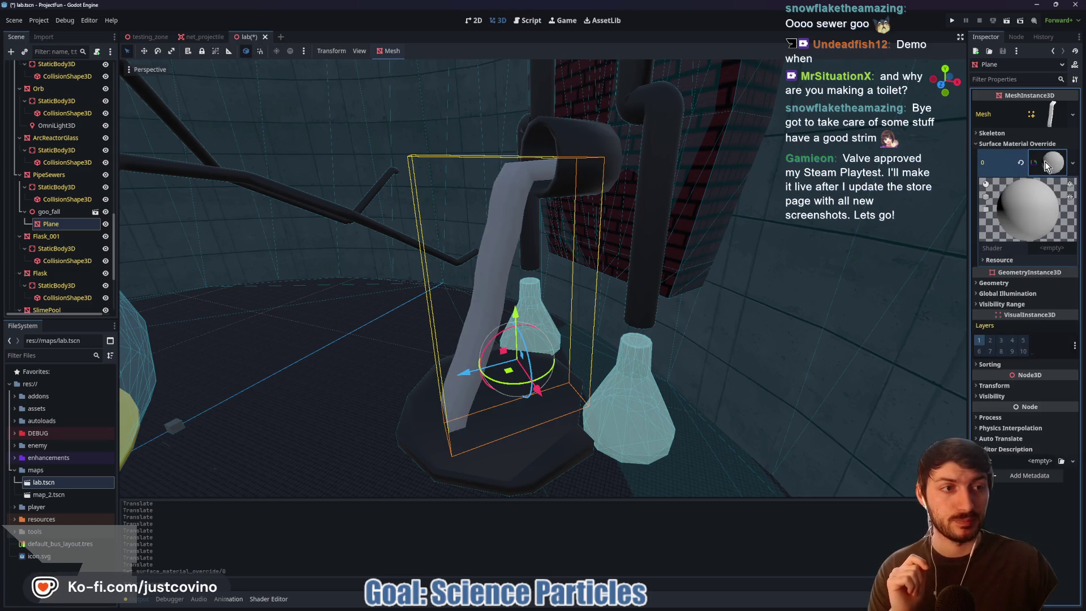
- Start creating a new shader in the ShaderMaterial's Shader field
{"action": "right_click", "coordinate": [1046, 165]}
{"action": "left_click", "coordinate": [1041, 252]}
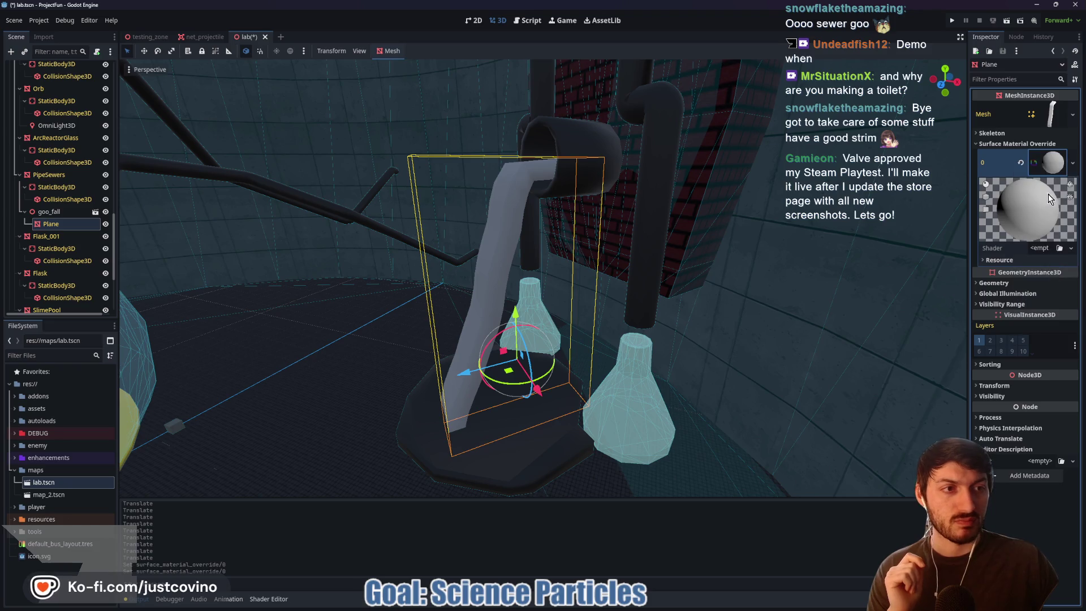
{"action": "left_click", "coordinate": [1040, 249]}
{"action": "left_click", "coordinate": [1044, 270]}
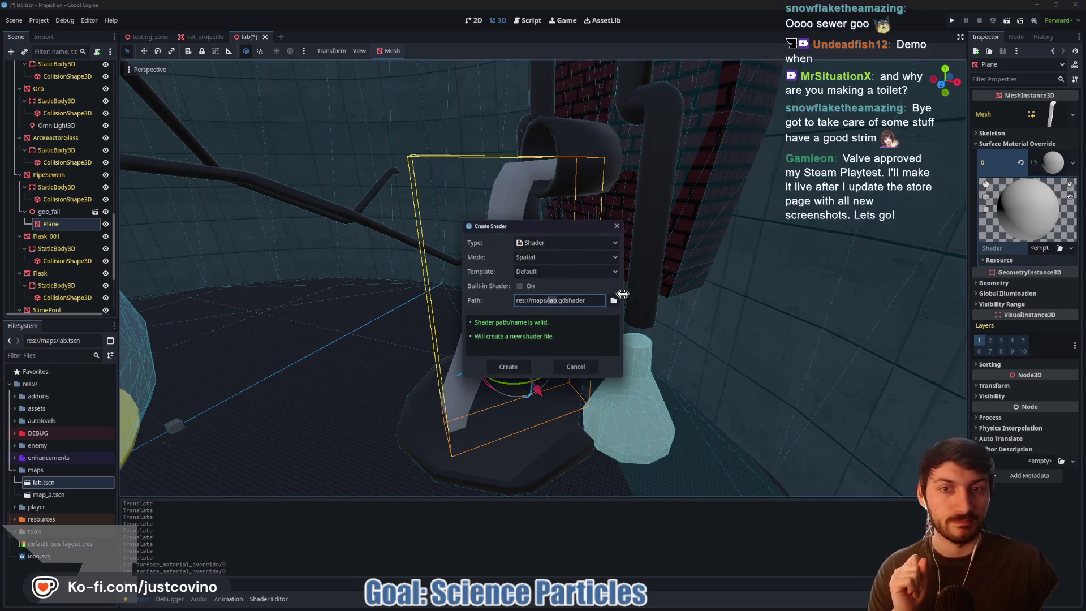
- Set the new shader's type to VisualShader and browse to res://resources/shaders
{"action": "left_click", "coordinate": [550, 244]}
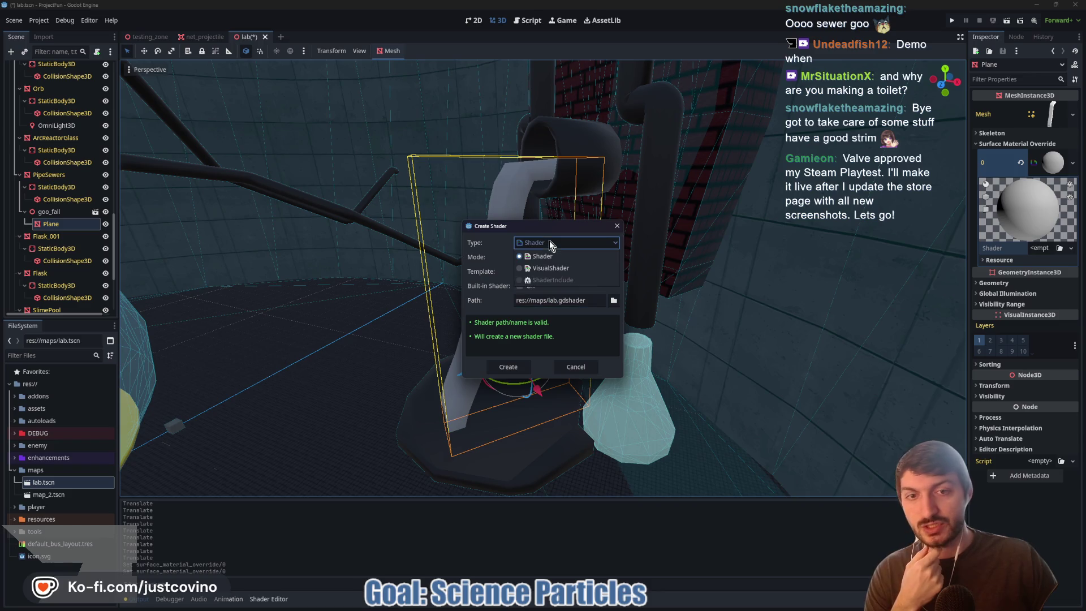
{"action": "left_click", "coordinate": [564, 273]}
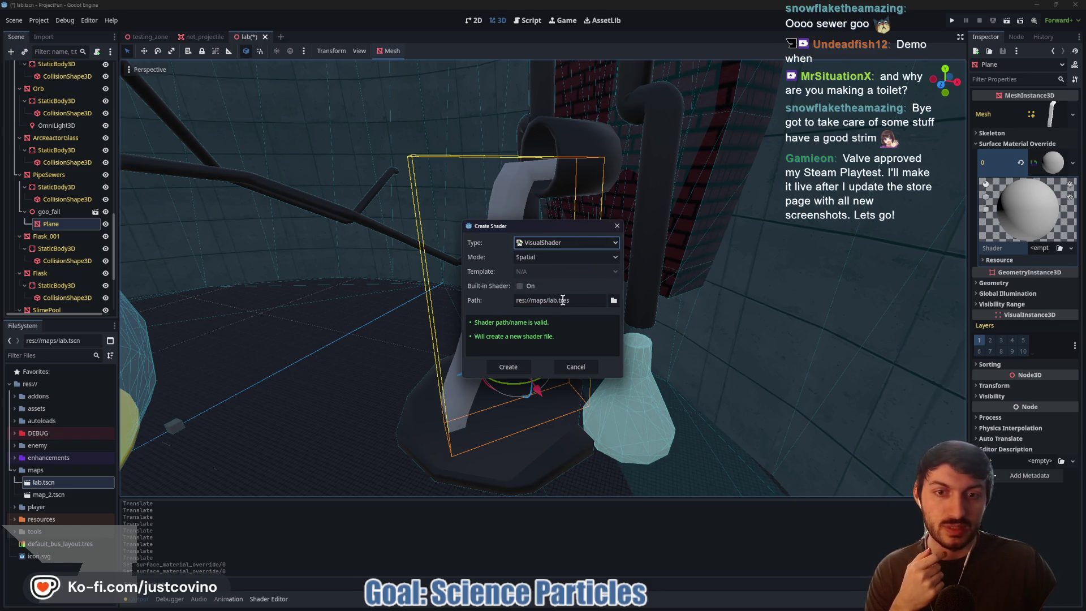
{"action": "left_click", "coordinate": [614, 301]}
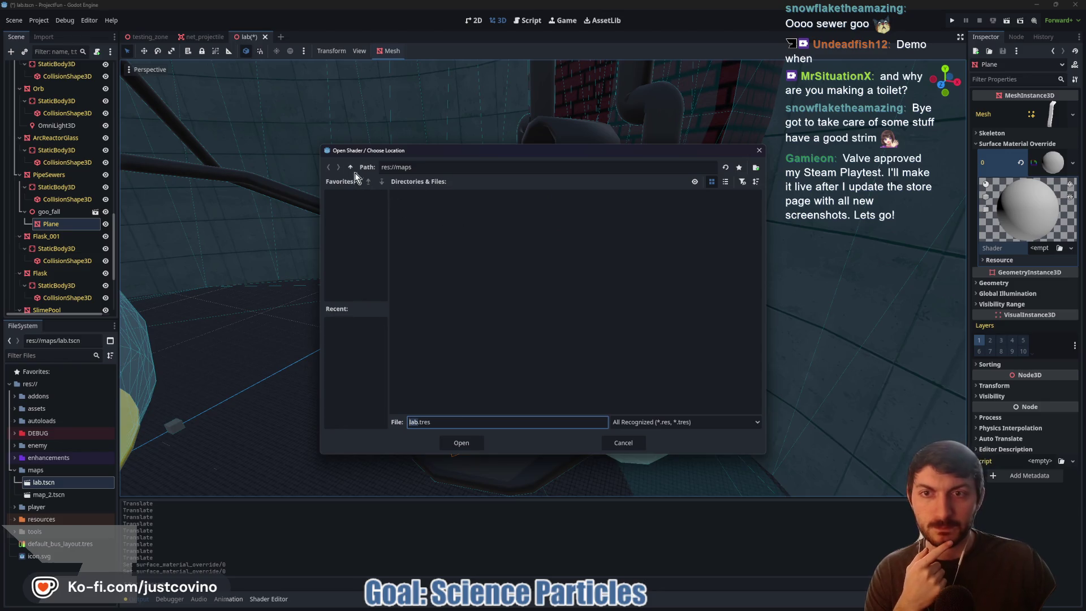
{"action": "left_click", "coordinate": [351, 168]}
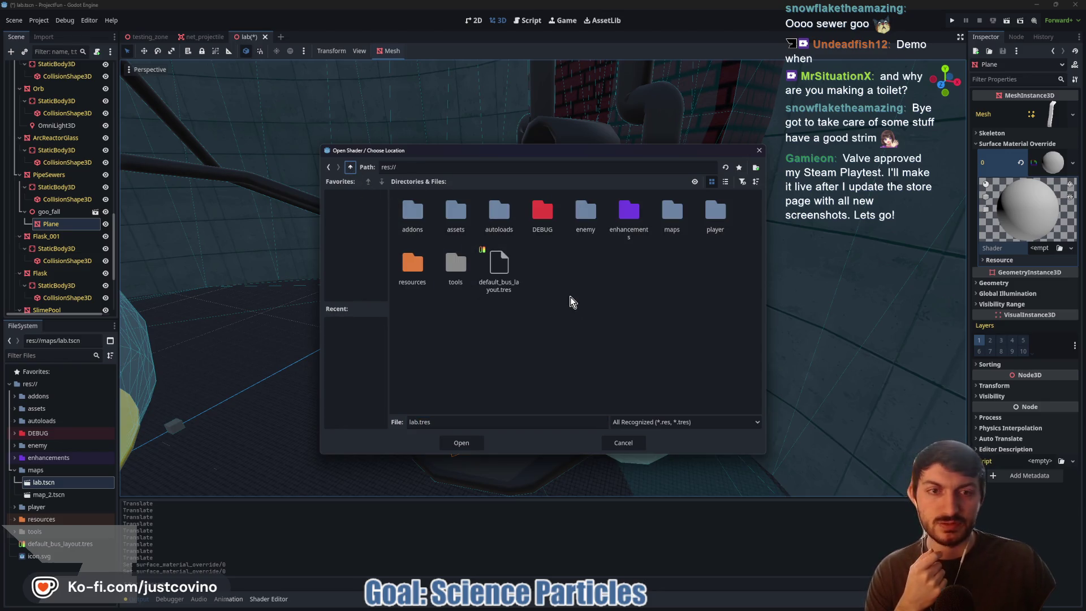
{"action": "double_click", "coordinate": [421, 271]}
{"action": "double_click", "coordinate": [499, 213]}
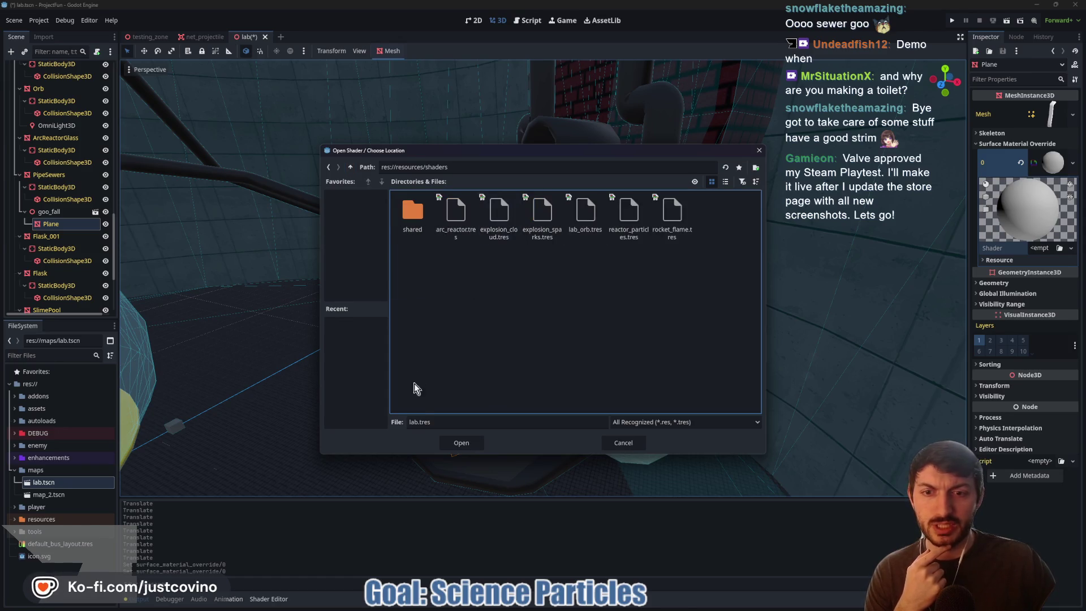
- Name the shader goo_fall.tres, create it and open it for editing
{"action": "left_click", "coordinate": [410, 422]}
{"action": "type", "text": "goo_fall"}
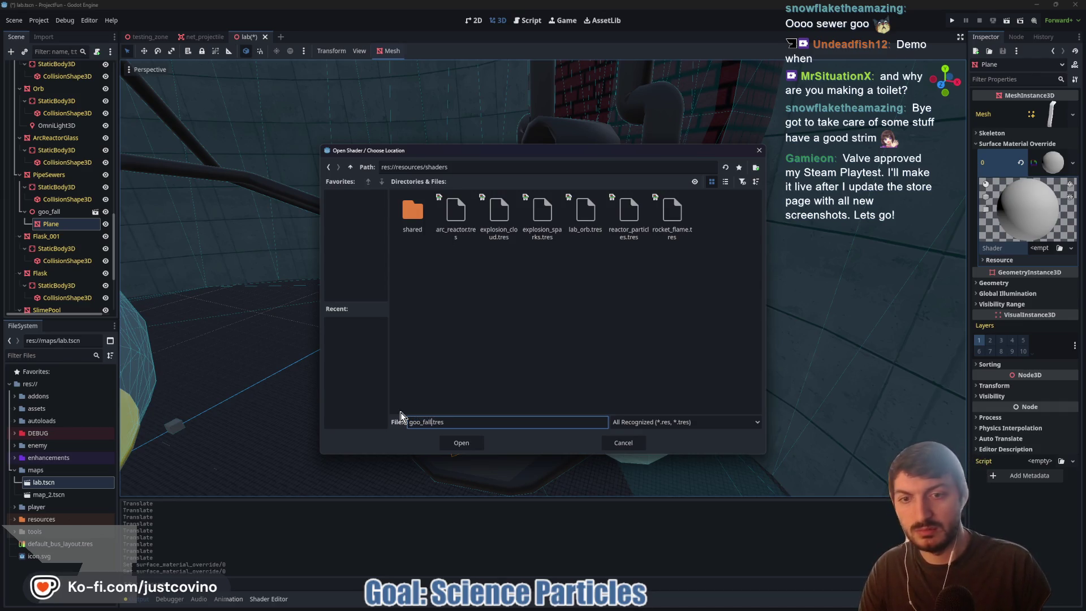
{"action": "left_click", "coordinate": [480, 443]}
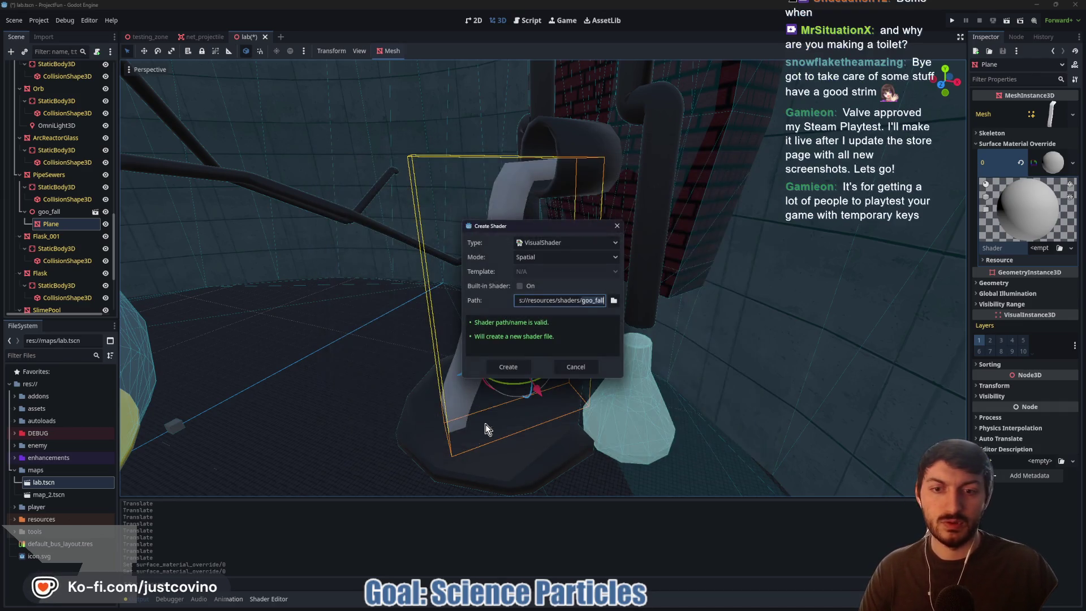
{"action": "left_click", "coordinate": [517, 368]}
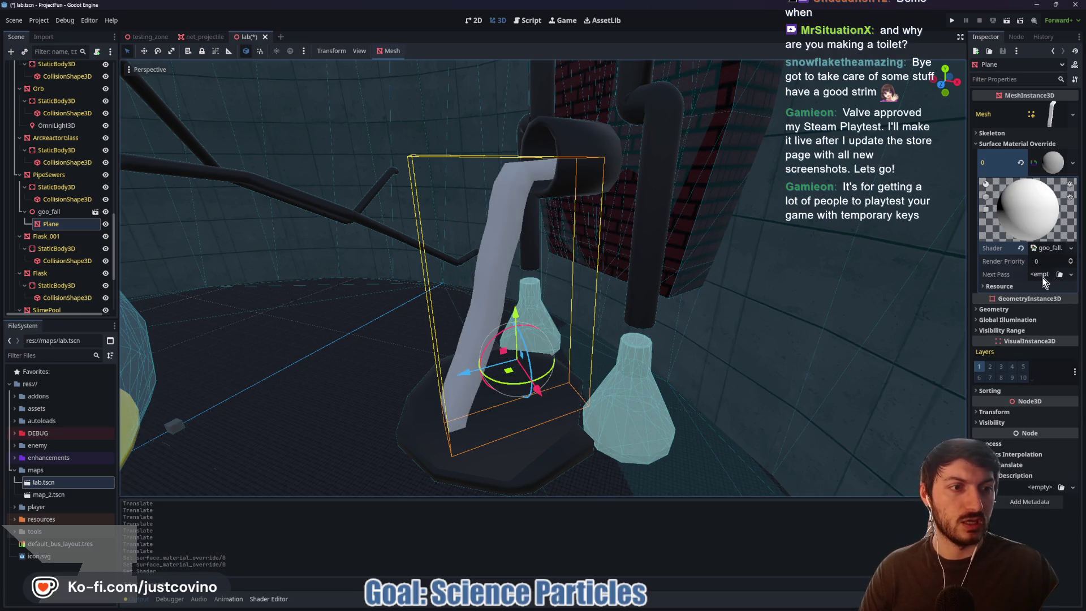
{"action": "left_click", "coordinate": [1045, 249]}
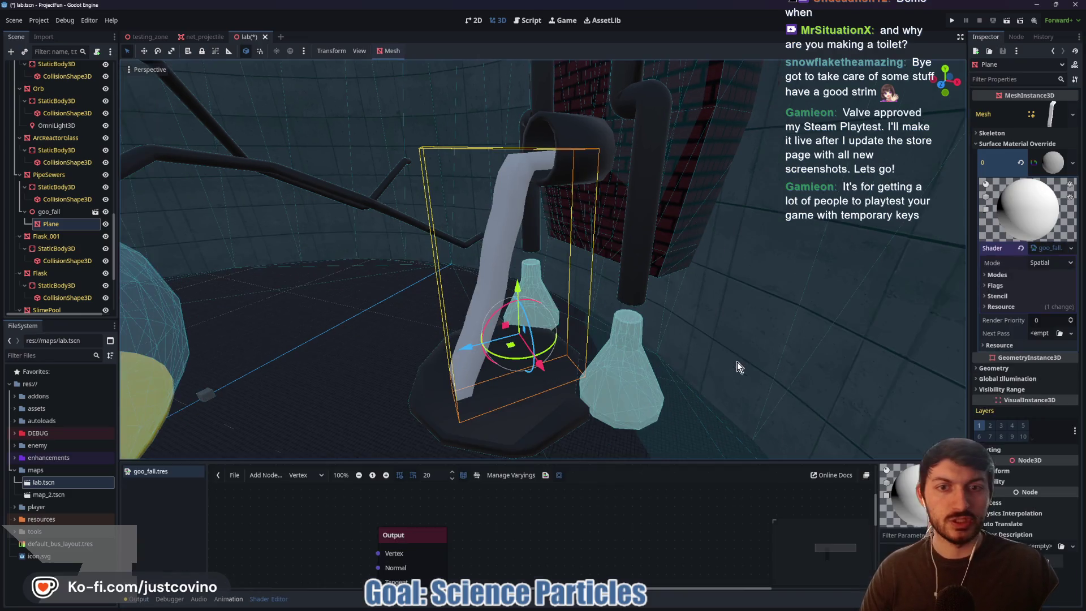
- Enlarge the shader graph panel and move the Output node toward the centre
{"action": "left_click", "coordinate": [593, 452]}
{"action": "left_click_drag", "start_coordinate": [593, 459], "coordinate": [599, 243]}
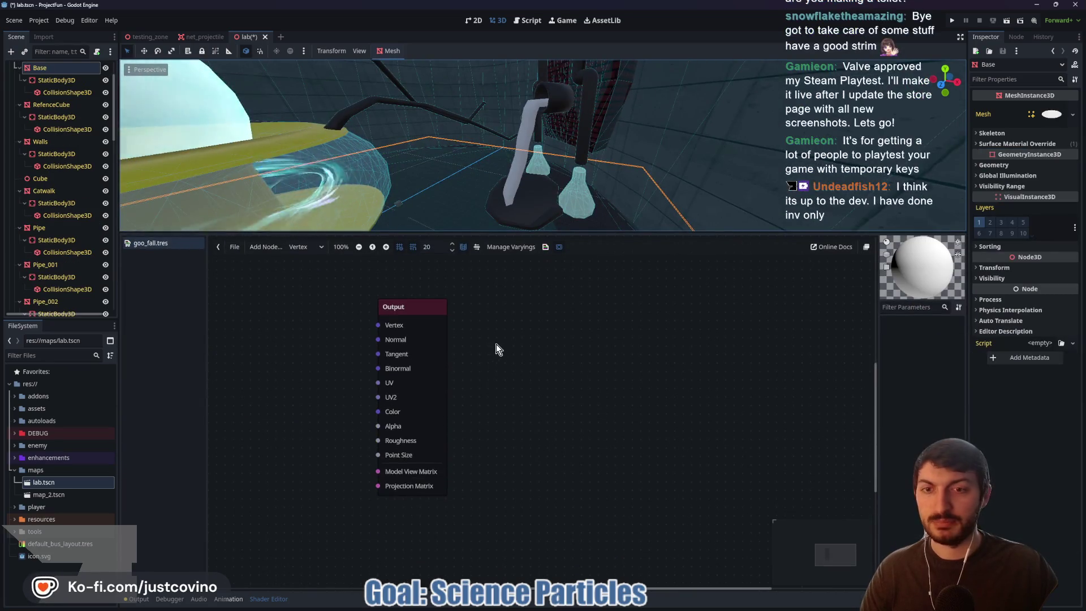
{"action": "left_click_drag", "start_coordinate": [492, 357], "coordinate": [721, 365]}
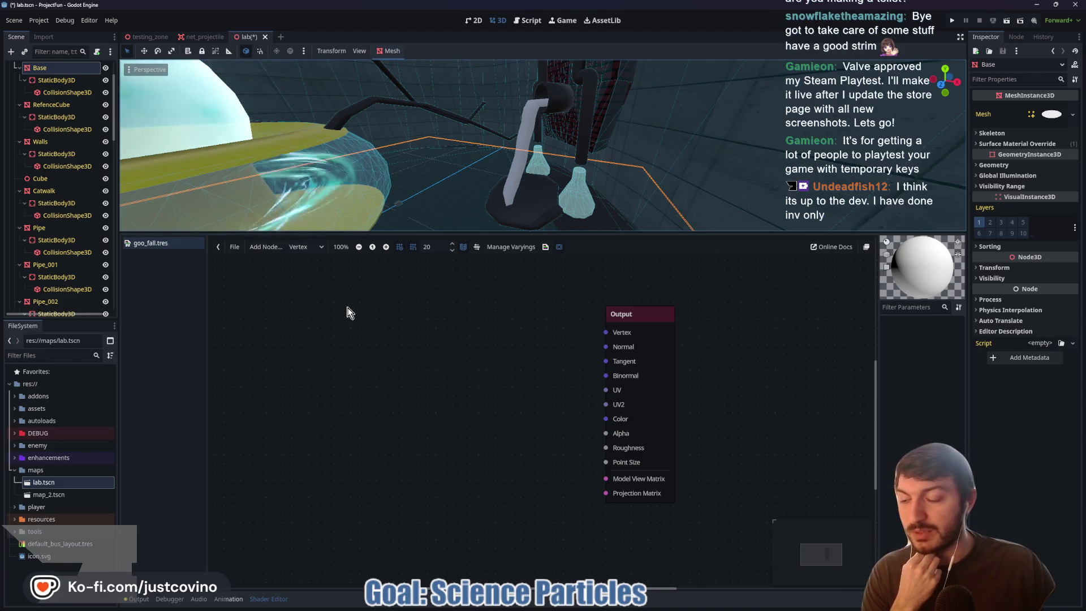
- Switch the goo_fall graph to the Fragment stage, recenter it, then close Blender's lab file
{"action": "left_click", "coordinate": [320, 250]}
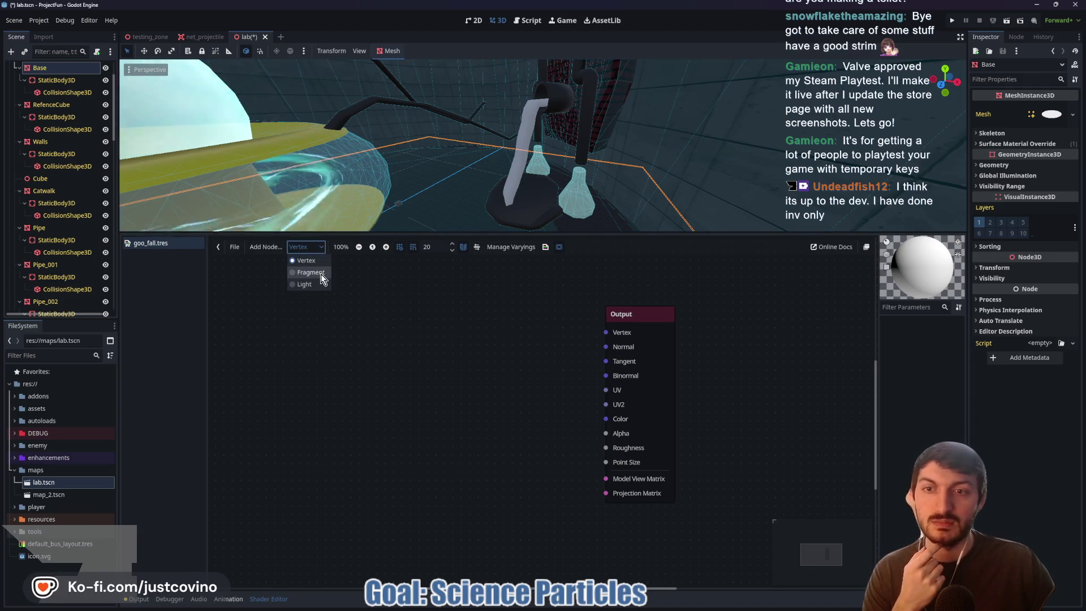
{"action": "left_click", "coordinate": [321, 274]}
{"action": "left_click_drag", "start_coordinate": [321, 274], "coordinate": [529, 264]}
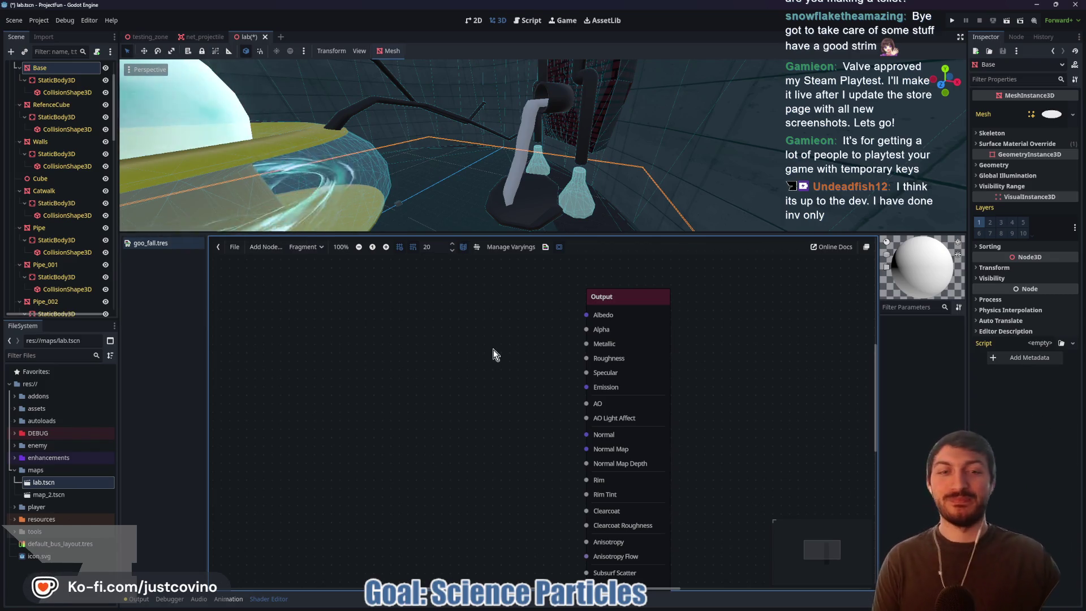
{"action": "scroll", "coordinate": [480, 350], "scroll_direction": "down", "scroll_amount": 1}
{"action": "left_click_drag", "start_coordinate": [416, 387], "coordinate": [509, 384]}
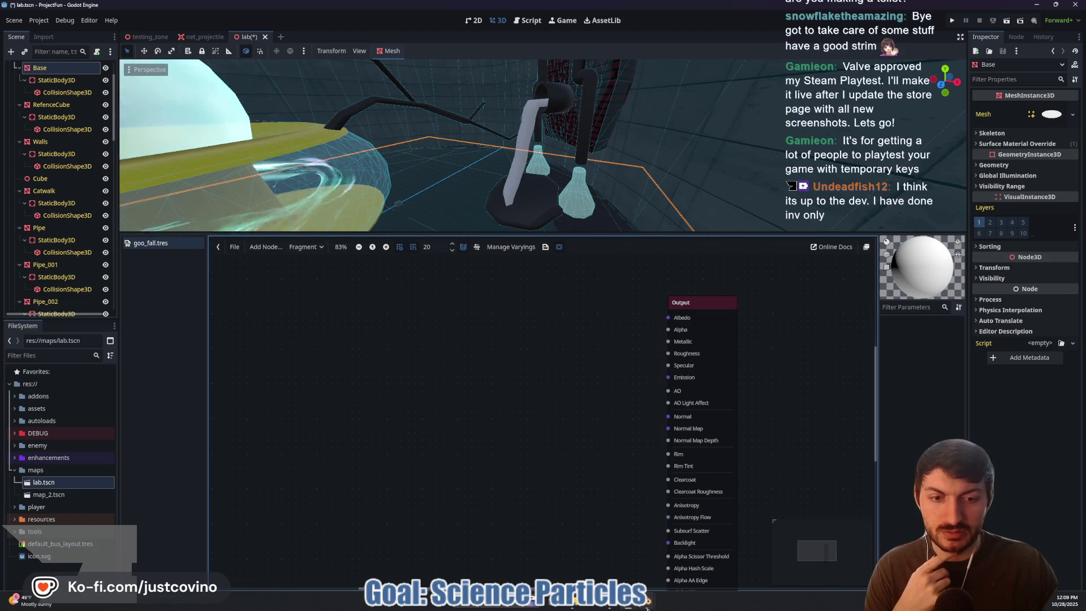
{"action": "mouse_move", "coordinate": [652, 600]}
{"action": "left_click", "coordinate": [690, 543]}
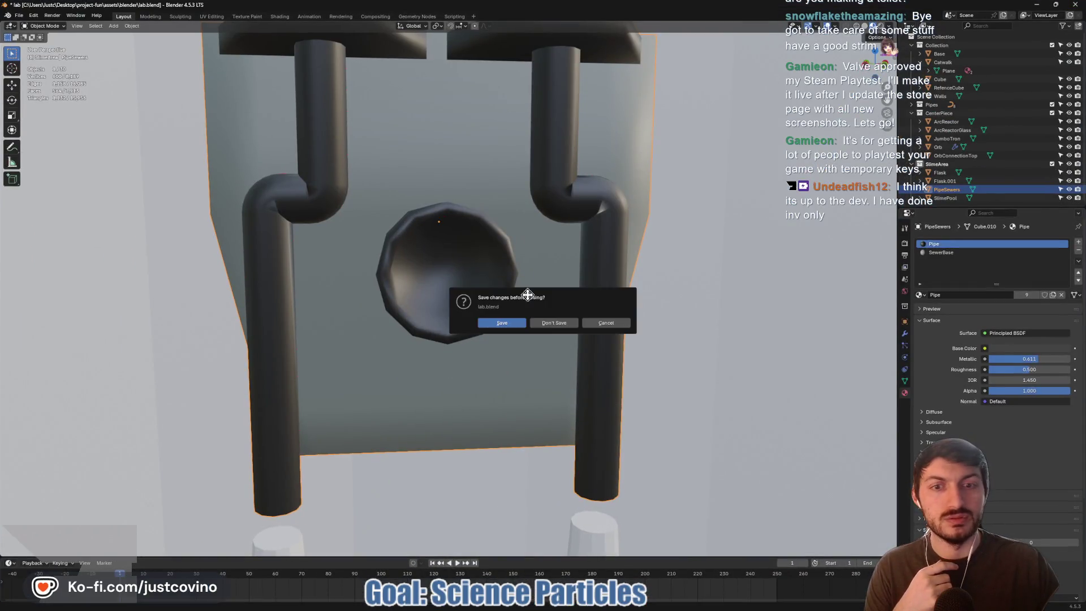
- Dismiss Blender's save prompt so lab.blend closes, and nudge the Godot shader graph view
{"action": "left_click", "coordinate": [552, 323]}
{"action": "left_click_drag", "start_coordinate": [477, 375], "coordinate": [518, 383]}
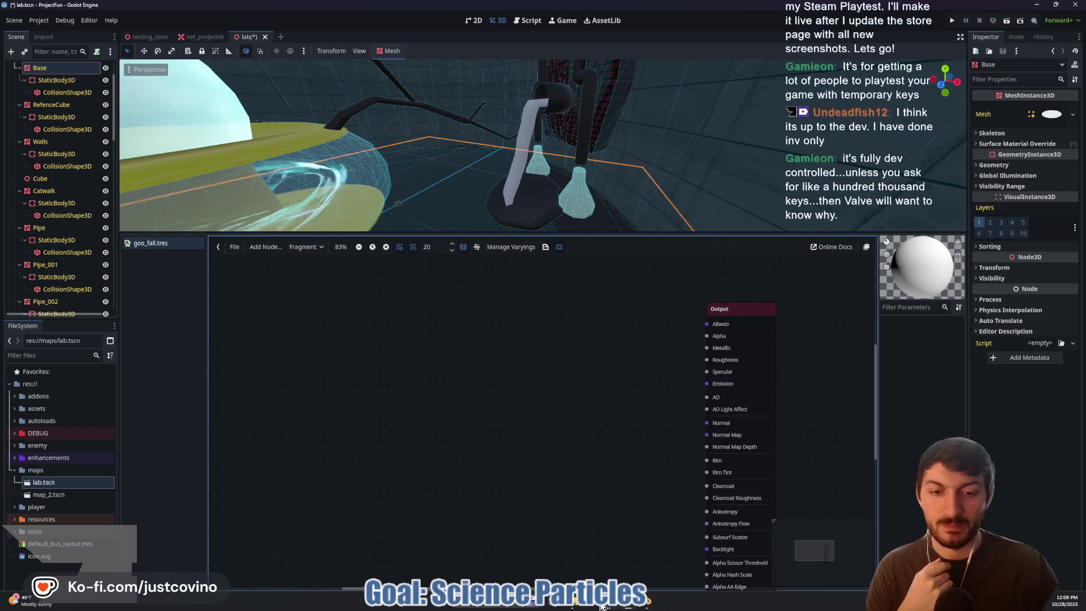
{"action": "left_click", "coordinate": [601, 606]}
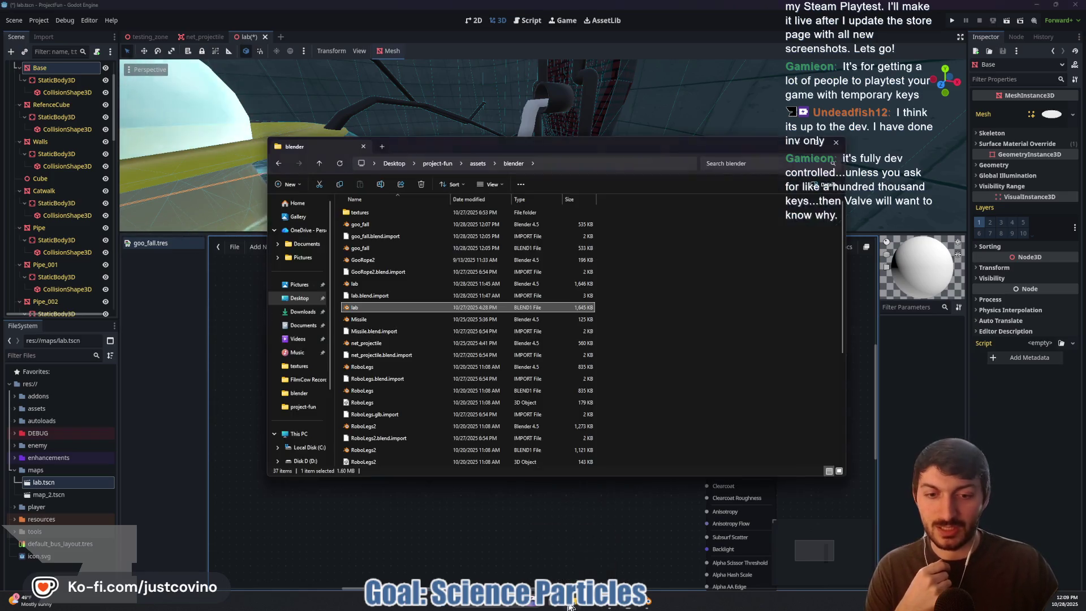
- Go to Desktop > GameAssets and open the LeLu's Noise Pack (FREE) folder
{"action": "left_click", "coordinate": [289, 304]}
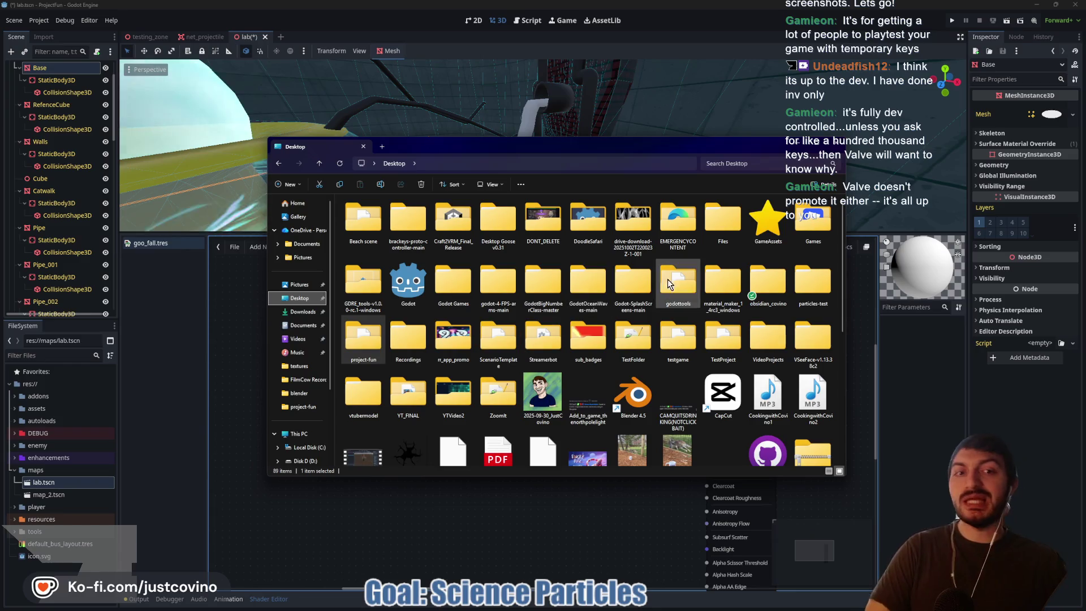
{"action": "double_click", "coordinate": [761, 234]}
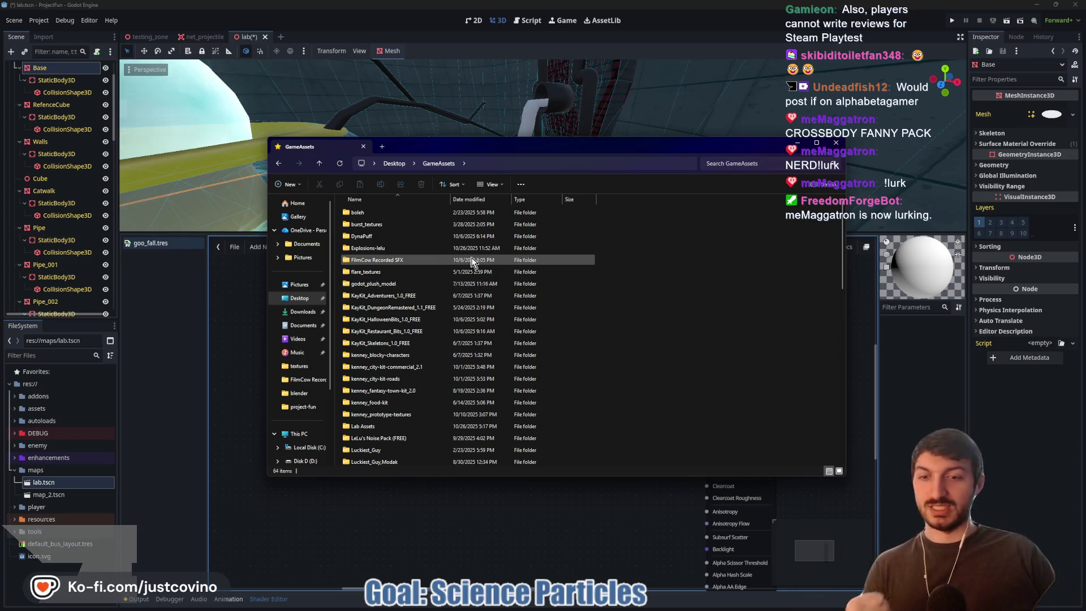
{"action": "scroll", "coordinate": [405, 320], "scroll_direction": "down", "scroll_amount": 1}
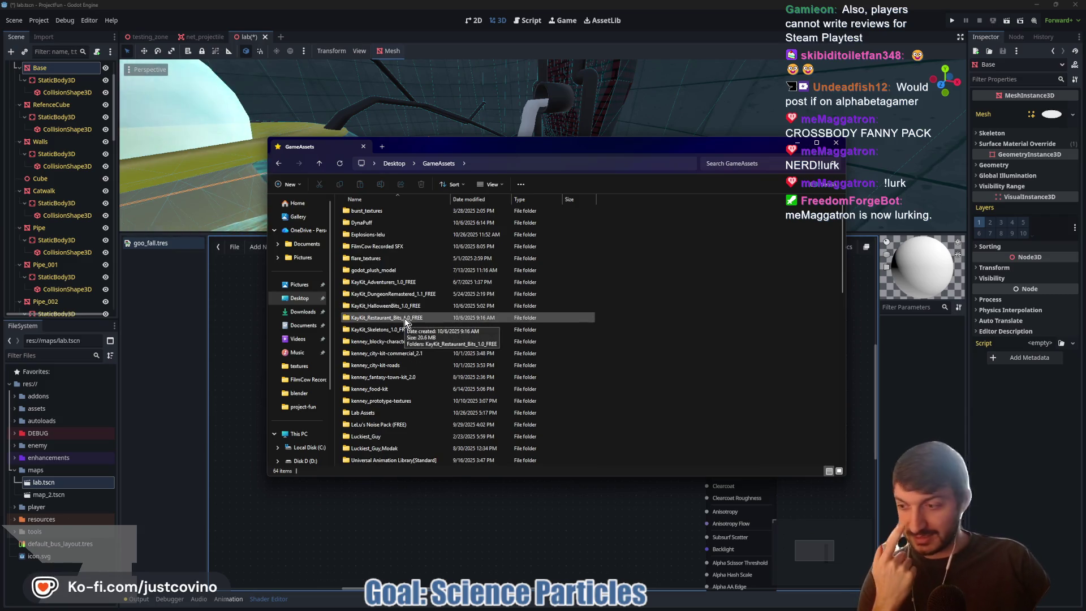
{"action": "scroll", "coordinate": [405, 319], "scroll_direction": "down", "scroll_amount": 1}
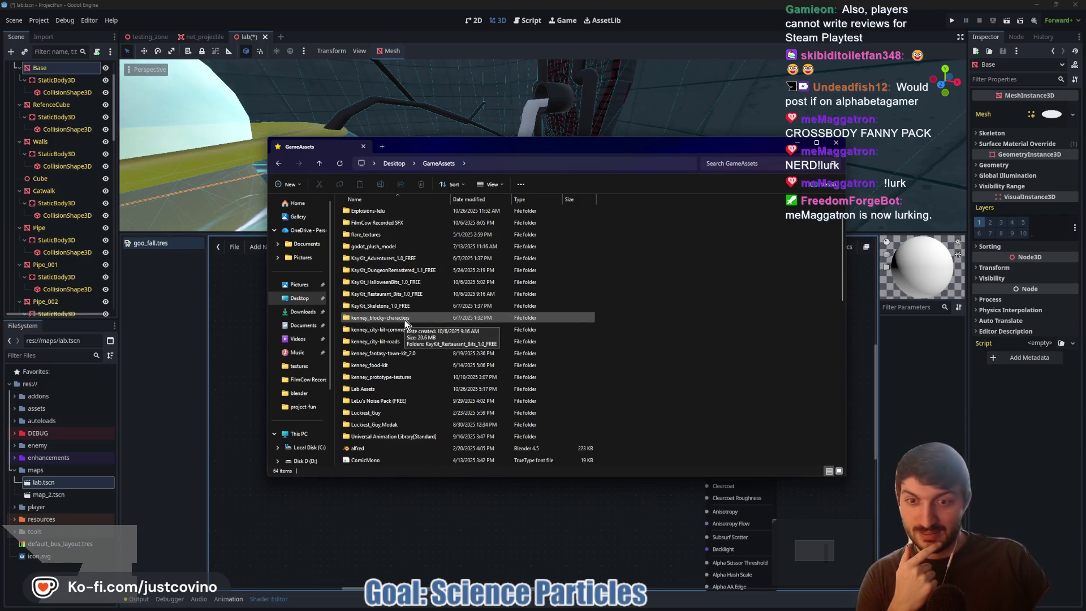
{"action": "double_click", "coordinate": [408, 401]}
- Open the inner LeLu's Noise Pack folder and drag the T_Wave texture into Godot's FileSystem dock
{"action": "double_click", "coordinate": [395, 214]}
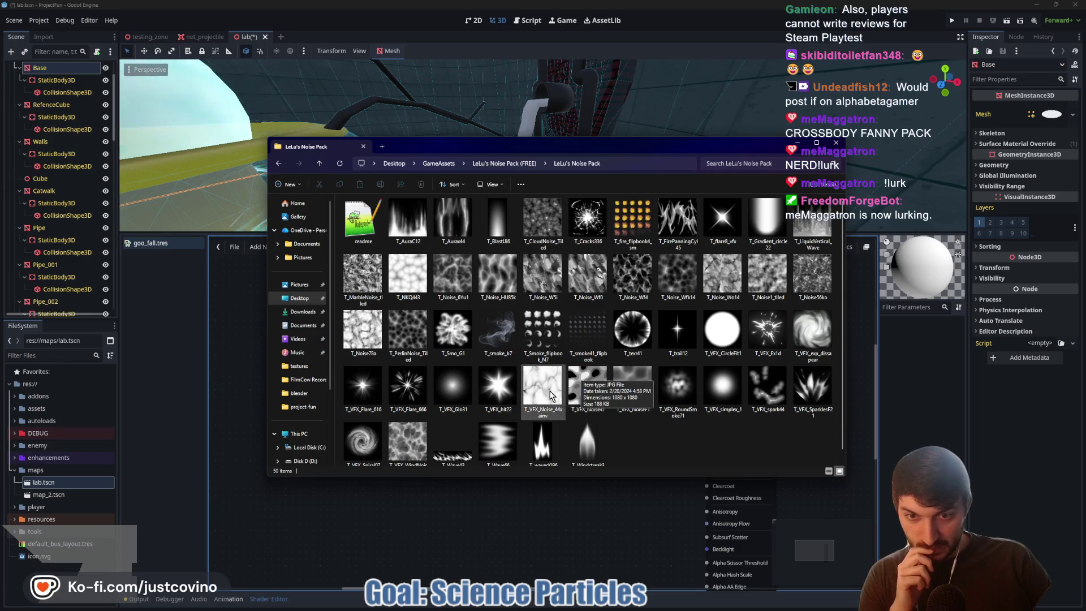
{"action": "scroll", "coordinate": [522, 434], "scroll_direction": "down", "scroll_amount": 1}
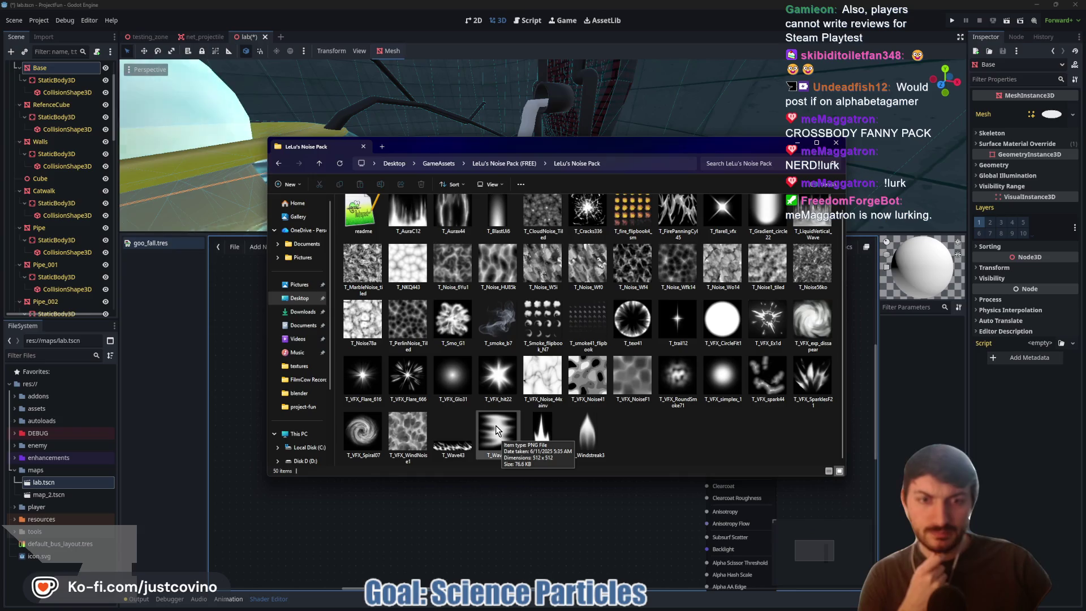
{"action": "mouse_move", "coordinate": [497, 430]}
{"action": "left_mouse_down"}
{"action": "mouse_move", "coordinate": [64, 395]}
{"action": "mouse_move", "coordinate": [28, 456]}
{"action": "left_mouse_up"}
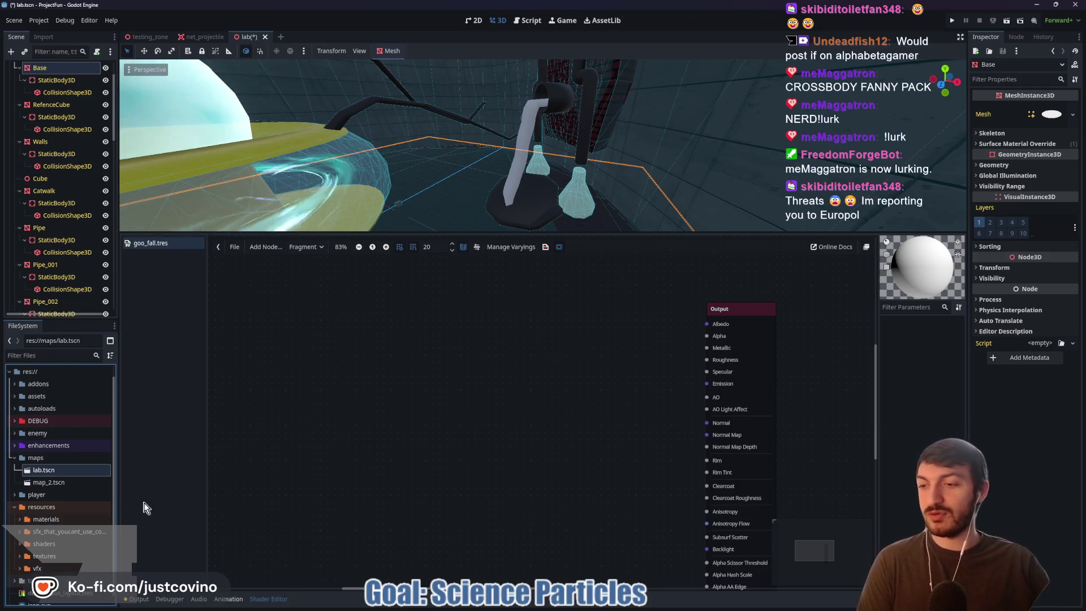
- Expand and then collapse the materials folder in Godot's FileSystem dock
{"action": "left_click", "coordinate": [21, 520]}
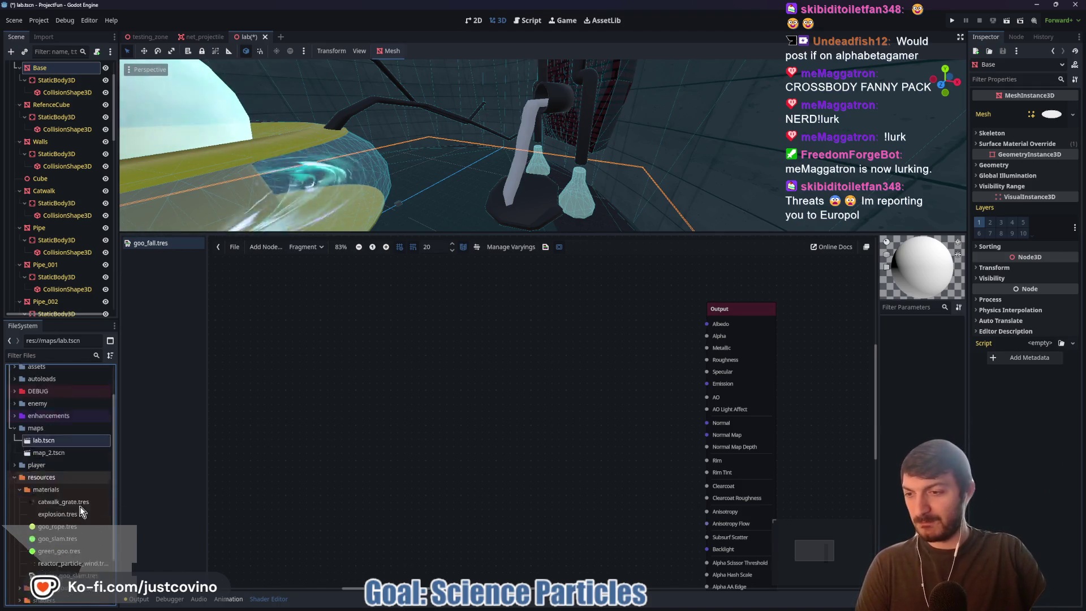
{"action": "scroll", "coordinate": [79, 507], "scroll_direction": "down", "scroll_amount": 3}
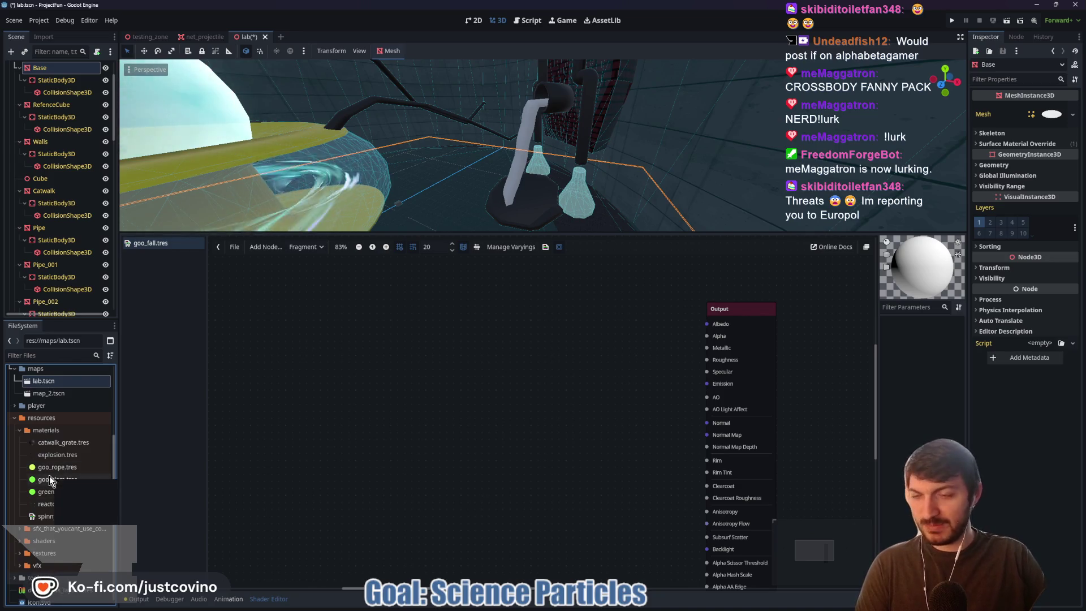
{"action": "left_click", "coordinate": [19, 431]}
{"action": "scroll", "coordinate": [22, 447], "scroll_direction": "up", "scroll_amount": 3}
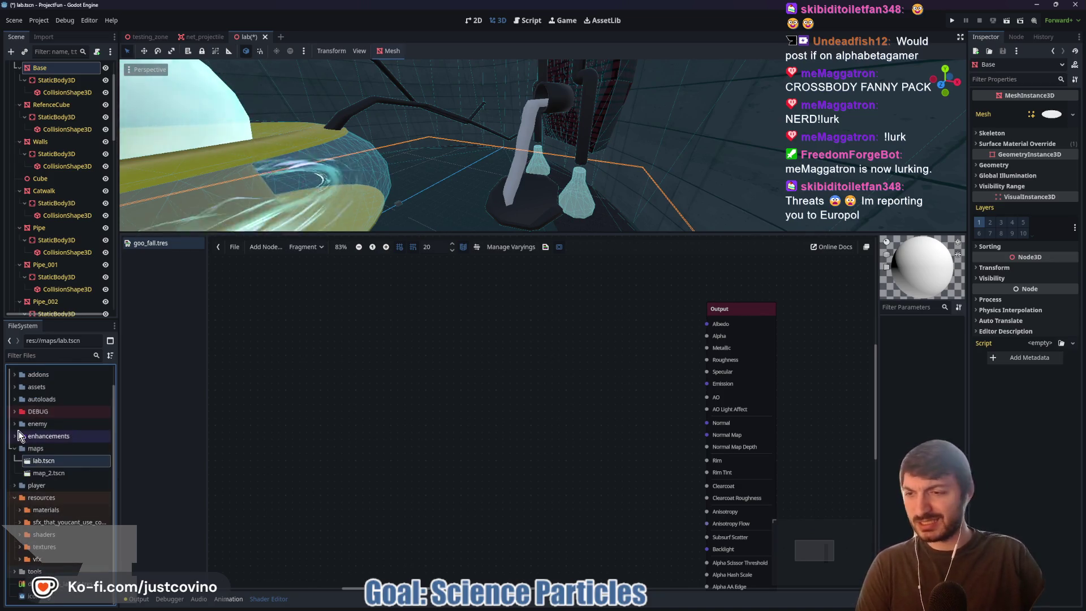
- Expand resources/textures and select base_noise.tres and T_4_streaks.png
{"action": "left_click", "coordinate": [20, 547]}
{"action": "scroll", "coordinate": [60, 521], "scroll_direction": "down", "scroll_amount": 3}
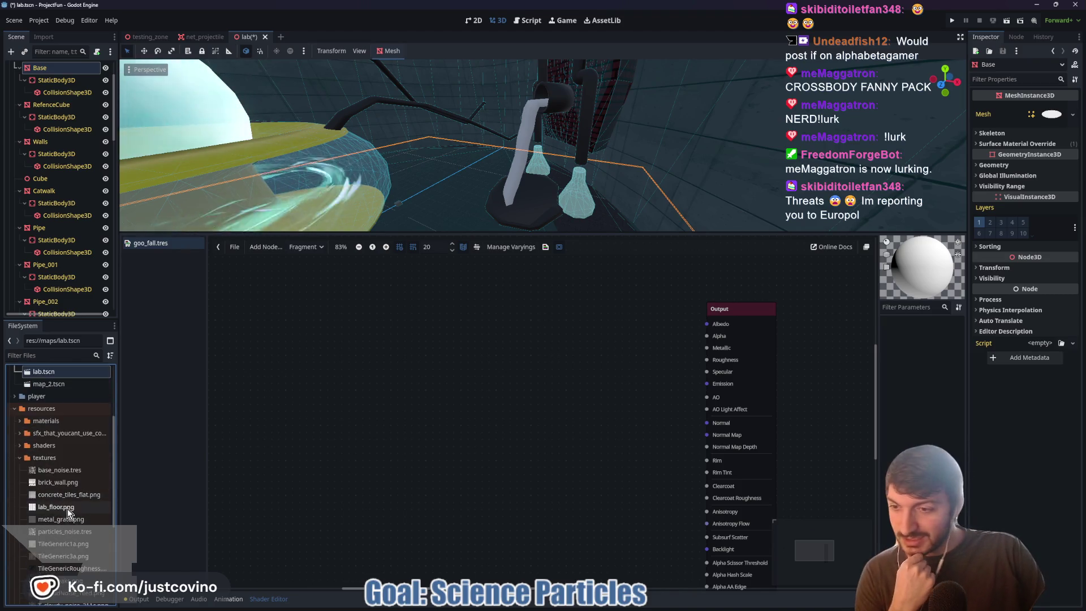
{"action": "left_click", "coordinate": [65, 470]}
{"action": "scroll", "coordinate": [62, 486], "scroll_direction": "down", "scroll_amount": 3}
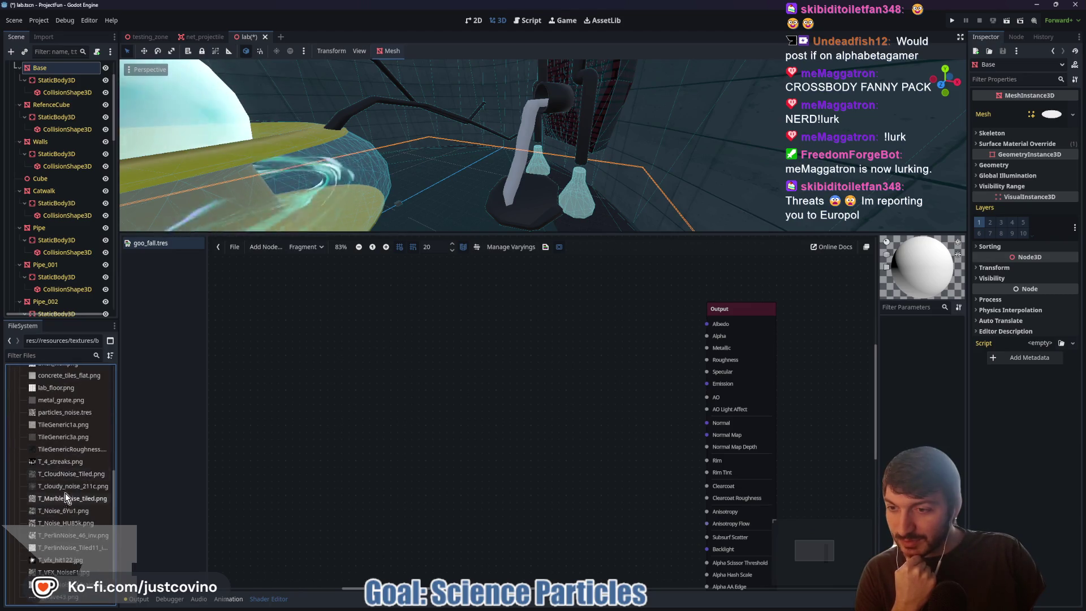
{"action": "left_click", "coordinate": [65, 493]}
{"action": "scroll", "coordinate": [63, 463], "scroll_direction": "down", "scroll_amount": 2}
{"action": "scroll", "coordinate": [63, 464], "scroll_direction": "down", "scroll_amount": 1}
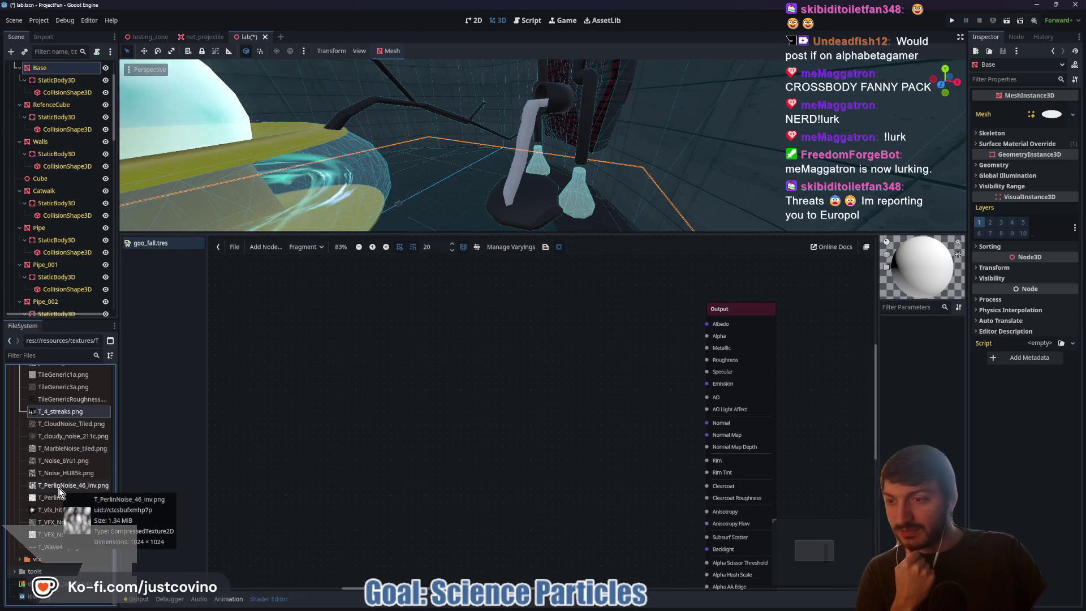
- Look over the remaining noise textures in the textures folder
{"action": "mouse_move", "coordinate": [59, 463]}
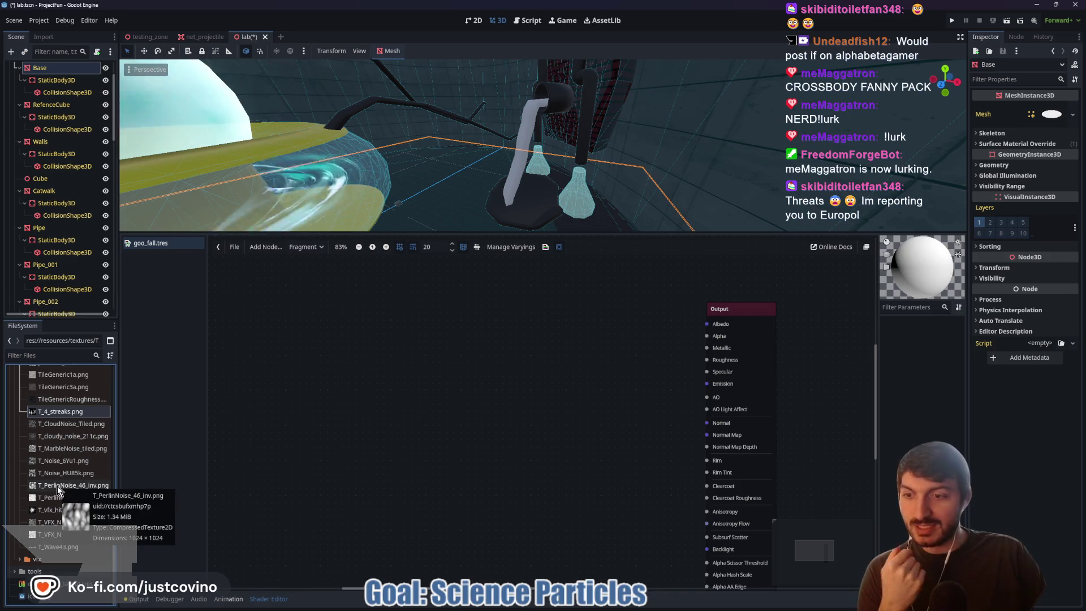
{"action": "mouse_move", "coordinate": [60, 501]}
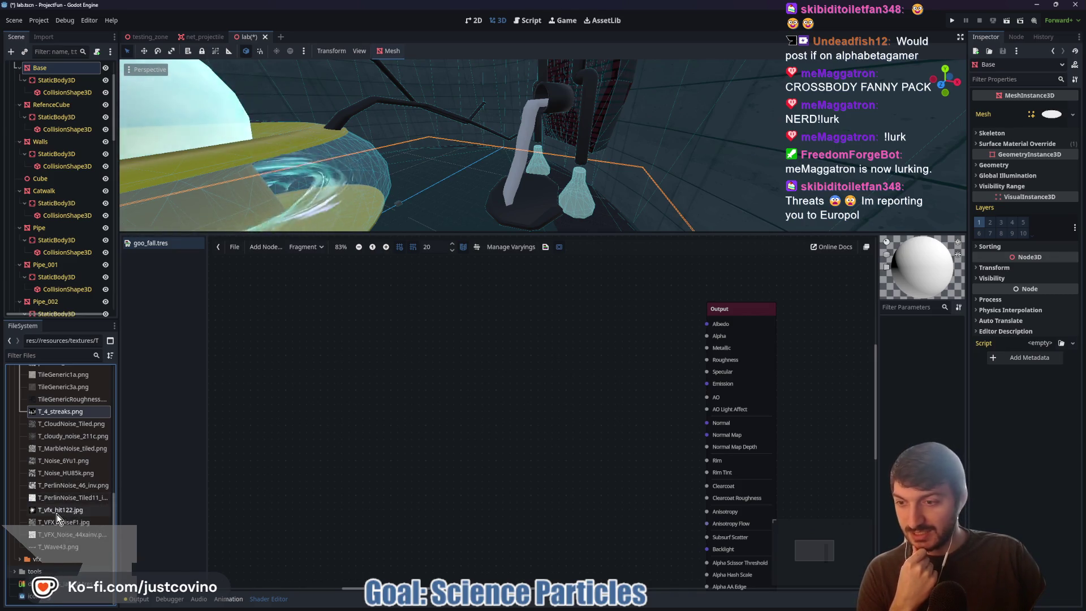
{"action": "mouse_move", "coordinate": [58, 527]}
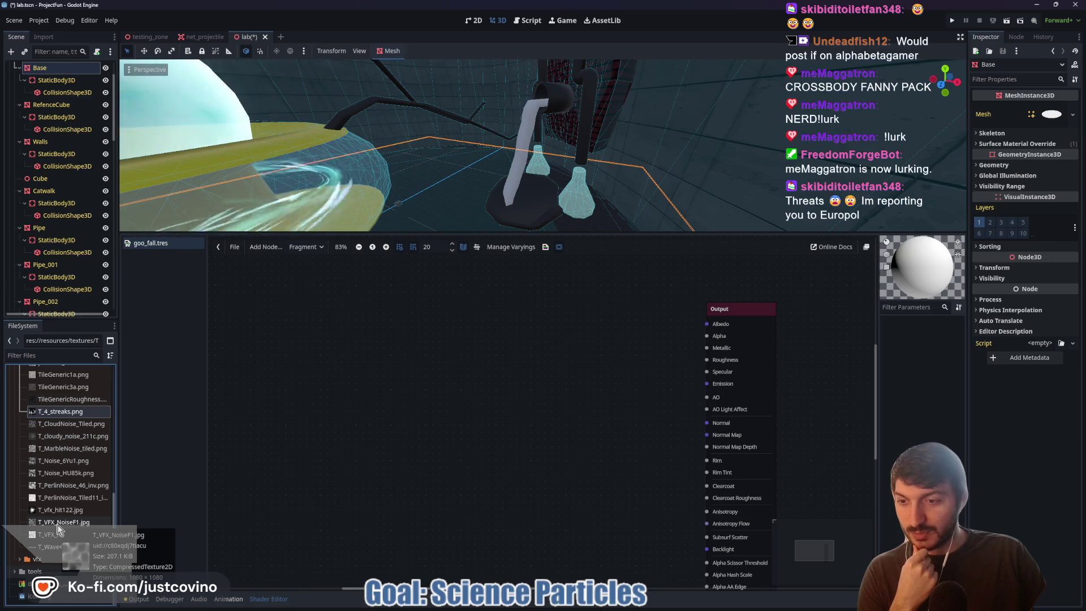
{"action": "mouse_move", "coordinate": [61, 549]}
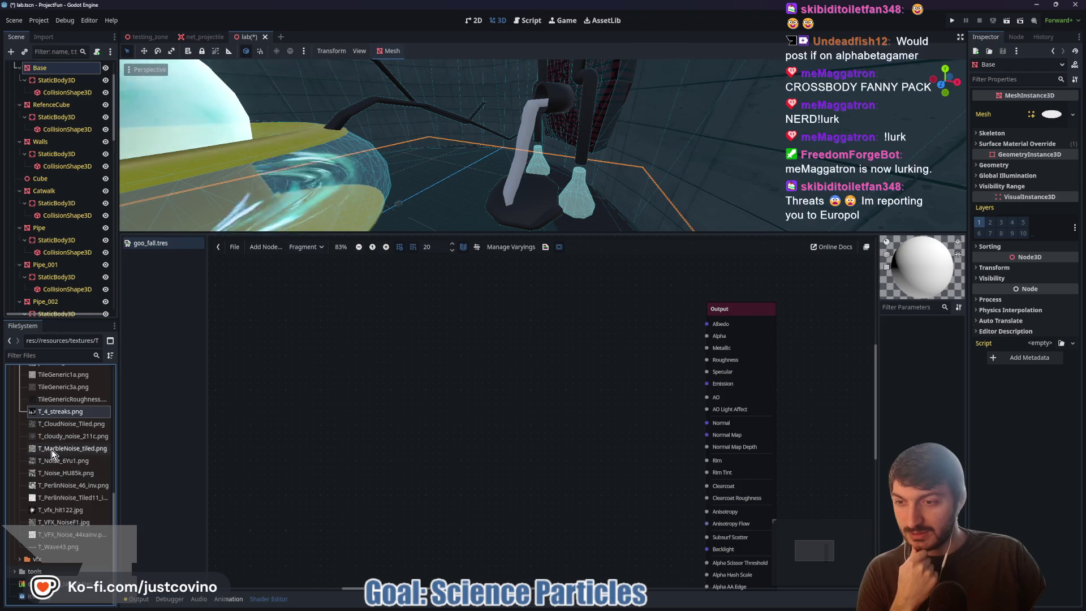
{"action": "mouse_move", "coordinate": [53, 436]}
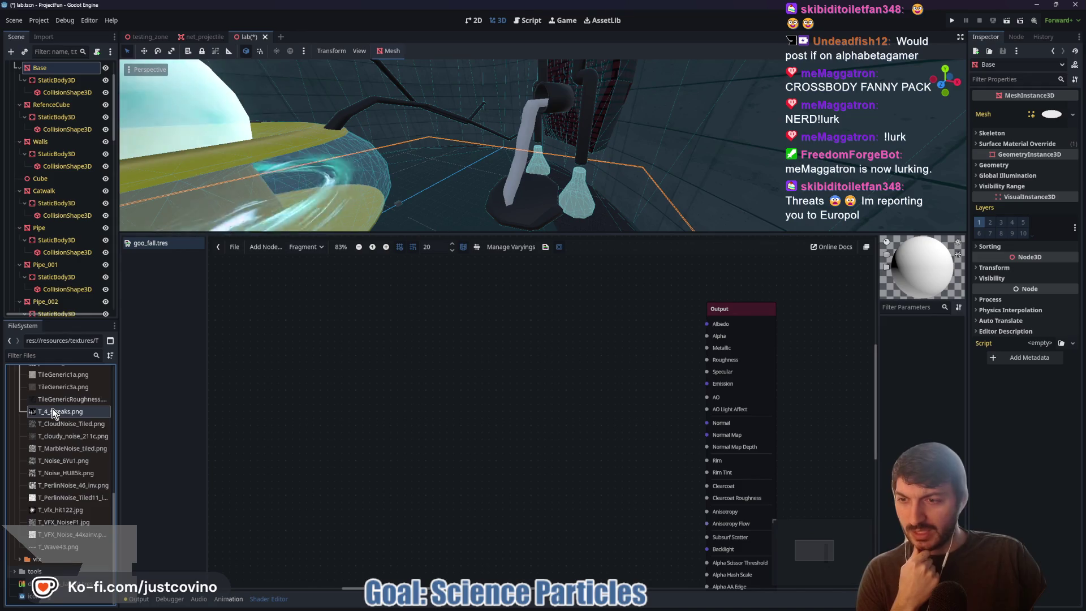
{"action": "mouse_move", "coordinate": [53, 399]}
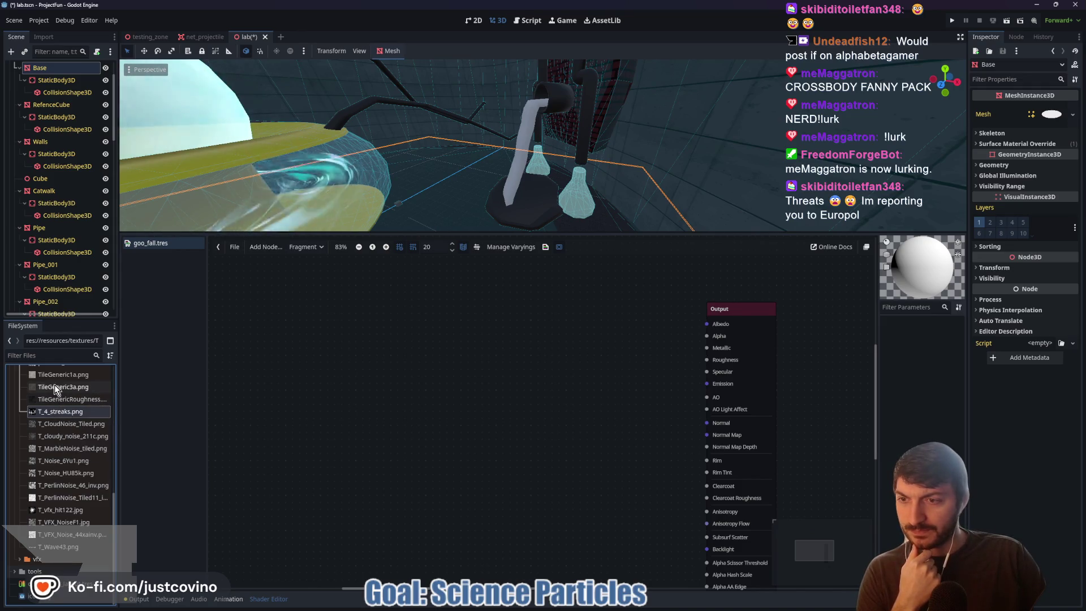
{"action": "scroll", "coordinate": [55, 390], "scroll_direction": "up", "scroll_amount": 2}
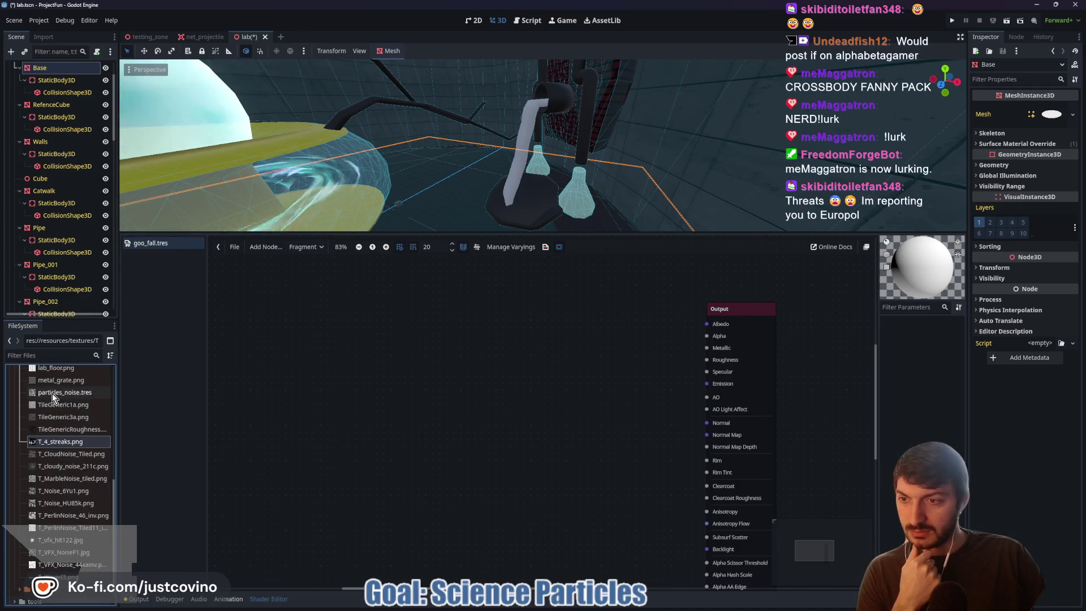
{"action": "scroll", "coordinate": [52, 399], "scroll_direction": "up", "scroll_amount": 2}
{"action": "scroll", "coordinate": [52, 399], "scroll_direction": "up", "scroll_amount": 2}
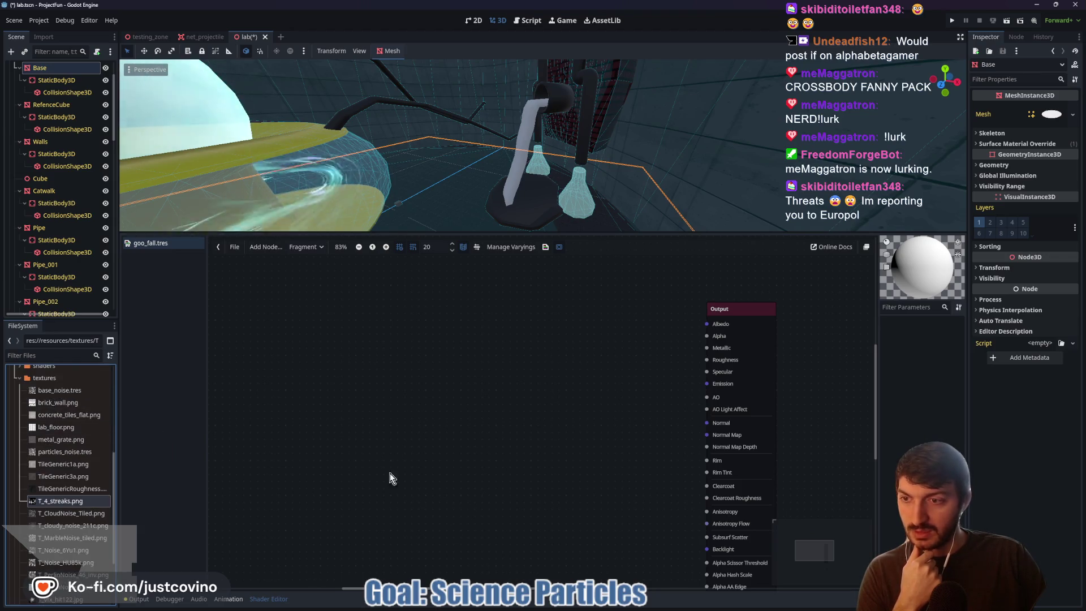
- Bring up the LeLu's Noise Pack window and select the T_Wave66 image
{"action": "mouse_move", "coordinate": [603, 610]}
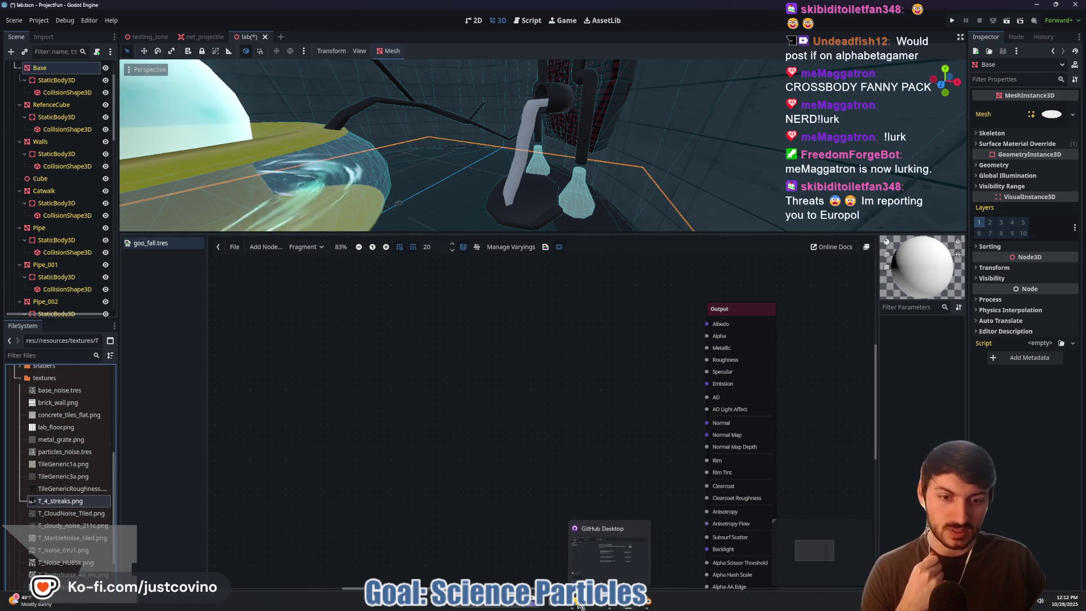
{"action": "left_click", "coordinate": [610, 546]}
{"action": "left_click", "coordinate": [506, 432]}
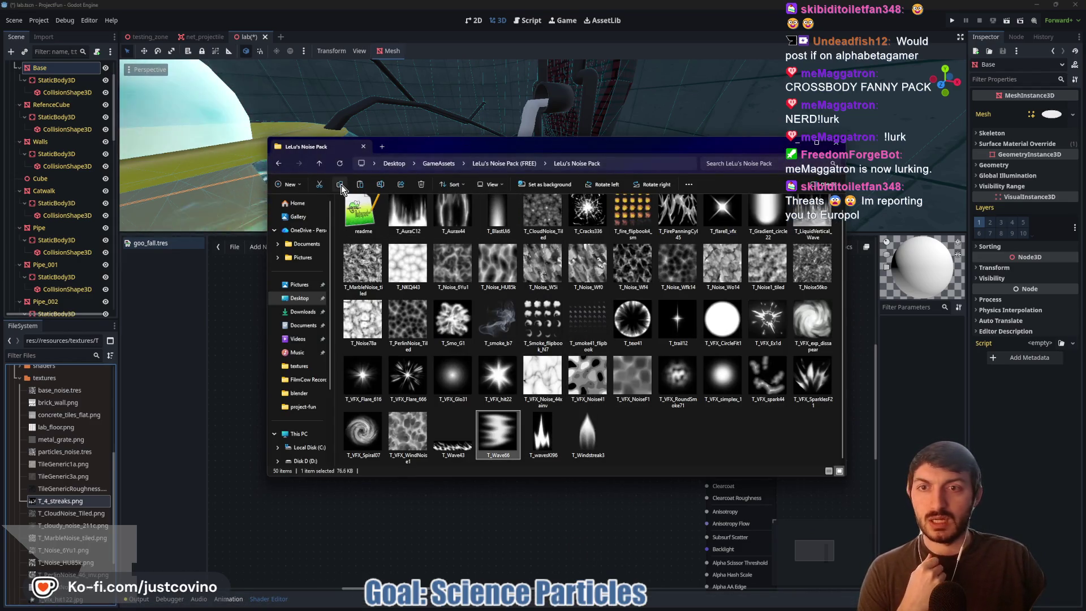
- Open a File Explorer window on the project-fun folder from the taskbar jump list
{"action": "right_click", "coordinate": [576, 606]}
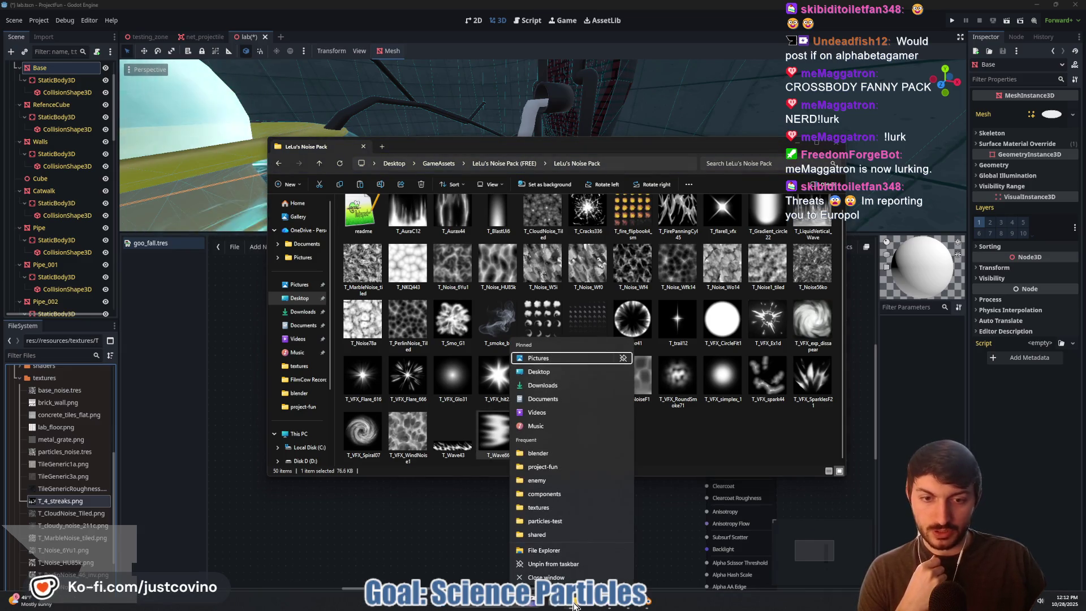
{"action": "left_click", "coordinate": [554, 467]}
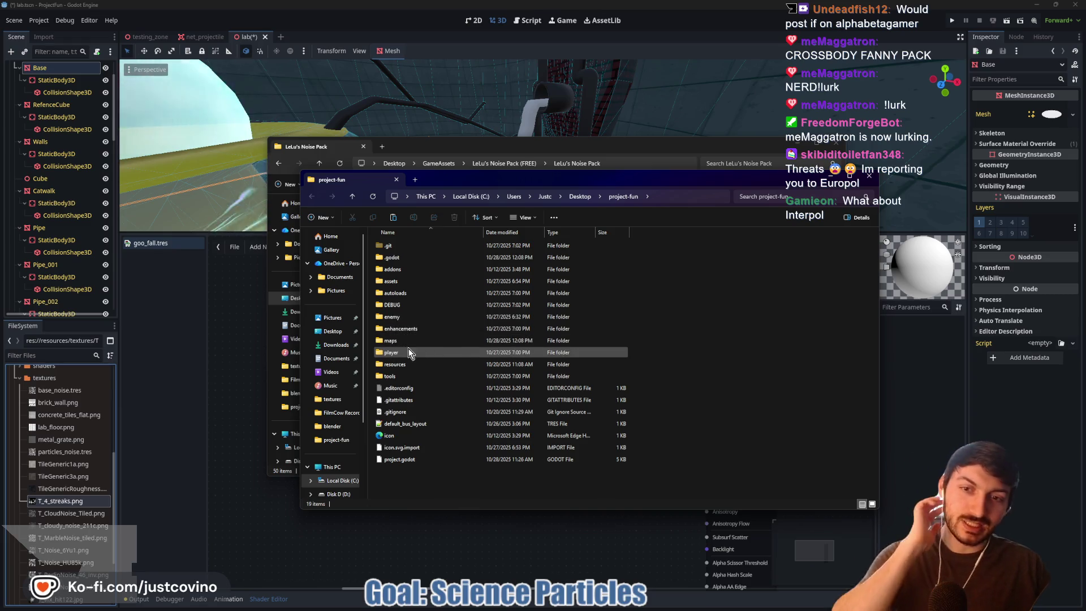
{"action": "mouse_move", "coordinate": [405, 352]}
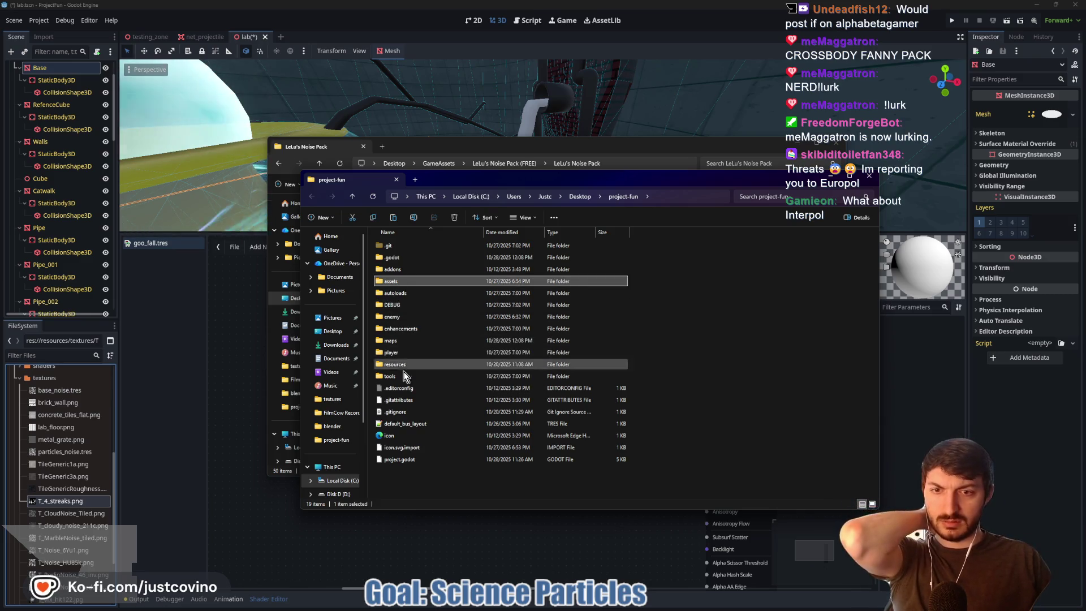
- Paste T_Wave66 into project-fun's resources/textures folder and return to Godot
{"action": "left_click", "coordinate": [398, 365]}
{"action": "double_click", "coordinate": [398, 365]}
{"action": "double_click", "coordinate": [401, 281]}
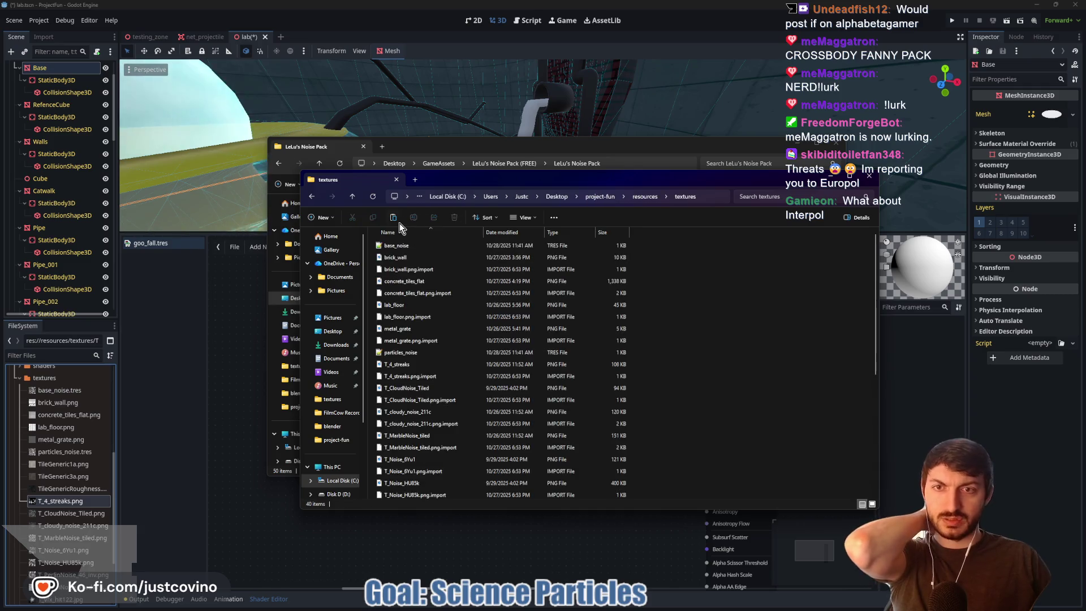
{"action": "left_click", "coordinate": [396, 221]}
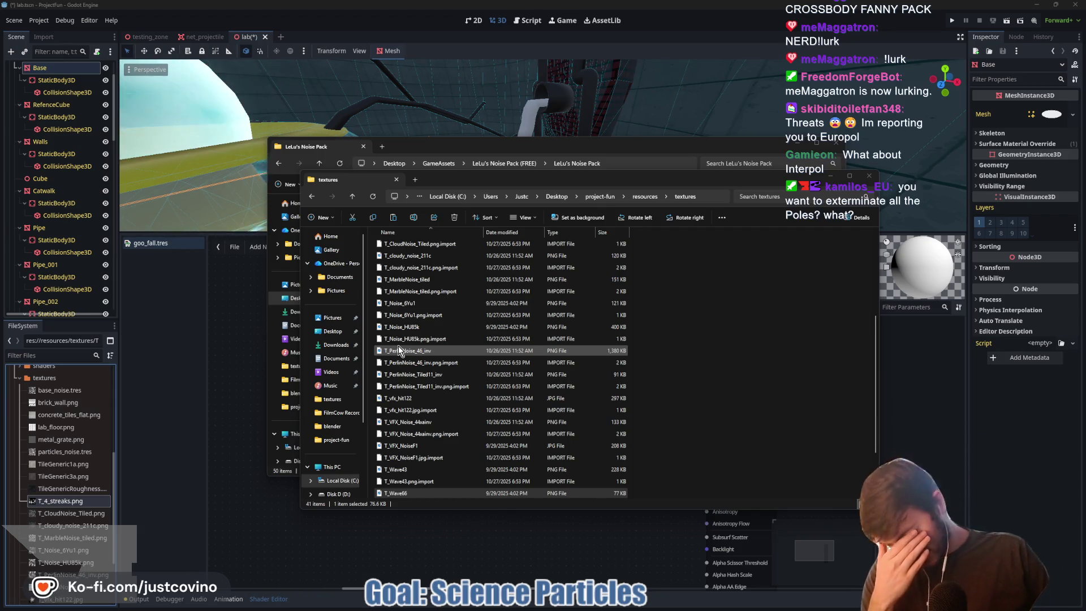
{"action": "mouse_move", "coordinate": [398, 346]}
{"action": "left_mouse_down"}
{"action": "mouse_move", "coordinate": [282, 435]}
{"action": "mouse_move", "coordinate": [226, 434]}
{"action": "left_mouse_up"}
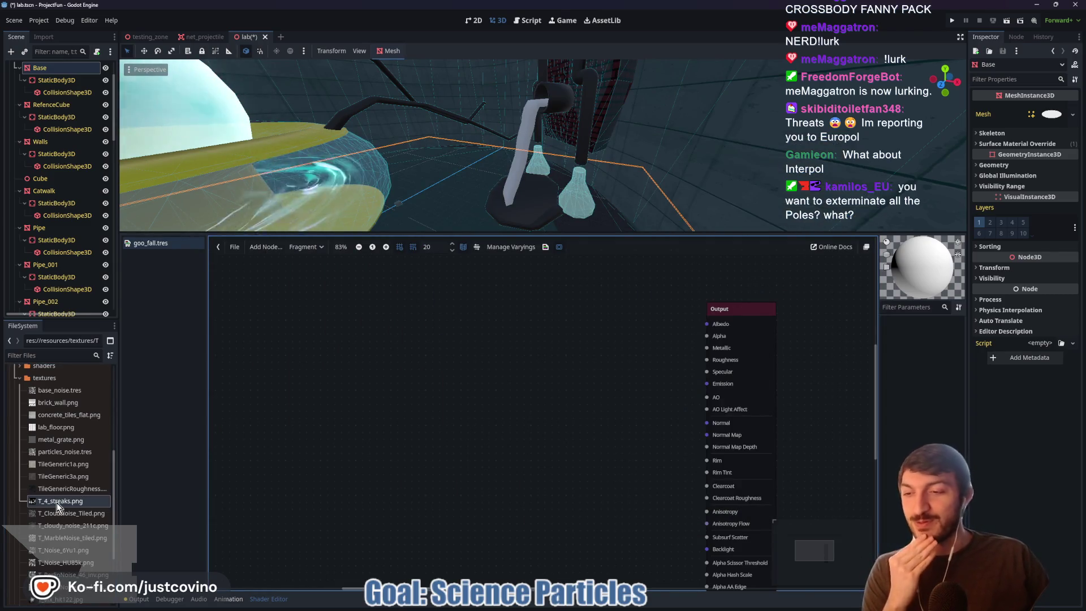
- Drop T_Wave66.png into the goo_fall graph as a Texture2D node and move it higher
{"action": "scroll", "coordinate": [62, 515], "scroll_direction": "down", "scroll_amount": 3}
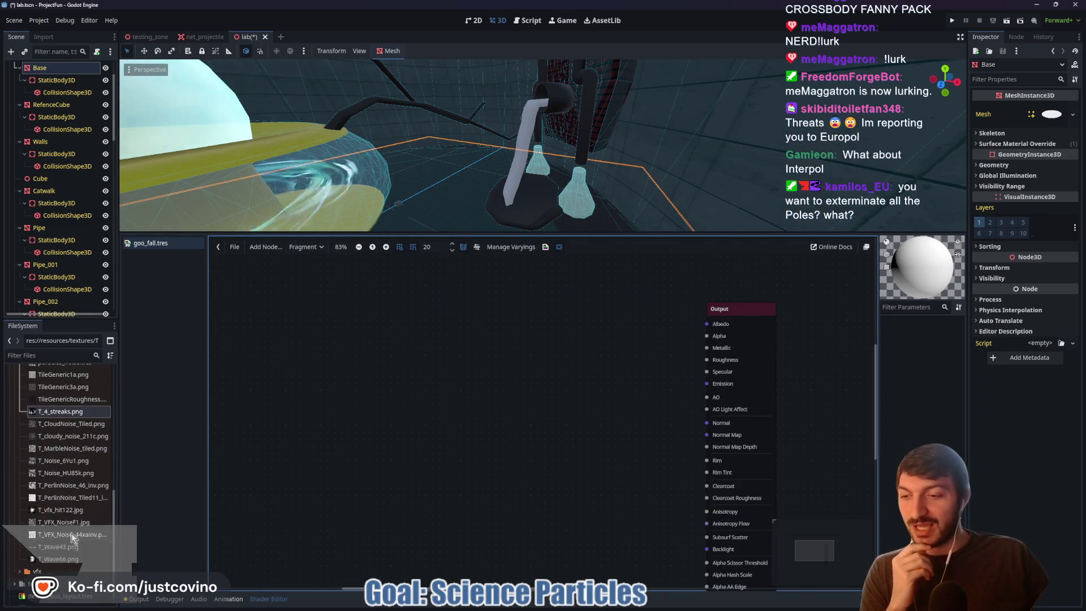
{"action": "mouse_move", "coordinate": [57, 559]}
{"action": "left_mouse_down"}
{"action": "mouse_move", "coordinate": [122, 553]}
{"action": "mouse_move", "coordinate": [327, 387]}
{"action": "left_mouse_up"}
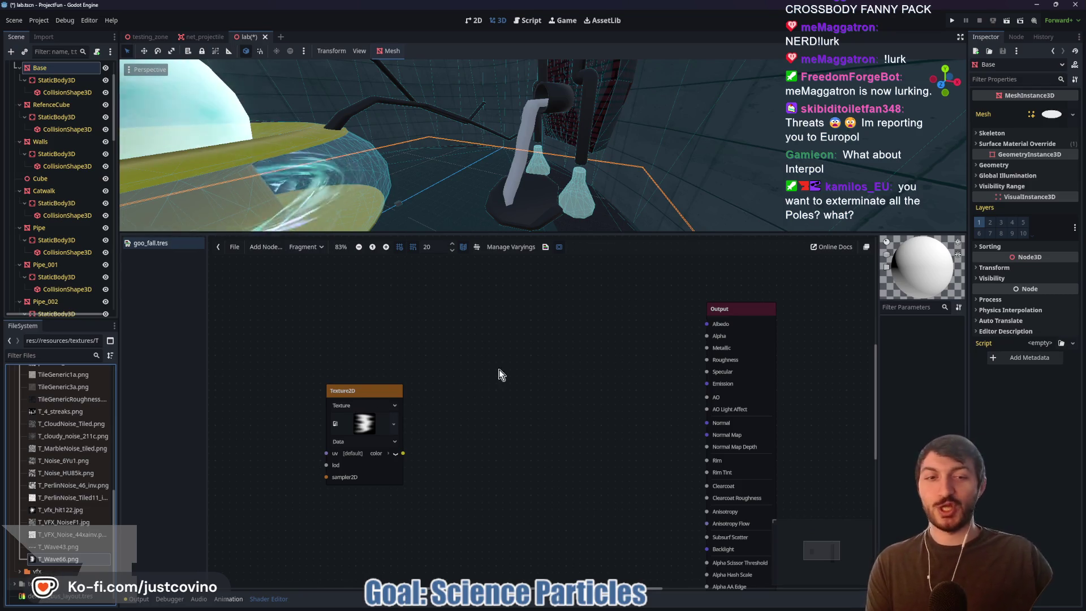
{"action": "scroll", "coordinate": [474, 389], "scroll_direction": "down", "scroll_amount": 2}
{"action": "mouse_move", "coordinate": [391, 387]}
{"action": "left_mouse_down"}
{"action": "mouse_move", "coordinate": [372, 293]}
{"action": "mouse_move", "coordinate": [357, 311]}
{"action": "left_mouse_up"}
{"action": "scroll", "coordinate": [436, 376], "scroll_direction": "up", "scroll_amount": 2}
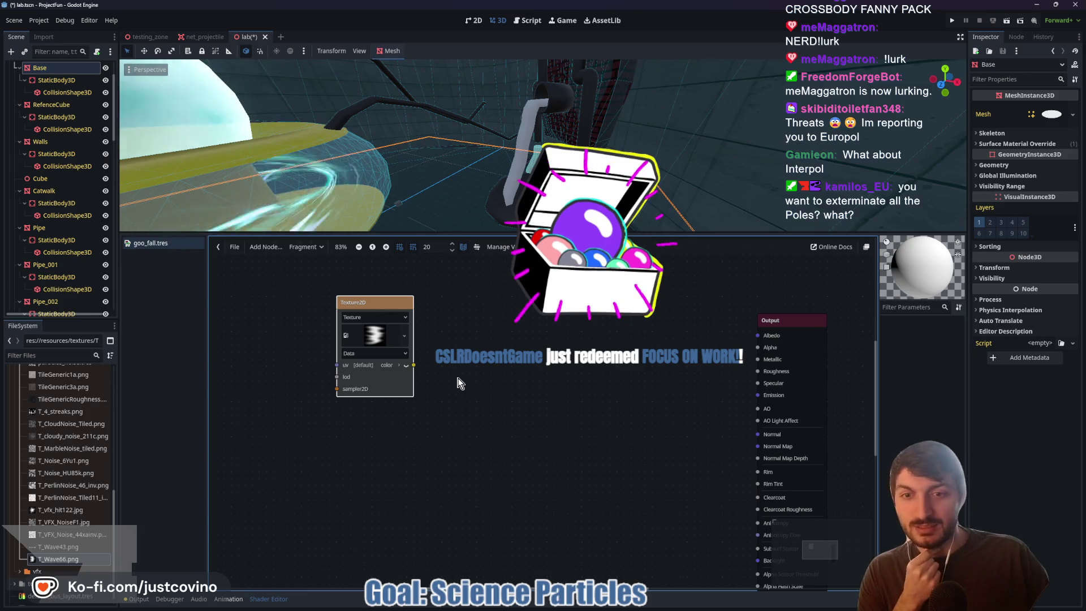
- Expand the vfx folder in the FileSystem dock
{"action": "scroll", "coordinate": [460, 383], "scroll_direction": "down", "scroll_amount": 1}
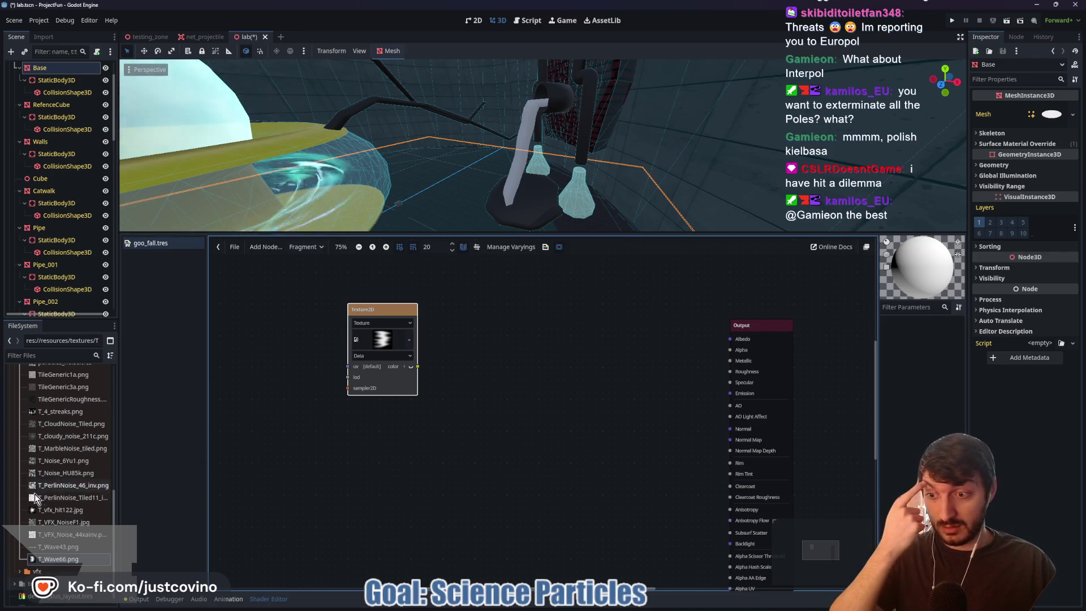
{"action": "scroll", "coordinate": [31, 511], "scroll_direction": "down", "scroll_amount": 1}
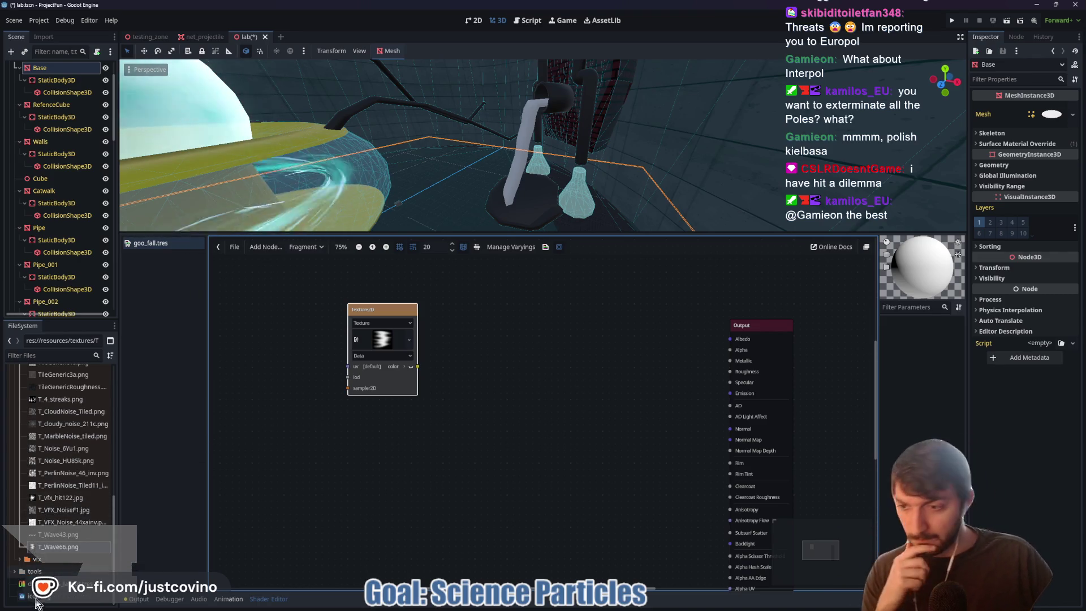
{"action": "left_click", "coordinate": [20, 559]}
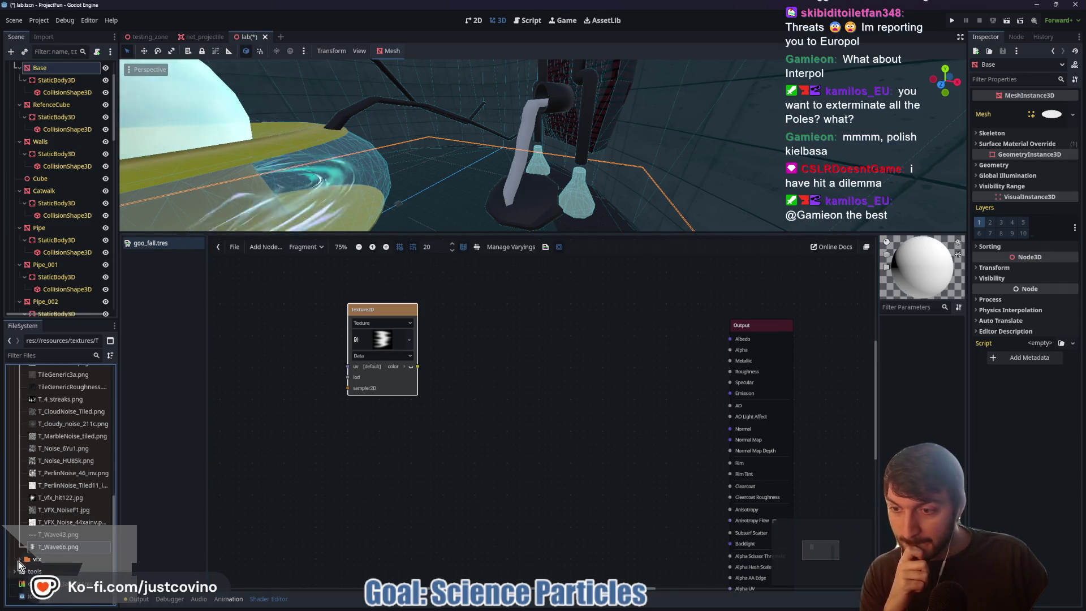
{"action": "mouse_move", "coordinate": [62, 514]}
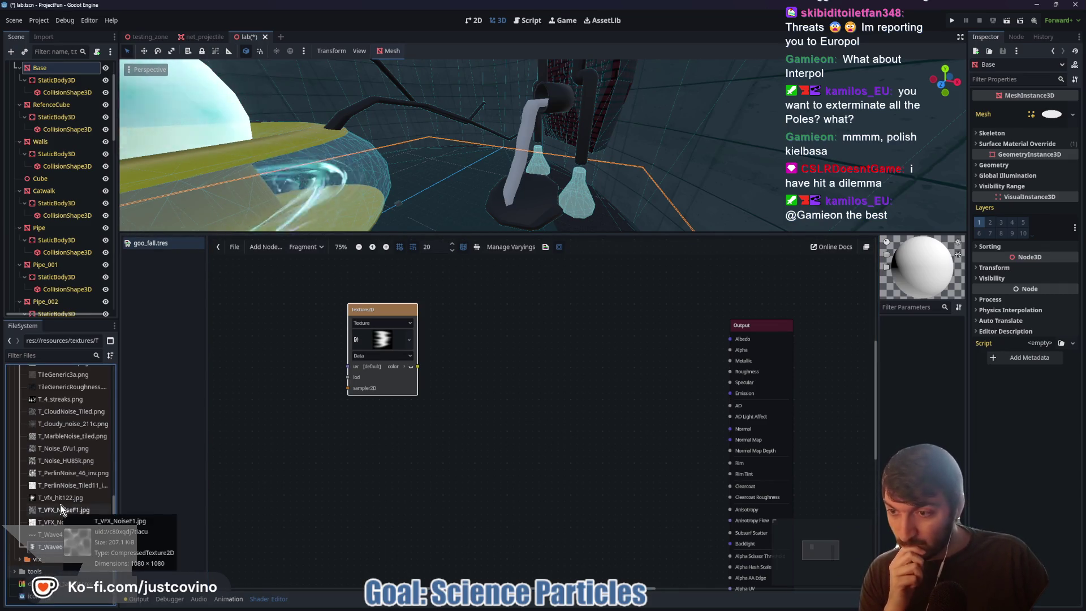
{"action": "scroll", "coordinate": [60, 504], "scroll_direction": "up", "scroll_amount": 5}
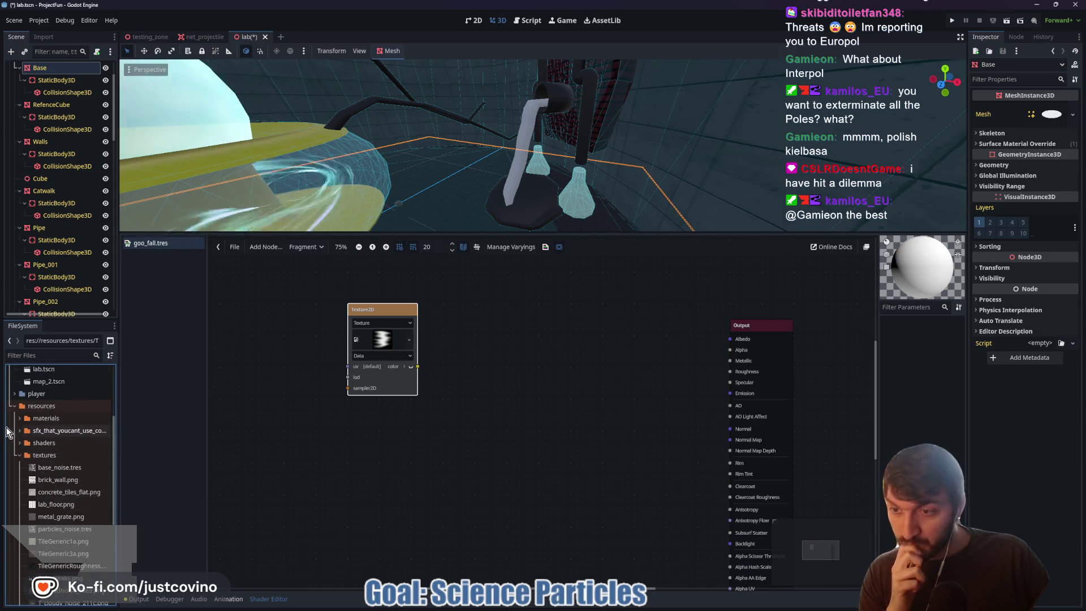
- Expand the shaders folder to show goo_fall.tres beside the Texture2D graph
{"action": "left_click", "coordinate": [21, 444]}
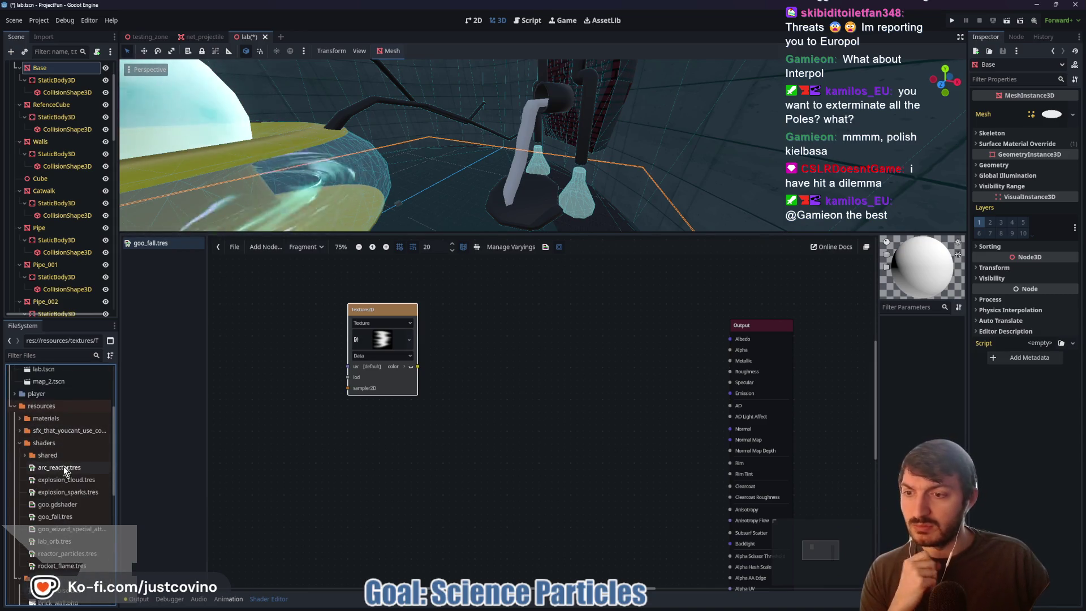
{"action": "mouse_move", "coordinate": [69, 531]}
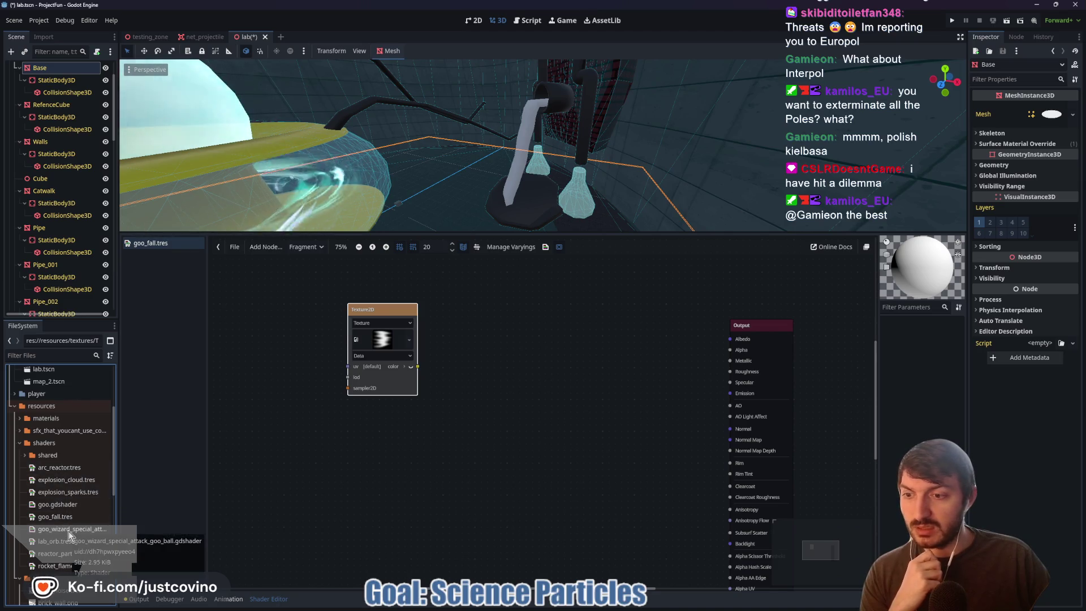
{"action": "mouse_move", "coordinate": [85, 507]}
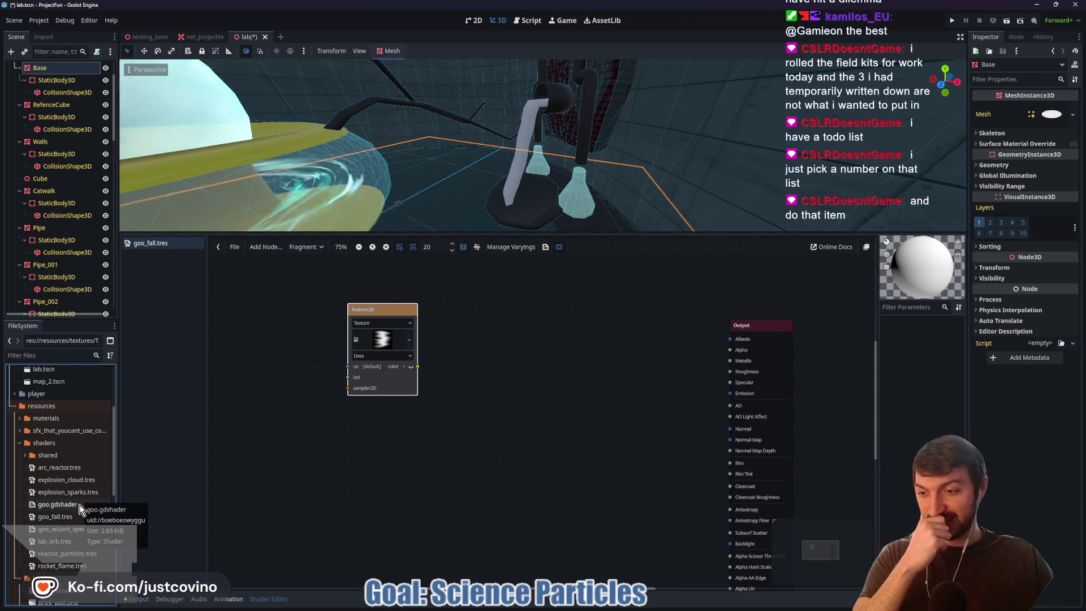
{"action": "scroll", "coordinate": [76, 526], "scroll_direction": "down", "scroll_amount": 1}
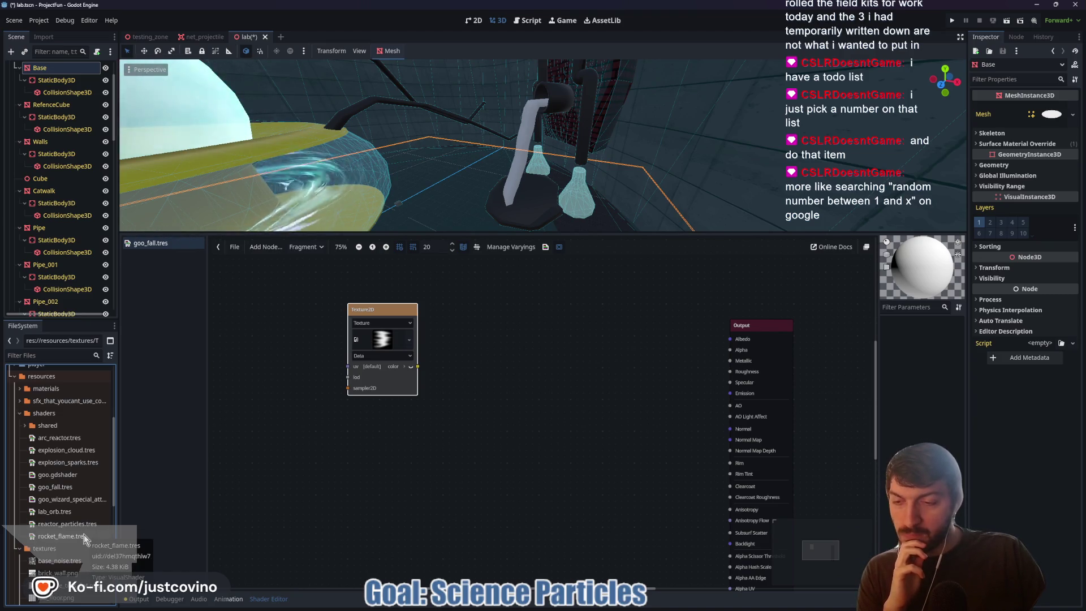
- Open rocket_flame.tres and switch its shader graph from Vertex to Fragment
{"action": "double_click", "coordinate": [83, 536]}
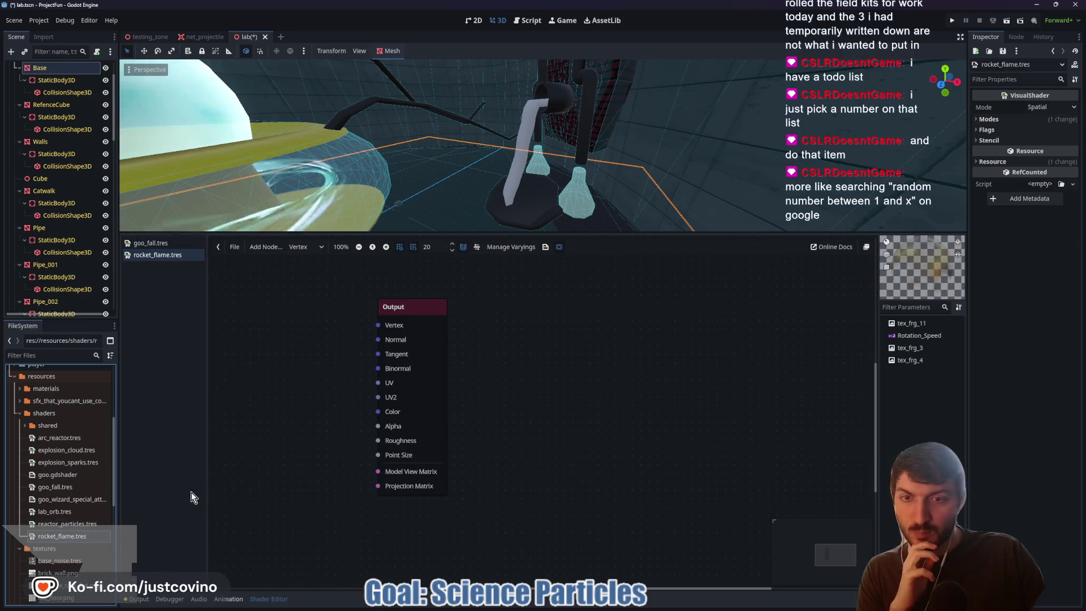
{"action": "left_click", "coordinate": [308, 247]}
{"action": "left_click", "coordinate": [320, 272]}
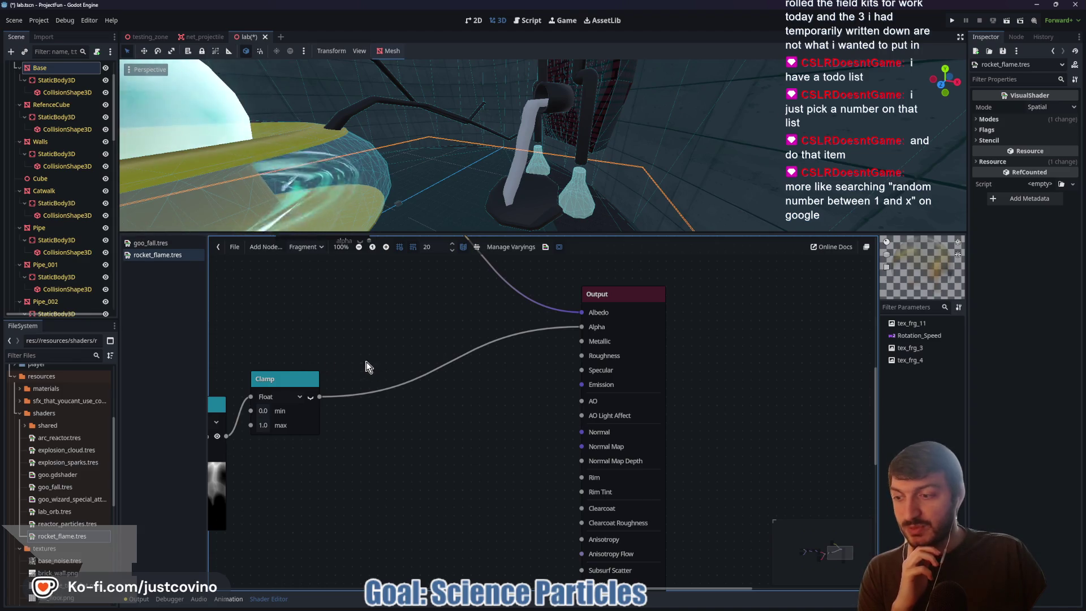
- Survey the rocket_flame graph, select its Input, VectorOp and Vector2Parameter nodes, then return to goo_fall
{"action": "scroll", "coordinate": [393, 362], "scroll_direction": "down", "scroll_amount": 1}
{"action": "left_click_drag", "start_coordinate": [393, 362], "coordinate": [522, 355]}
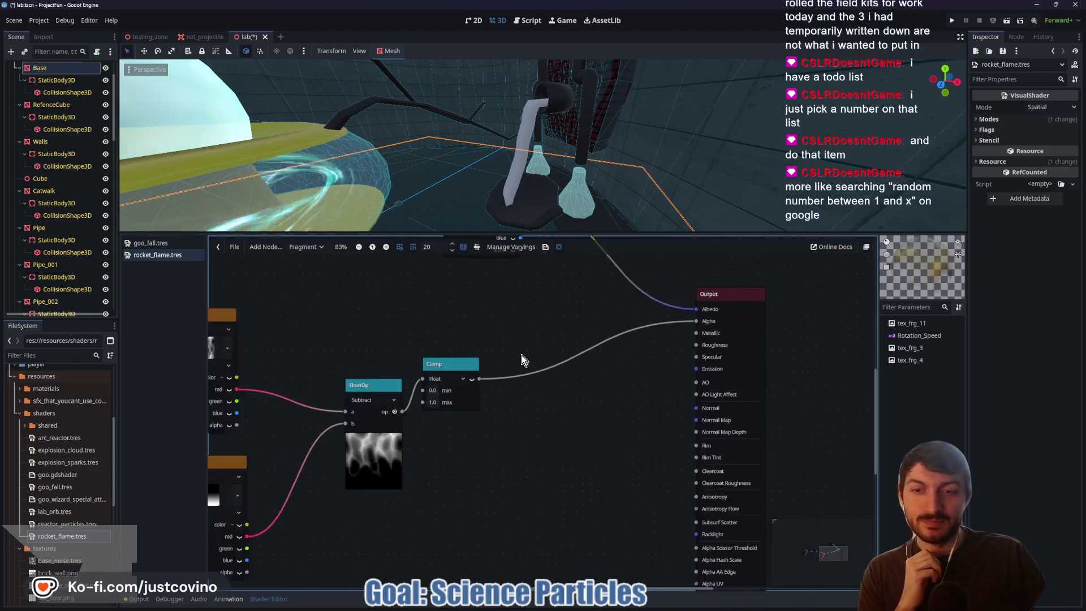
{"action": "scroll", "coordinate": [433, 337], "scroll_direction": "down", "scroll_amount": 2}
{"action": "mouse_move", "coordinate": [433, 338]}
{"action": "left_mouse_down"}
{"action": "mouse_move", "coordinate": [494, 399]}
{"action": "mouse_move", "coordinate": [586, 323]}
{"action": "left_mouse_up"}
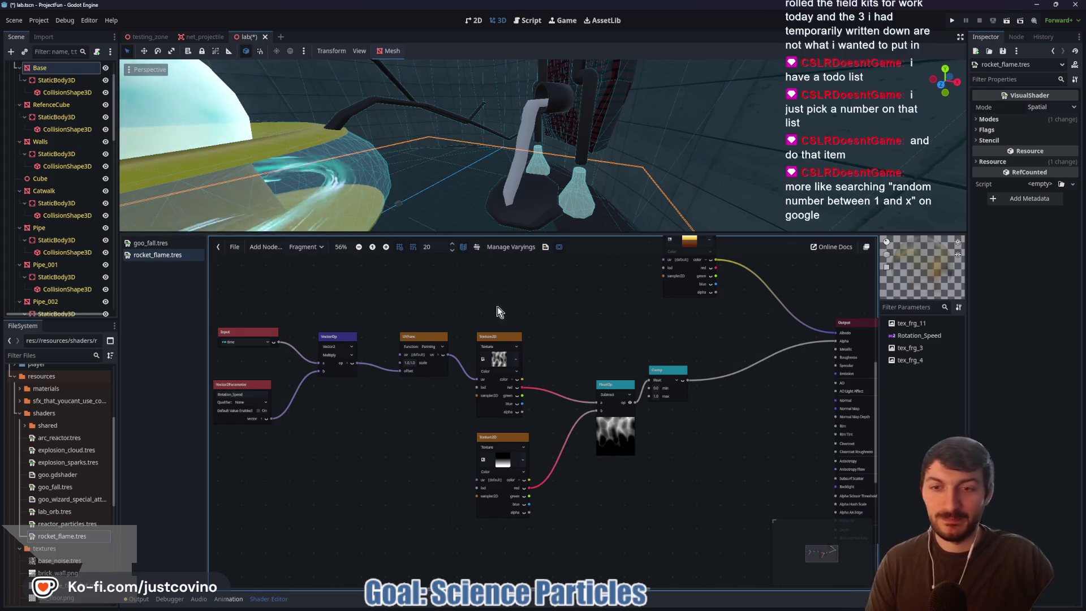
{"action": "scroll", "coordinate": [393, 326], "scroll_direction": "down", "scroll_amount": 2}
{"action": "mouse_move", "coordinate": [249, 286]}
{"action": "left_mouse_down"}
{"action": "mouse_move", "coordinate": [412, 439]}
{"action": "mouse_move", "coordinate": [595, 481]}
{"action": "left_mouse_up"}
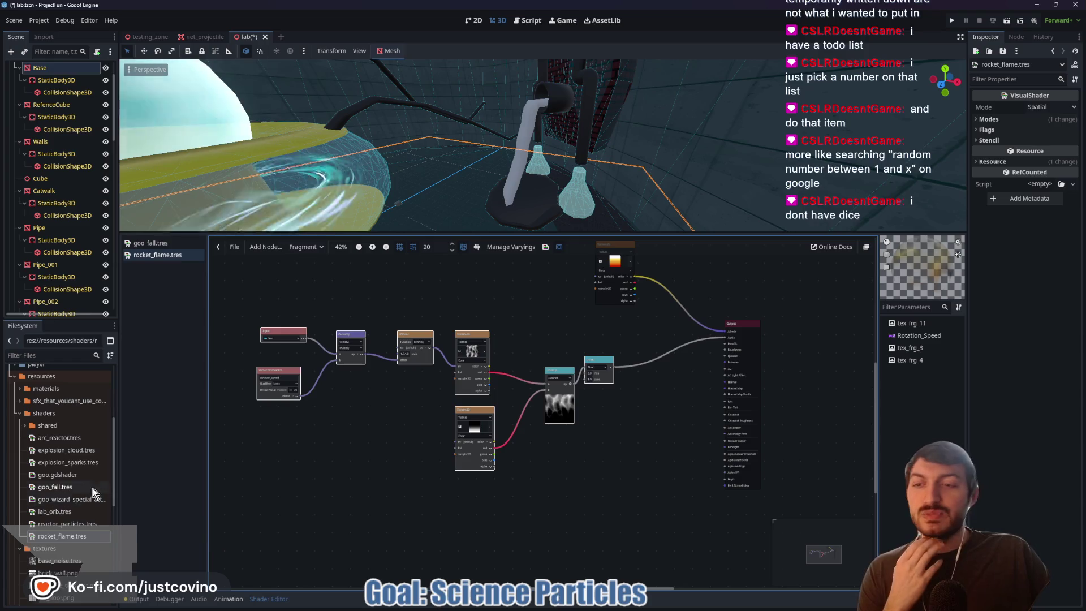
{"action": "left_click", "coordinate": [163, 243]}
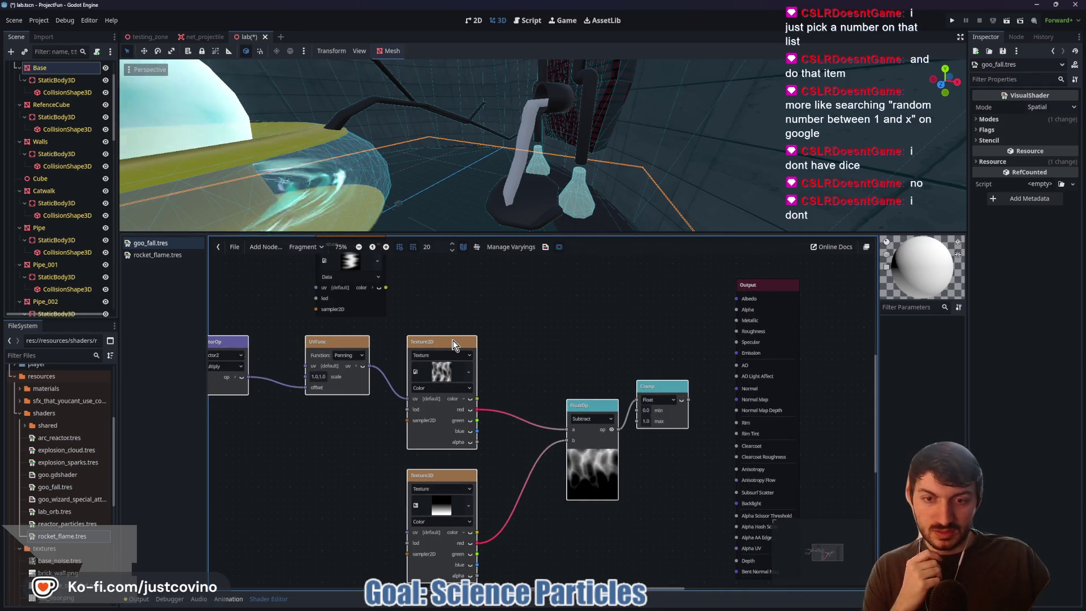
- Delete the extra upper Texture2D node, keeping the wave texture
{"action": "mouse_move", "coordinate": [448, 342]}
{"action": "left_mouse_down"}
{"action": "mouse_move", "coordinate": [489, 334]}
{"action": "mouse_move", "coordinate": [472, 327]}
{"action": "left_mouse_up"}
{"action": "key", "text": "Delete"}
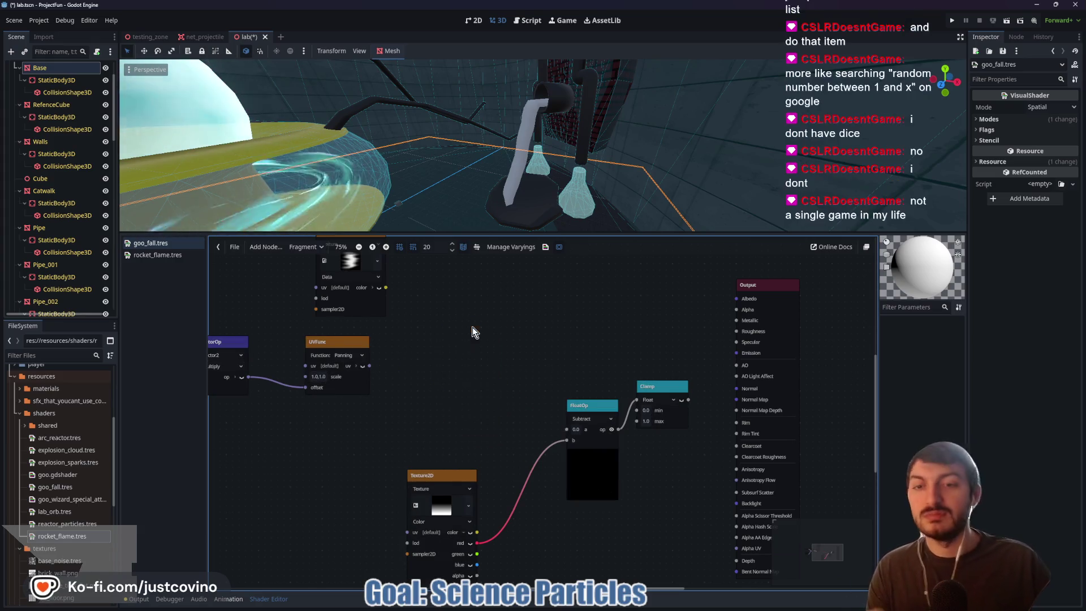
{"action": "scroll", "coordinate": [474, 335], "scroll_direction": "down", "scroll_amount": 2}
{"action": "left_click_drag", "start_coordinate": [398, 275], "coordinate": [468, 348]}
- Wire UVFunc uv into the wave texture and its color into FloatOp a, and make the gradient fill horizontally
{"action": "left_click_drag", "start_coordinate": [433, 382], "coordinate": [396, 360]}
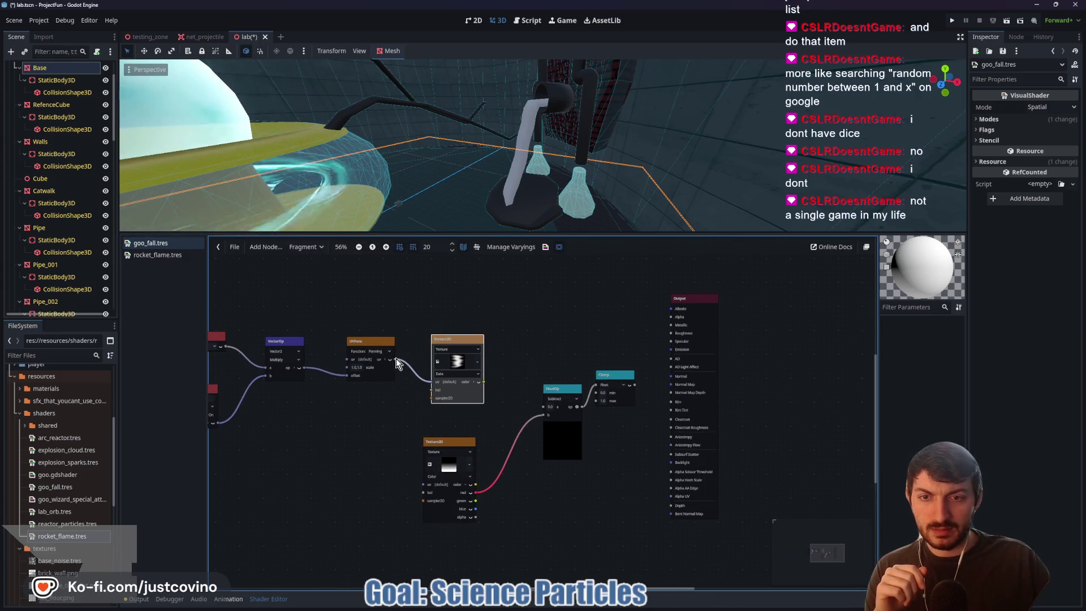
{"action": "left_click_drag", "start_coordinate": [466, 382], "coordinate": [542, 408]}
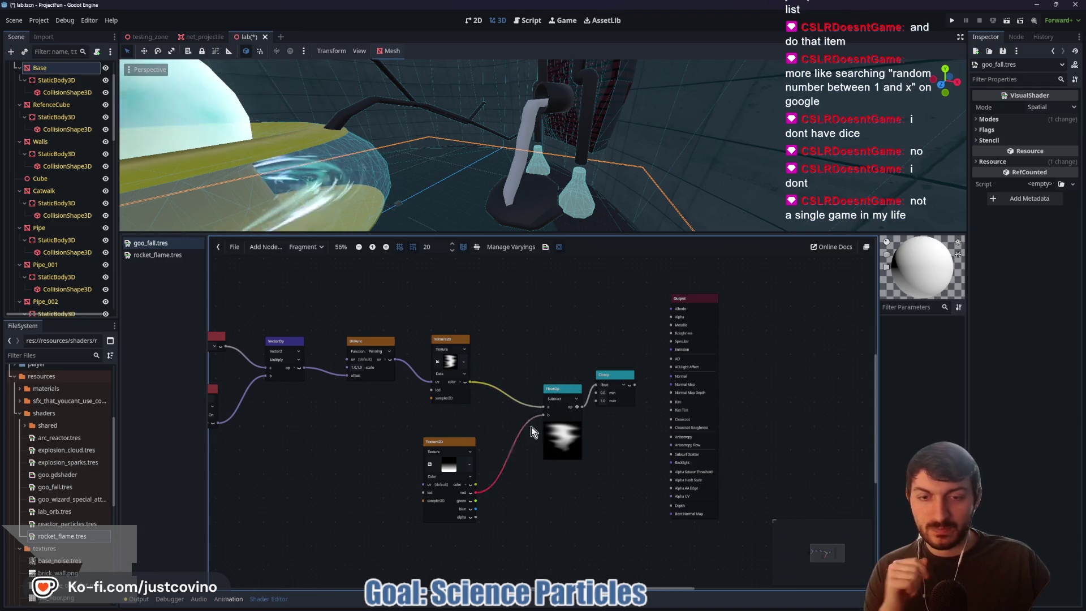
{"action": "left_click", "coordinate": [452, 470]}
{"action": "mouse_move", "coordinate": [1026, 150]}
{"action": "left_mouse_down"}
{"action": "mouse_move", "coordinate": [1063, 205]}
{"action": "mouse_move", "coordinate": [1076, 168]}
{"action": "mouse_move", "coordinate": [1041, 106]}
{"action": "mouse_move", "coordinate": [1024, 141]}
{"action": "mouse_move", "coordinate": [976, 130]}
{"action": "mouse_move", "coordinate": [1059, 125]}
{"action": "mouse_move", "coordinate": [1052, 133]}
{"action": "mouse_move", "coordinate": [1056, 101]}
{"action": "mouse_move", "coordinate": [1075, 148]}
{"action": "left_mouse_up"}
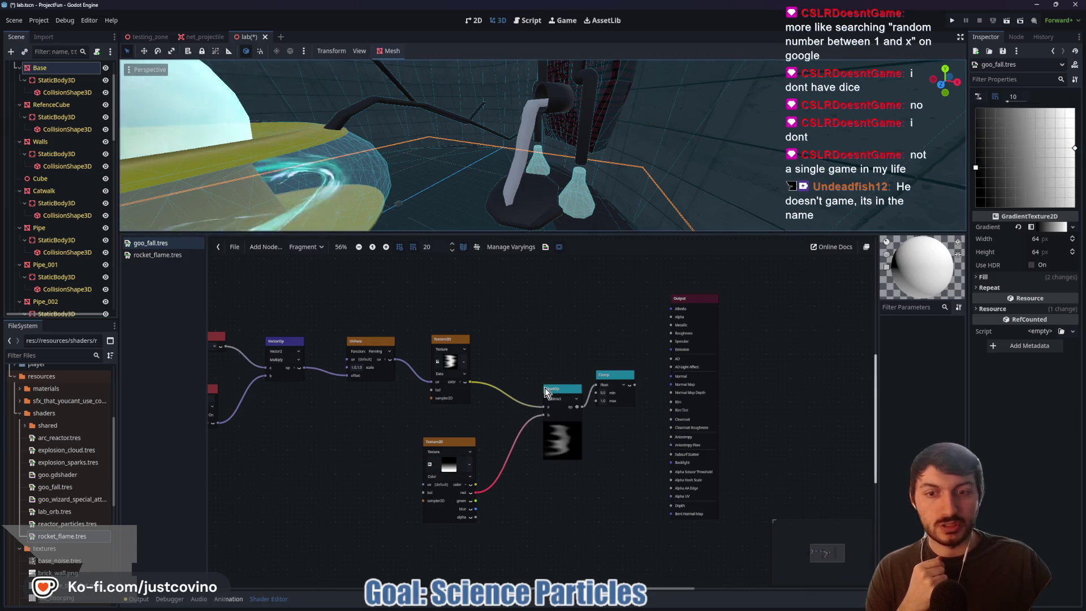
- Set the wave Texture2D type to Color
{"action": "scroll", "coordinate": [468, 397], "scroll_direction": "up", "scroll_amount": 4}
{"action": "left_click", "coordinate": [456, 351]}
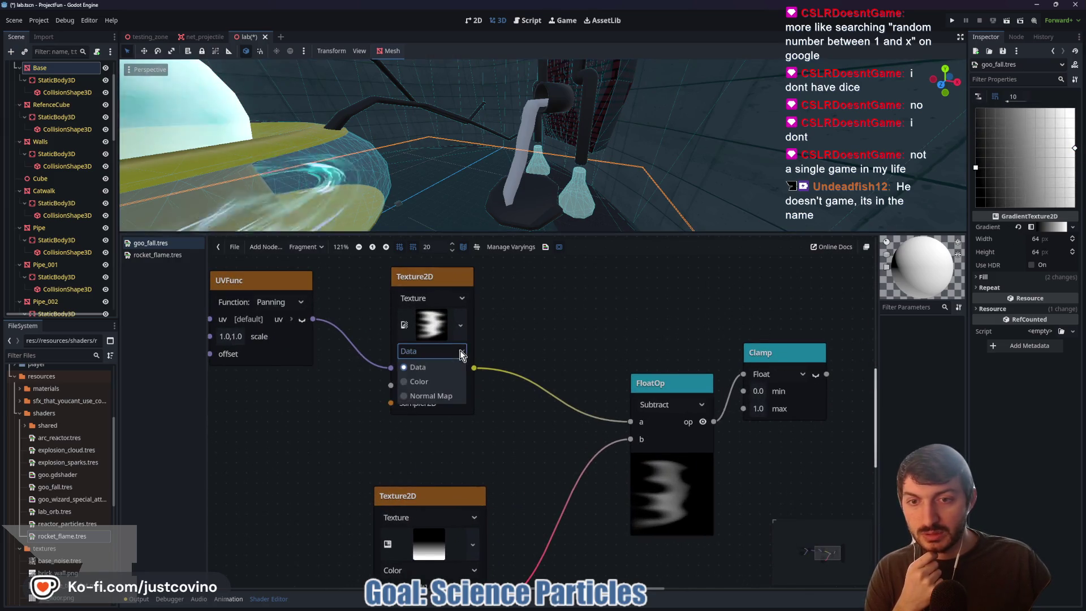
{"action": "left_click", "coordinate": [451, 380]}
{"action": "scroll", "coordinate": [473, 390], "scroll_direction": "down", "scroll_amount": 3}
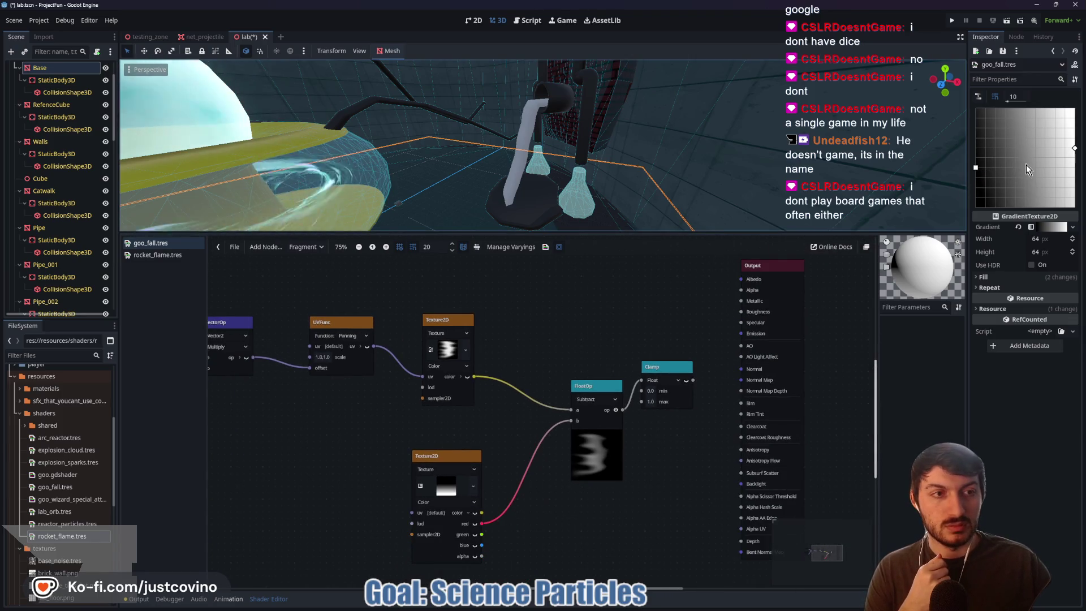
- Stretch the gradient left to right, shorten its fade, and connect Clamp to Output Albedo
{"action": "mouse_move", "coordinate": [979, 164]}
{"action": "left_mouse_down"}
{"action": "mouse_move", "coordinate": [1081, 170]}
{"action": "mouse_move", "coordinate": [1075, 141]}
{"action": "mouse_move", "coordinate": [1084, 175]}
{"action": "mouse_move", "coordinate": [1030, 147]}
{"action": "mouse_move", "coordinate": [1076, 155]}
{"action": "mouse_move", "coordinate": [1080, 213]}
{"action": "mouse_move", "coordinate": [1076, 108]}
{"action": "left_mouse_up"}
{"action": "left_click_drag", "start_coordinate": [1077, 180], "coordinate": [1080, 134]}
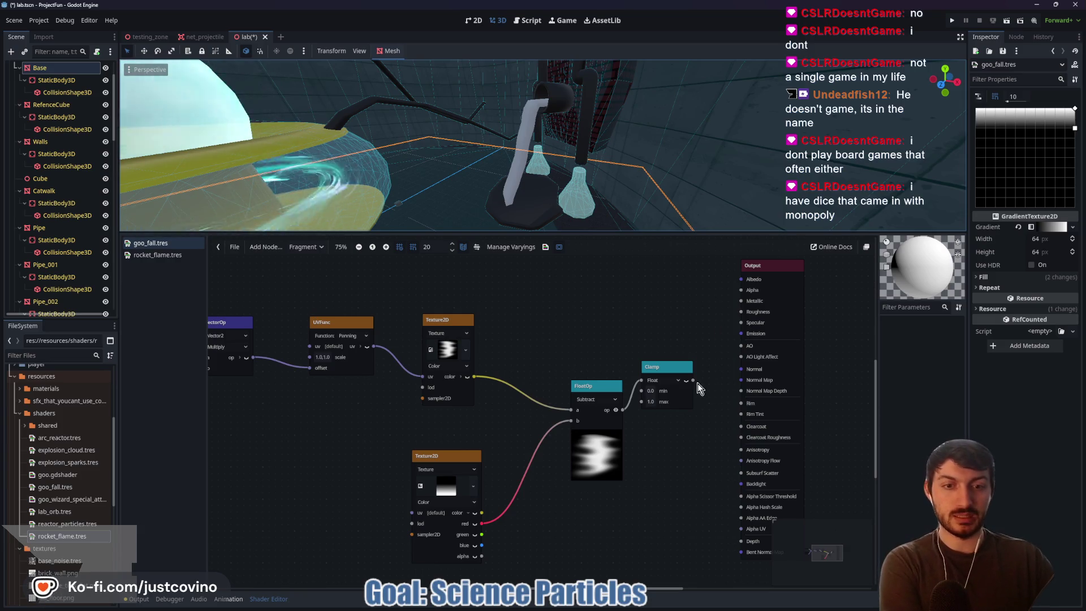
{"action": "mouse_move", "coordinate": [693, 380]}
{"action": "left_mouse_down"}
{"action": "mouse_move", "coordinate": [730, 333]}
{"action": "mouse_move", "coordinate": [741, 279]}
{"action": "left_mouse_up"}
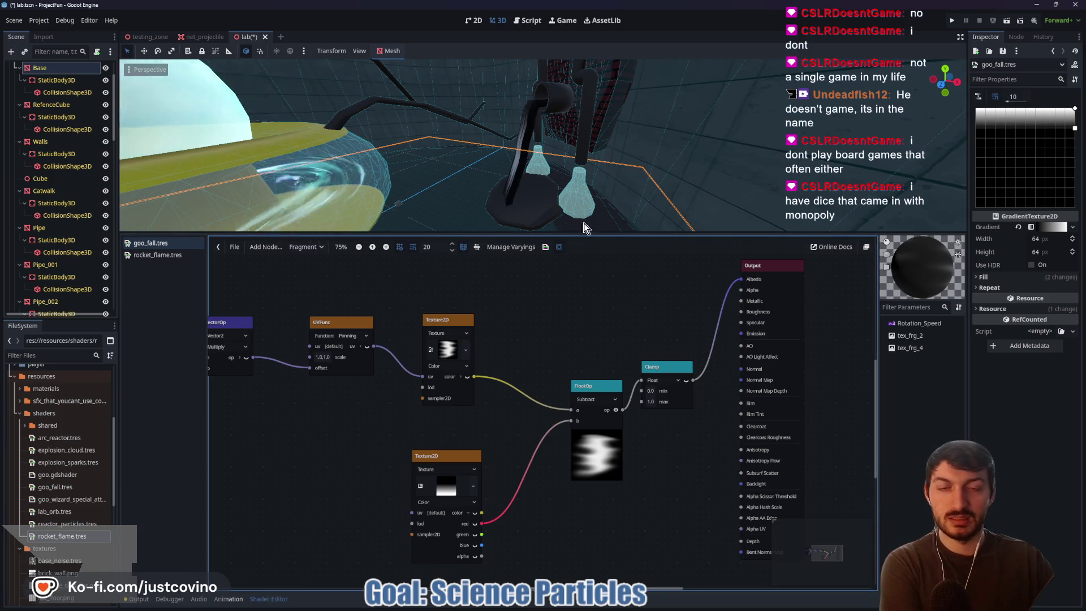
- Reshape the gradient points into a horizontal band and inspect the wave texture image
{"action": "scroll", "coordinate": [584, 223], "scroll_direction": "up", "scroll_amount": 5}
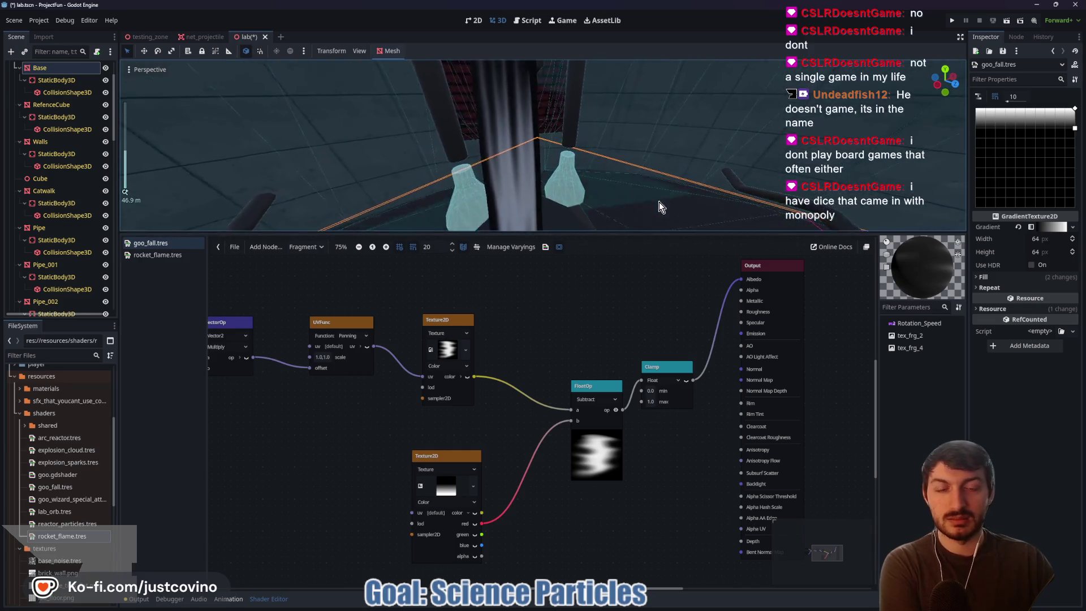
{"action": "scroll", "coordinate": [660, 202], "scroll_direction": "down", "scroll_amount": 2}
{"action": "scroll", "coordinate": [649, 177], "scroll_direction": "down", "scroll_amount": 4}
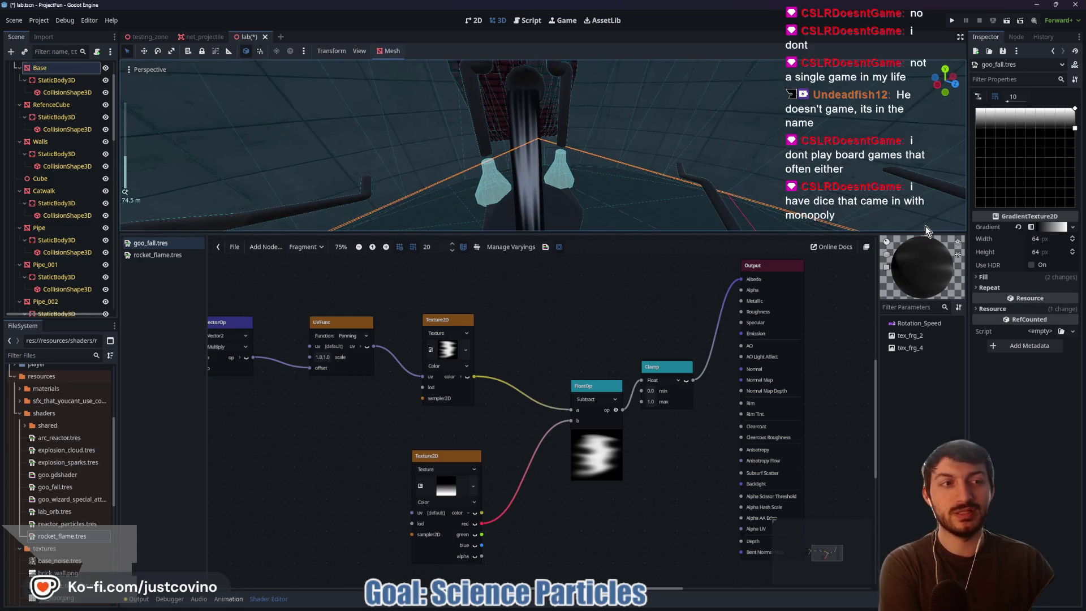
{"action": "left_click_drag", "start_coordinate": [1075, 128], "coordinate": [1036, 199]}
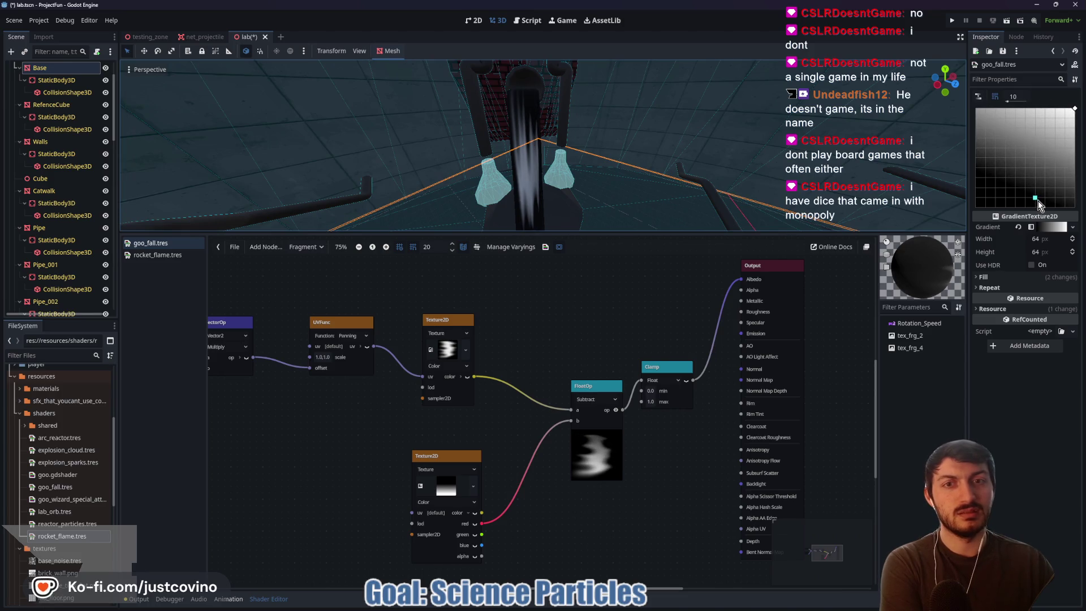
{"action": "left_click_drag", "start_coordinate": [1075, 111], "coordinate": [1029, 150]}
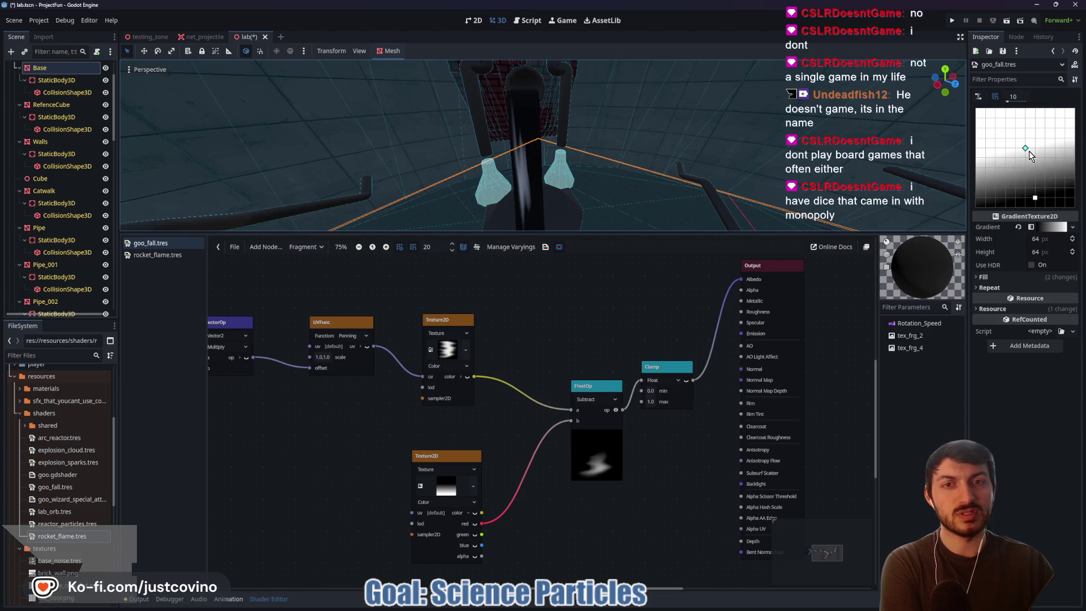
{"action": "left_click_drag", "start_coordinate": [1036, 199], "coordinate": [1025, 168]}
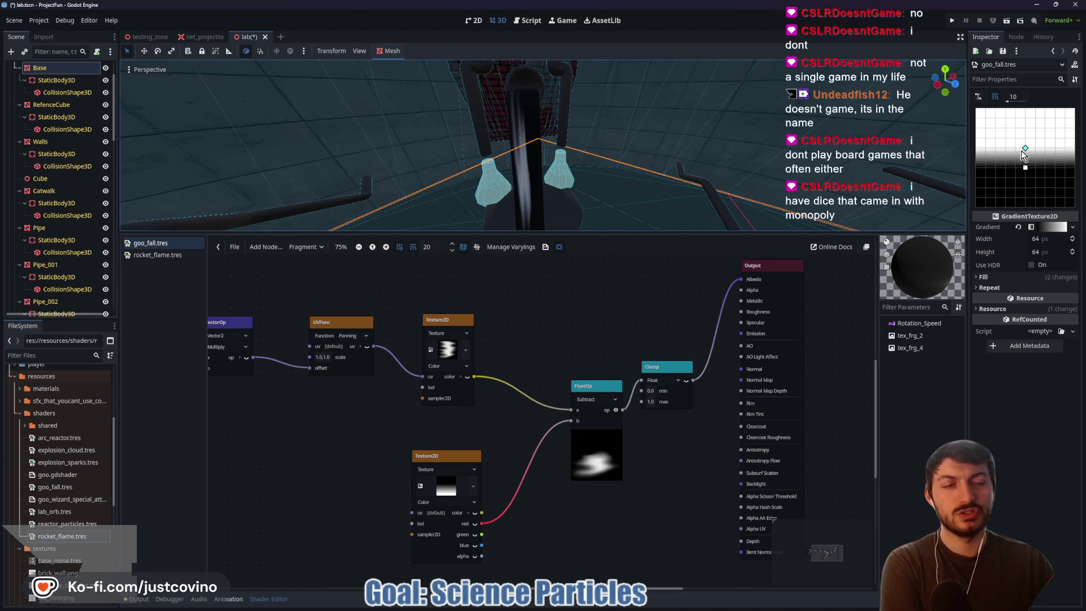
{"action": "left_click", "coordinate": [452, 351]}
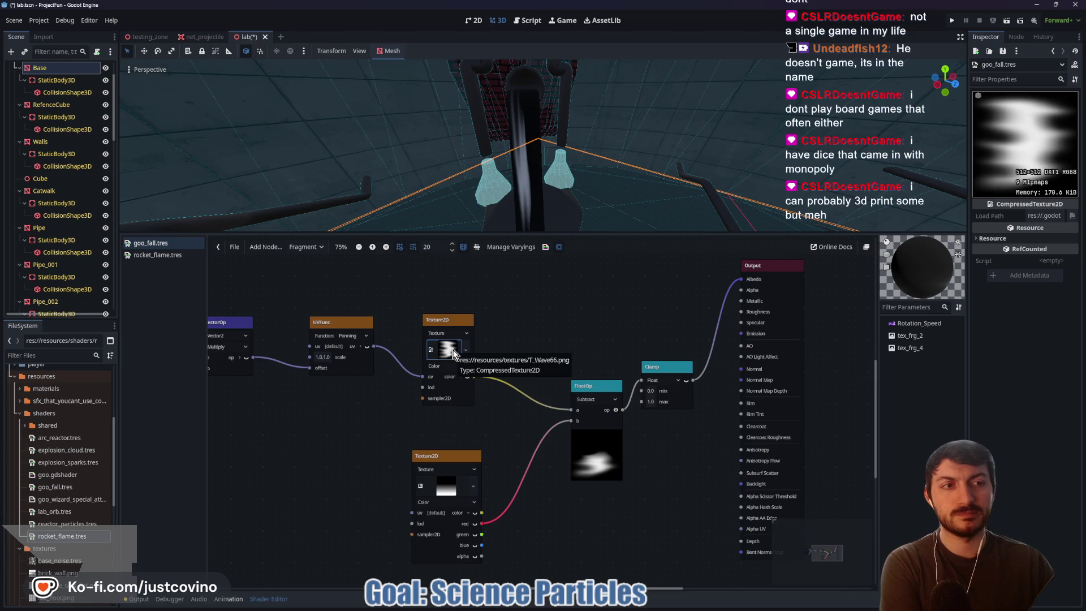
- Add a RotationByAxis node from the node search and place it beside the texture
{"action": "right_click", "coordinate": [538, 316]}
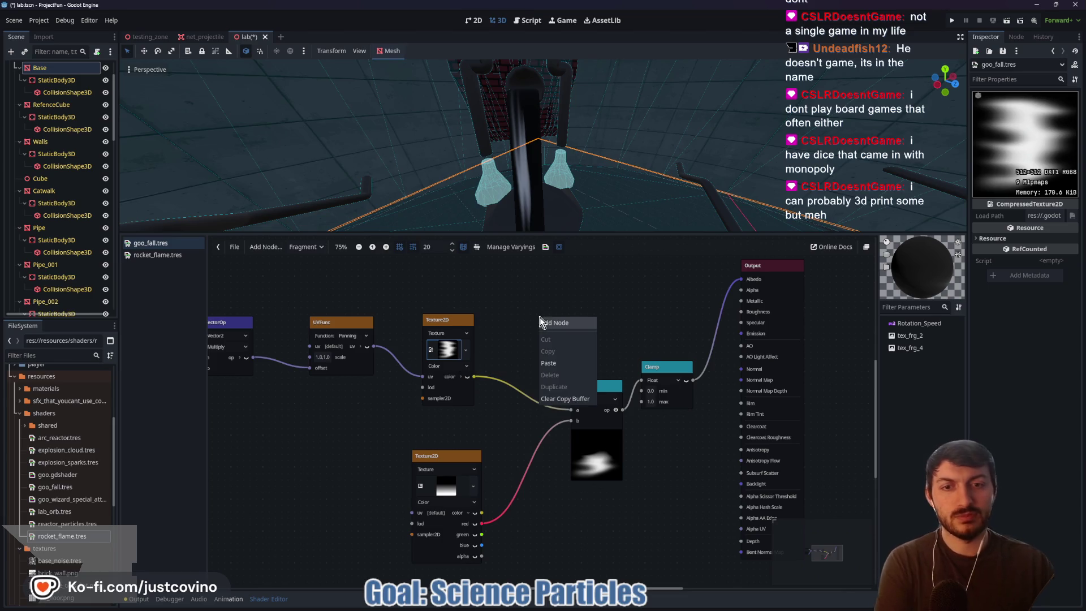
{"action": "left_click", "coordinate": [548, 324]}
{"action": "type", "text": "tation"}
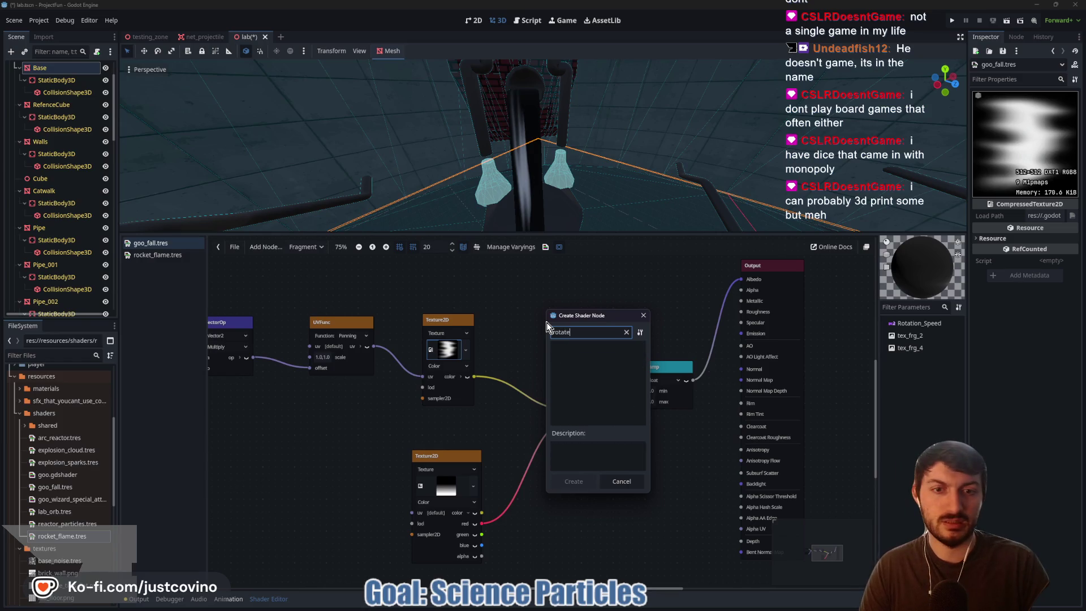
{"action": "key", "text": "Return"}
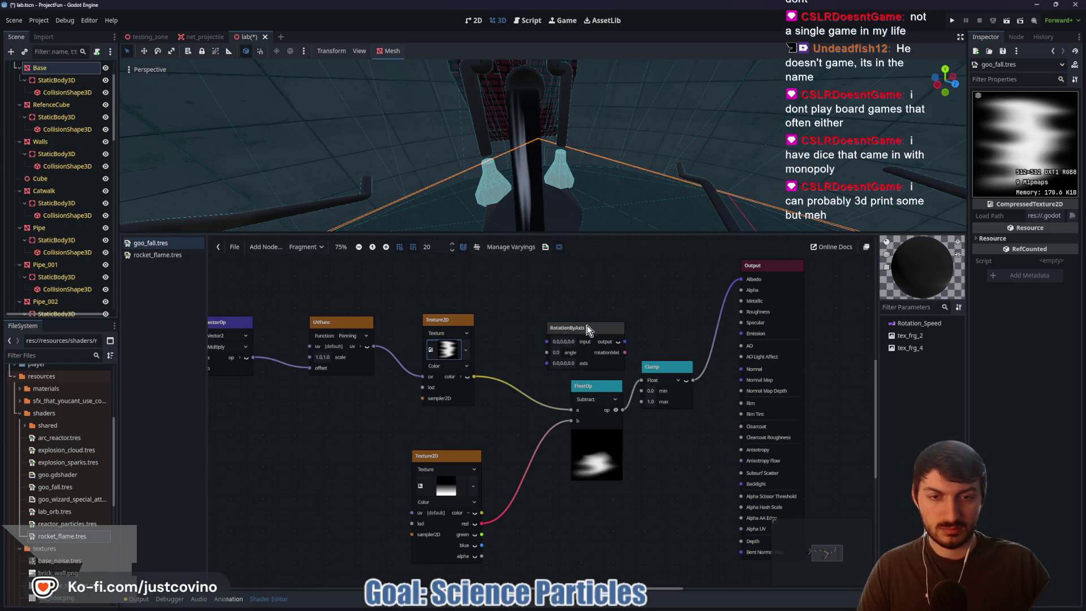
{"action": "left_click_drag", "start_coordinate": [592, 327], "coordinate": [543, 325]}
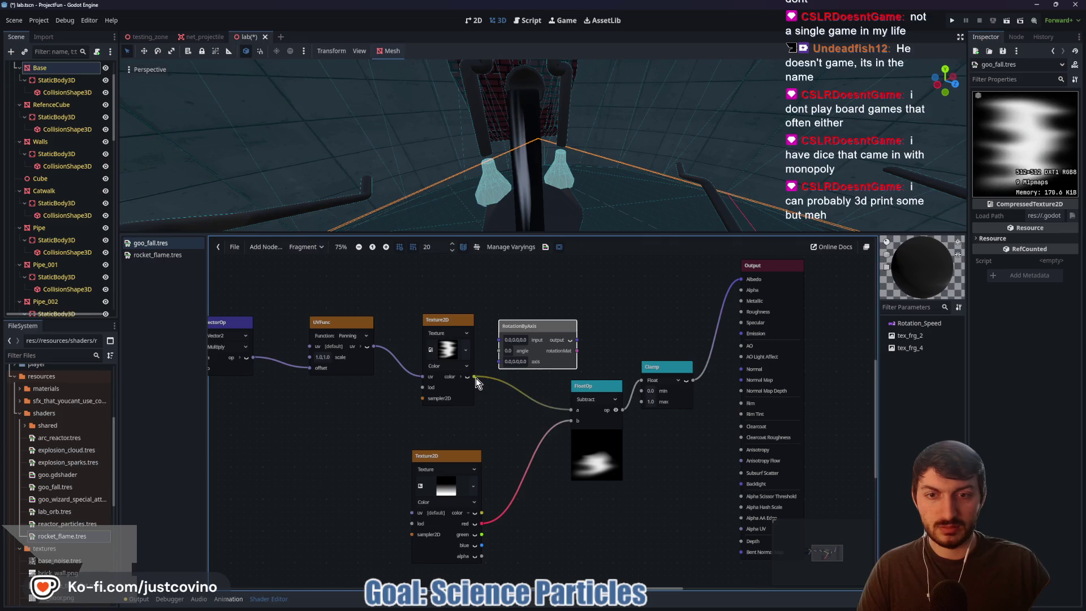
- Route the wave texture color through RotationByAxis into FloatOp input a
{"action": "left_click", "coordinate": [473, 378]}
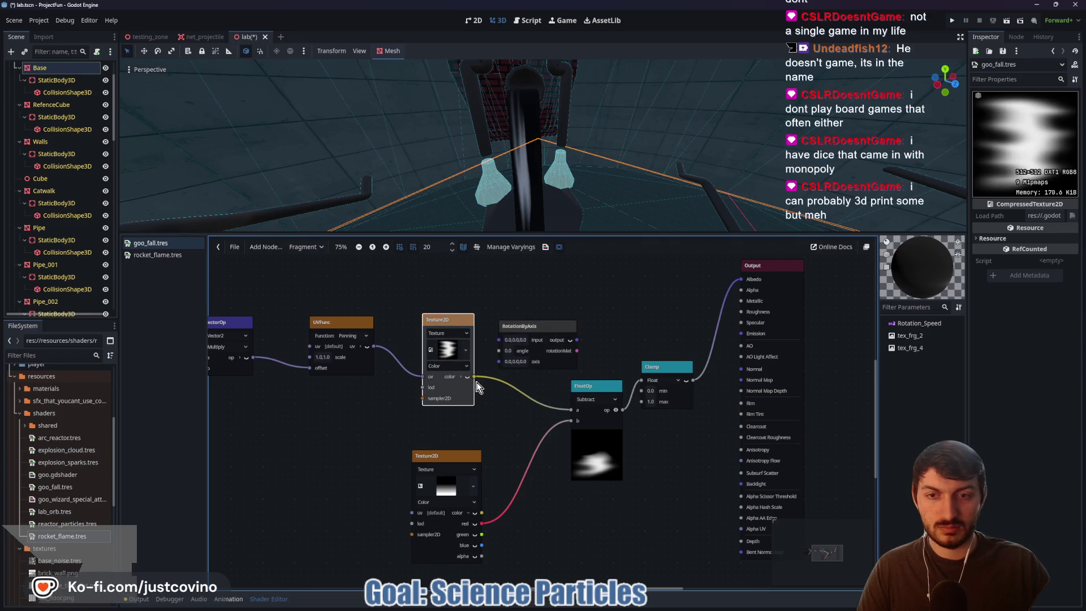
{"action": "left_click_drag", "start_coordinate": [473, 376], "coordinate": [498, 340]}
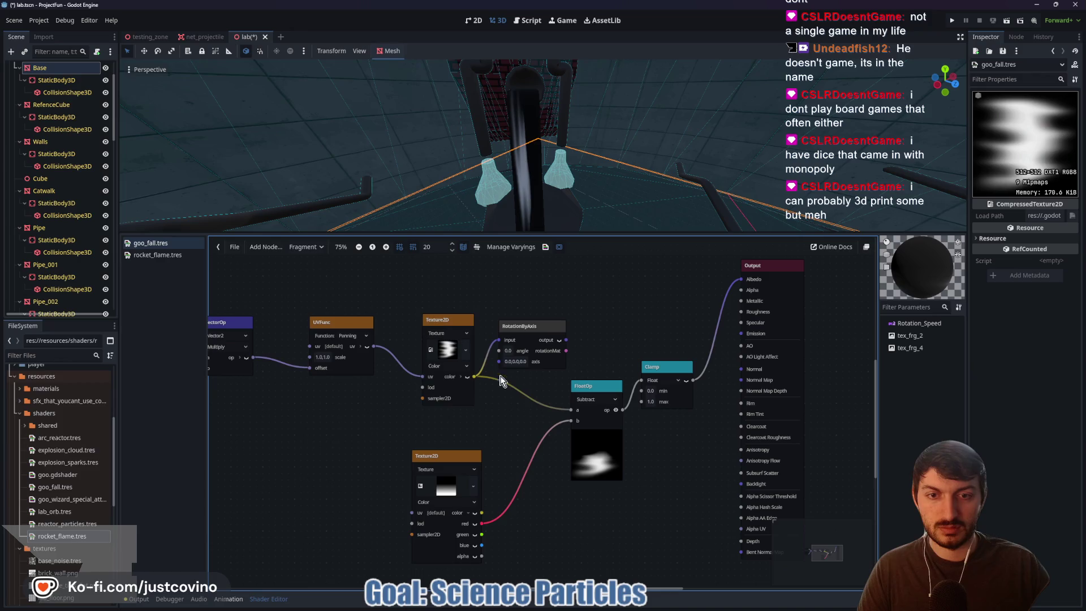
{"action": "left_click_drag", "start_coordinate": [572, 411], "coordinate": [536, 412]}
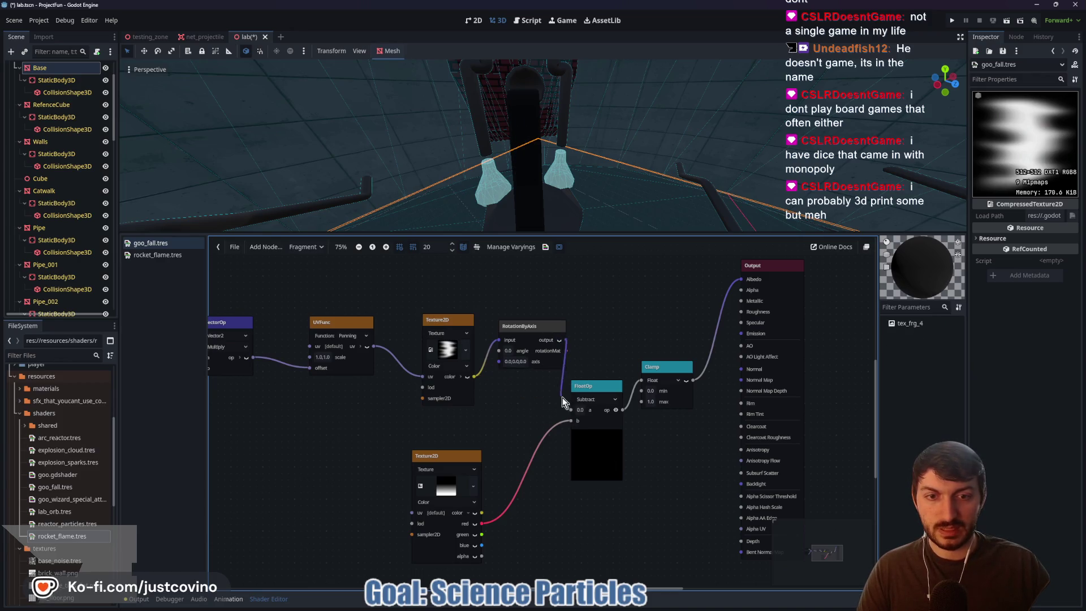
{"action": "left_click_drag", "start_coordinate": [460, 324], "coordinate": [457, 321]}
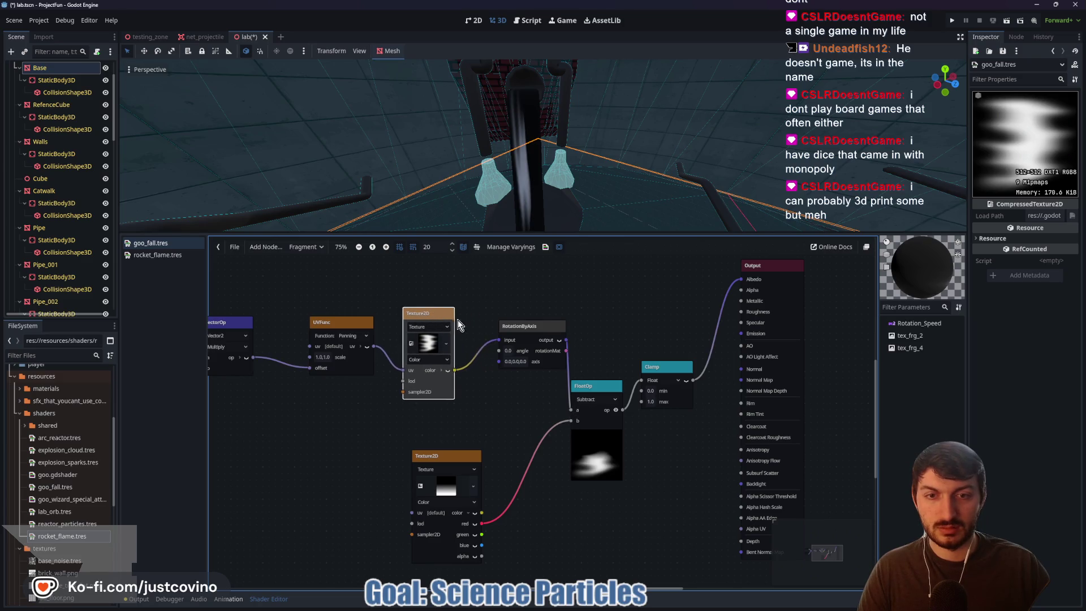
{"action": "left_click_drag", "start_coordinate": [535, 330], "coordinate": [521, 336]}
- Set the rotation angle to 90 and disconnect the gradient from FloatOp input b
{"action": "left_click", "coordinate": [500, 357]}
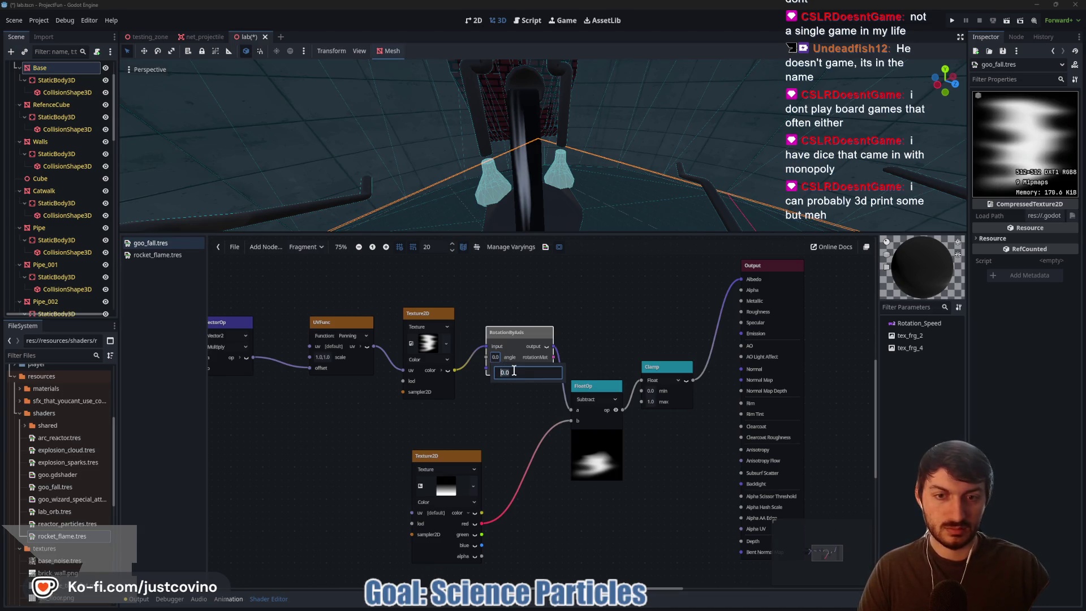
{"action": "type", "text": "90"}
{"action": "key", "text": "Return"}
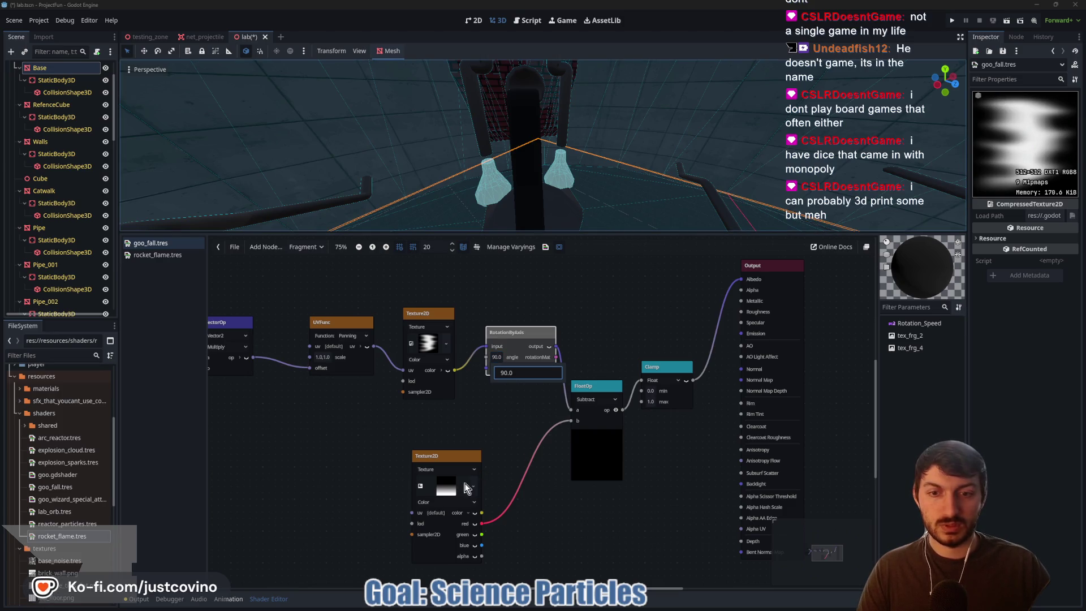
{"action": "left_click", "coordinate": [572, 421]}
{"action": "left_click_drag", "start_coordinate": [572, 422], "coordinate": [538, 432]}
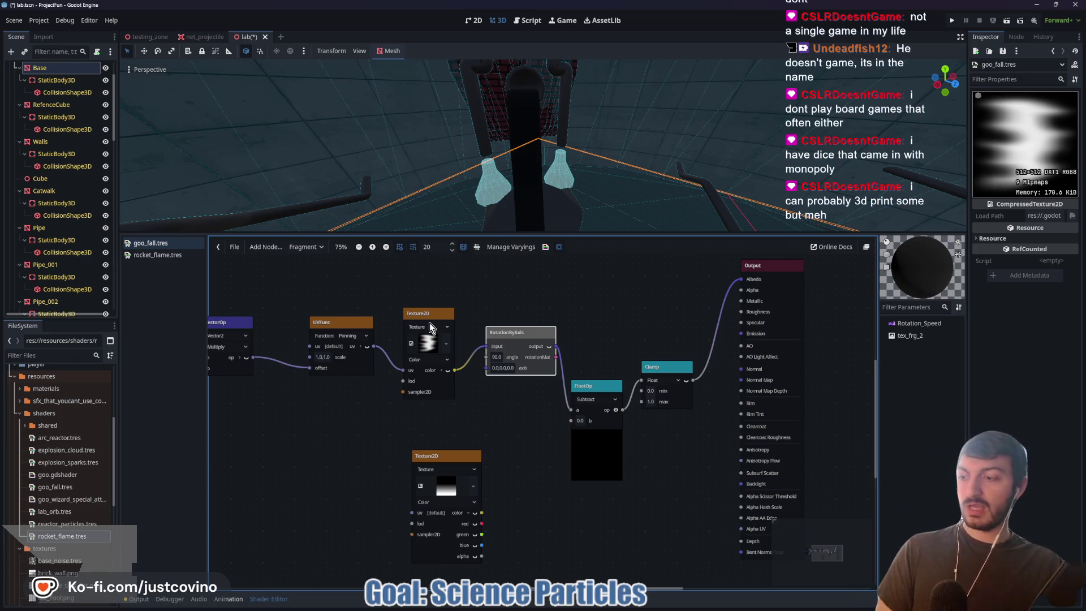
- Rearrange UVFunc, texture, rotation and Subtract nodes into a tidy row
{"action": "mouse_move", "coordinate": [350, 322]}
{"action": "left_mouse_down"}
{"action": "mouse_move", "coordinate": [479, 310]}
{"action": "mouse_move", "coordinate": [456, 306]}
{"action": "left_mouse_up"}
{"action": "left_click_drag", "start_coordinate": [558, 307], "coordinate": [526, 295]}
{"action": "left_click_drag", "start_coordinate": [649, 319], "coordinate": [624, 313]}
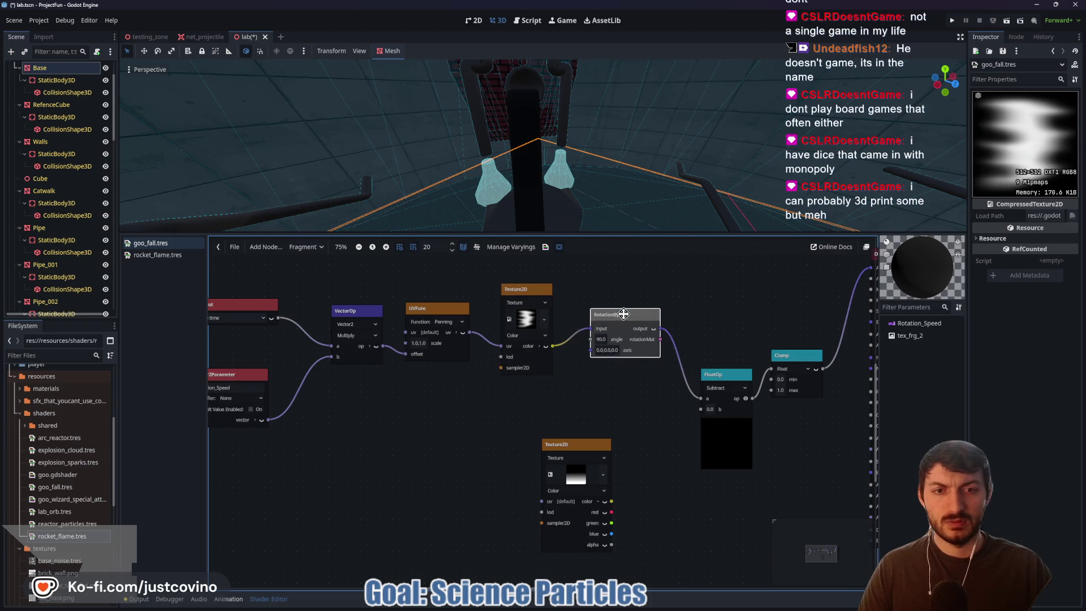
{"action": "left_click_drag", "start_coordinate": [639, 379], "coordinate": [511, 356]}
{"action": "left_click_drag", "start_coordinate": [601, 352], "coordinate": [586, 349]}
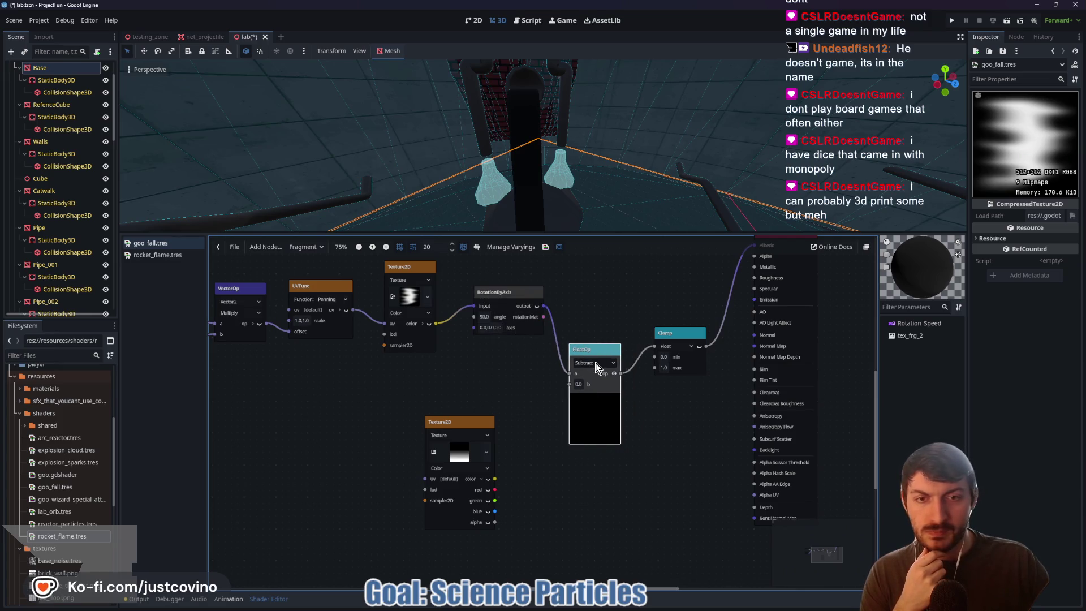
- Enable the RotationByAxis preview and set its angle to 0 so the texture reappears
{"action": "left_click", "coordinate": [537, 307]}
{"action": "left_click", "coordinate": [487, 319]}
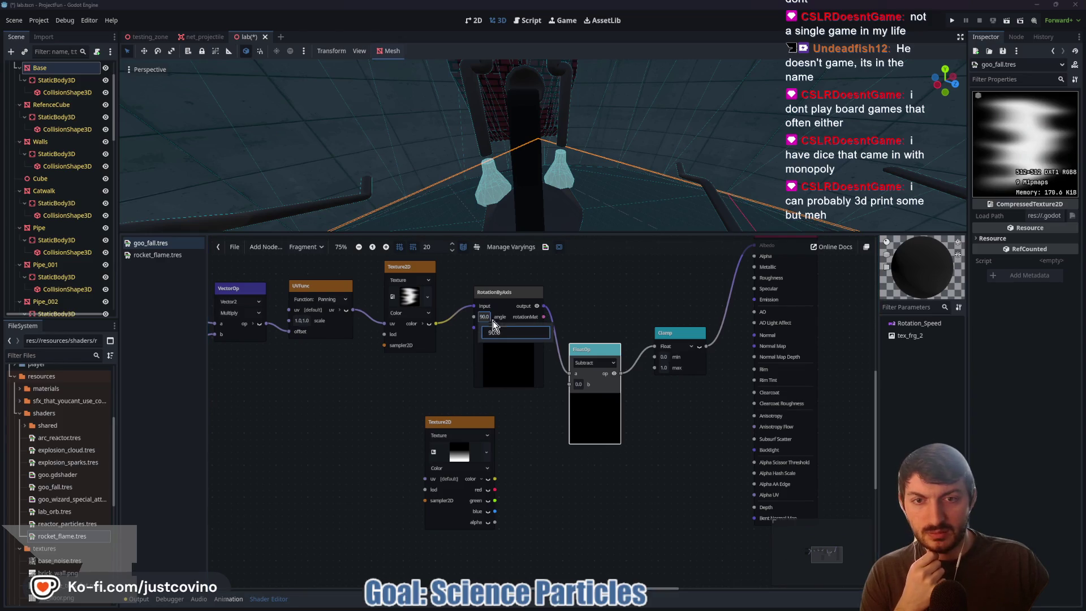
{"action": "left_click", "coordinate": [513, 334]}
{"action": "type", "text": "60"}
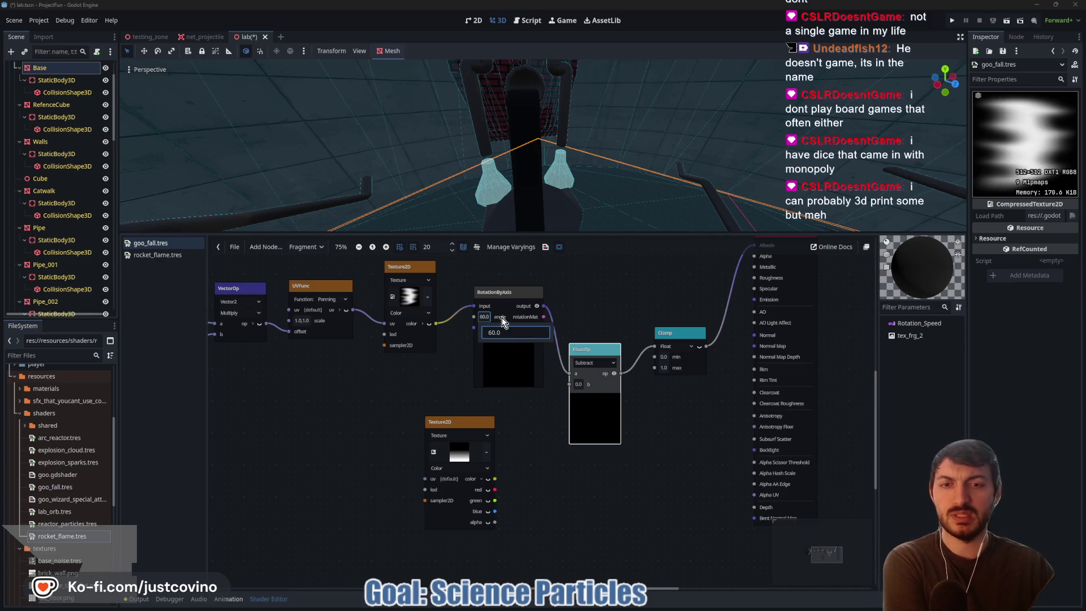
{"action": "left_click", "coordinate": [515, 333]}
{"action": "type", "text": "10"}
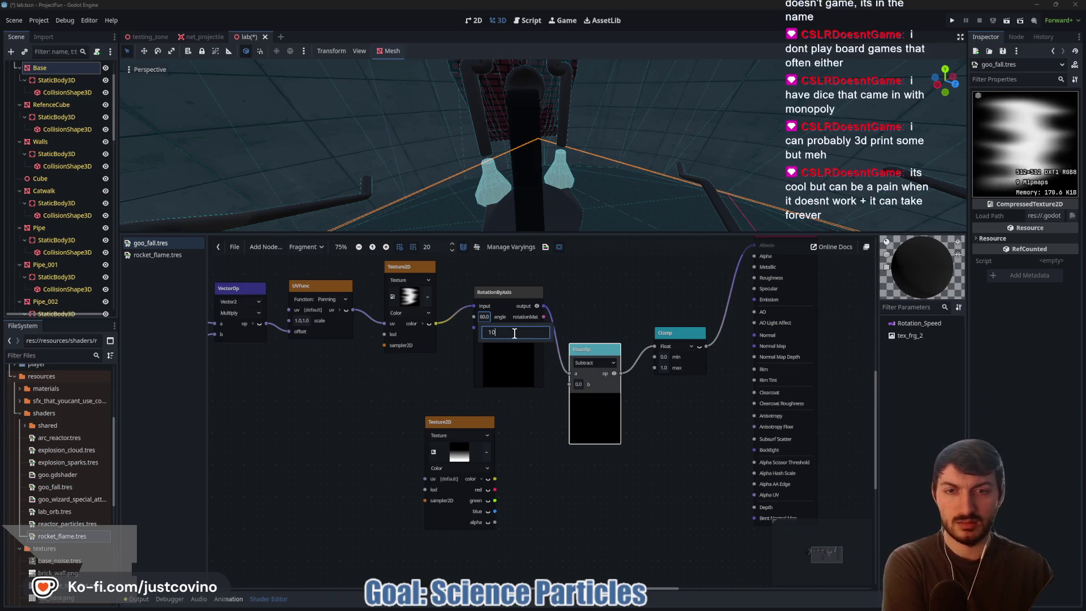
{"action": "key", "text": "Return"}
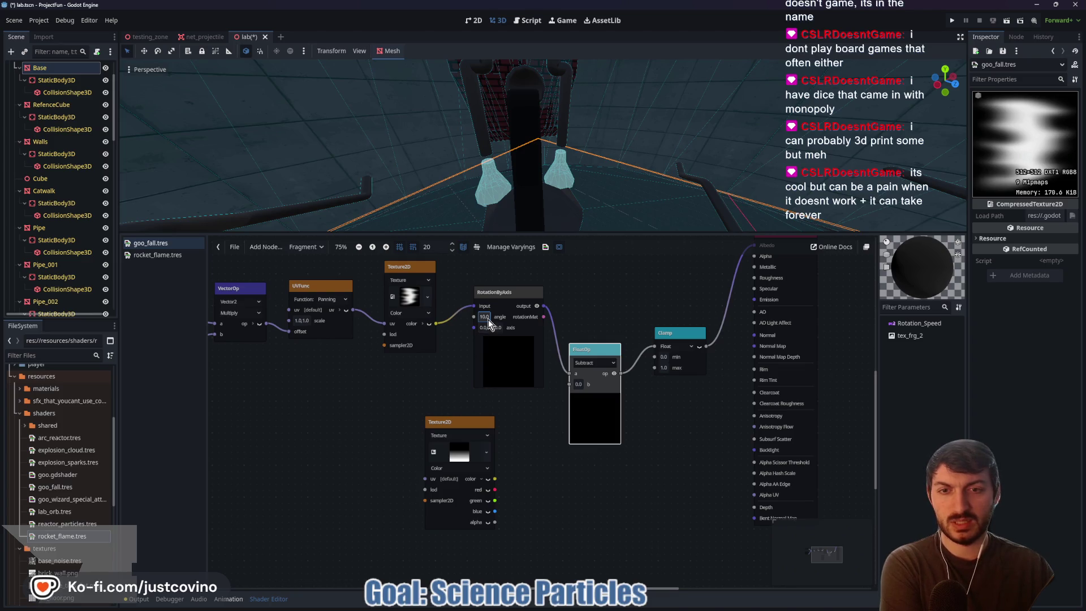
{"action": "left_click", "coordinate": [494, 332]}
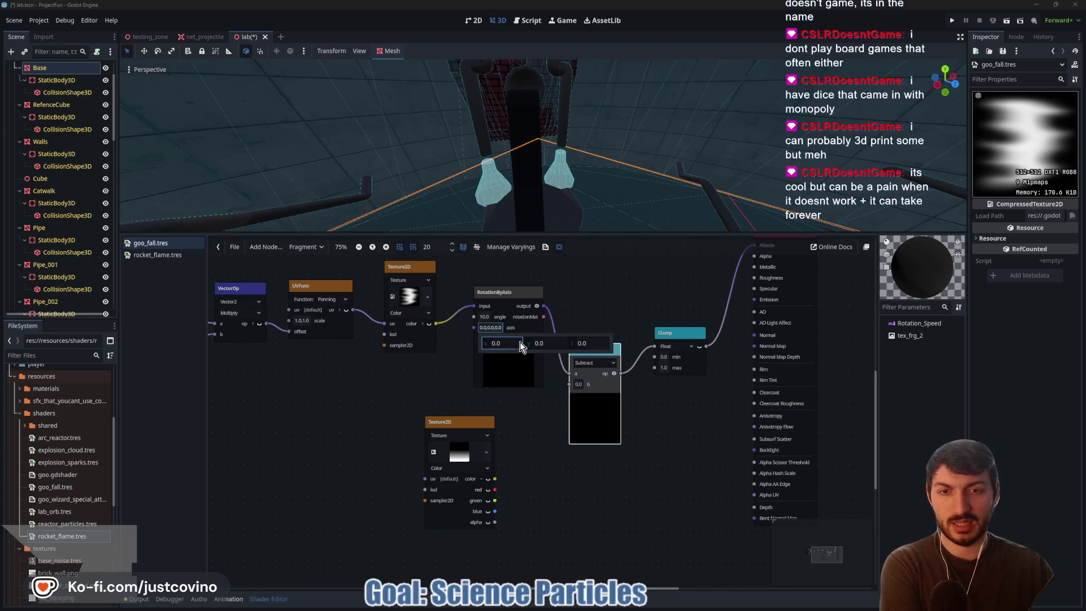
{"action": "left_click", "coordinate": [488, 319]}
{"action": "left_click", "coordinate": [488, 319]}
{"action": "type", "text": "0"}
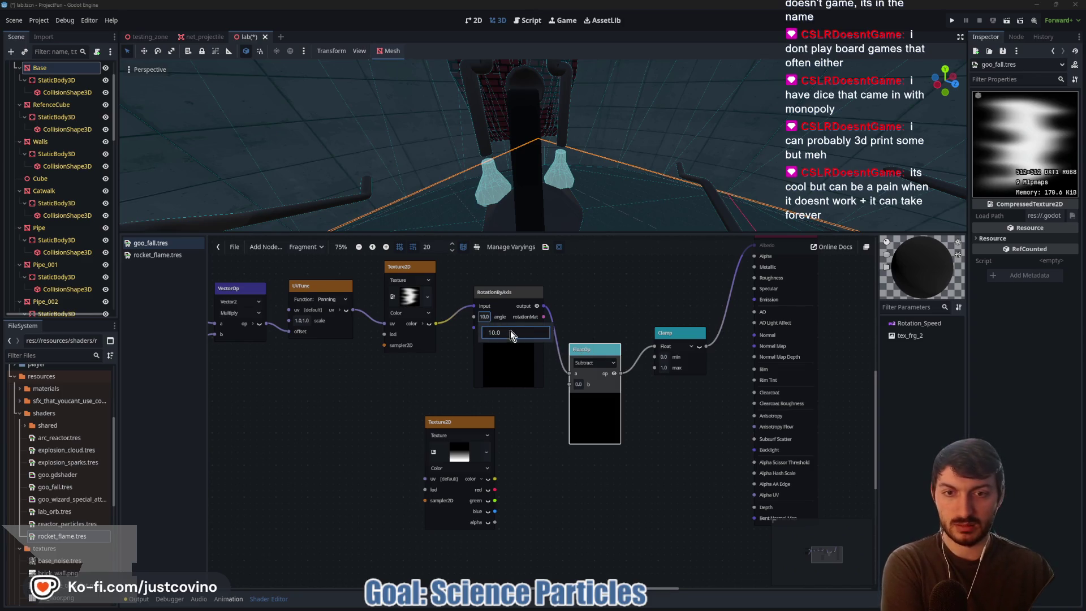
{"action": "left_click", "coordinate": [509, 305]}
- Set the rotation axis to 0, 0, 90, then search Windows for 'material maker'
{"action": "left_click", "coordinate": [488, 328]}
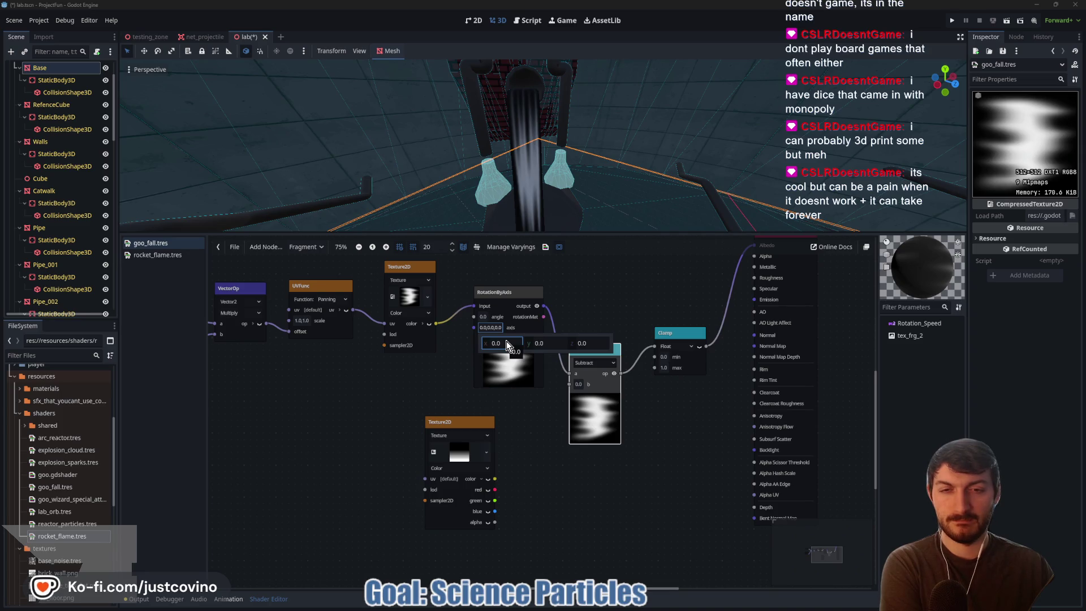
{"action": "left_click", "coordinate": [553, 342]}
{"action": "type", "text": "90"}
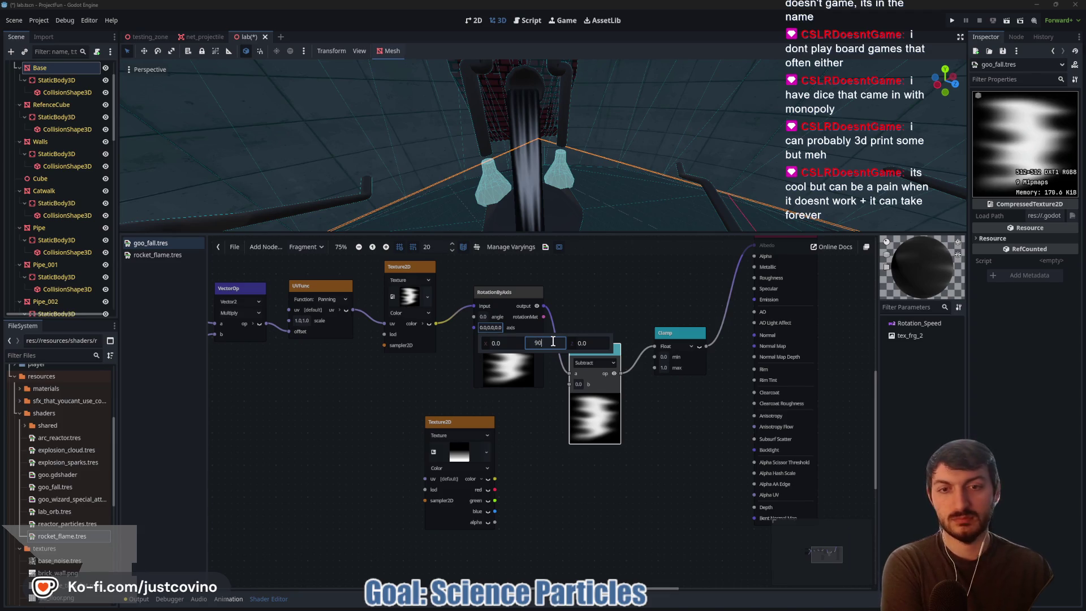
{"action": "key", "text": "Return"}
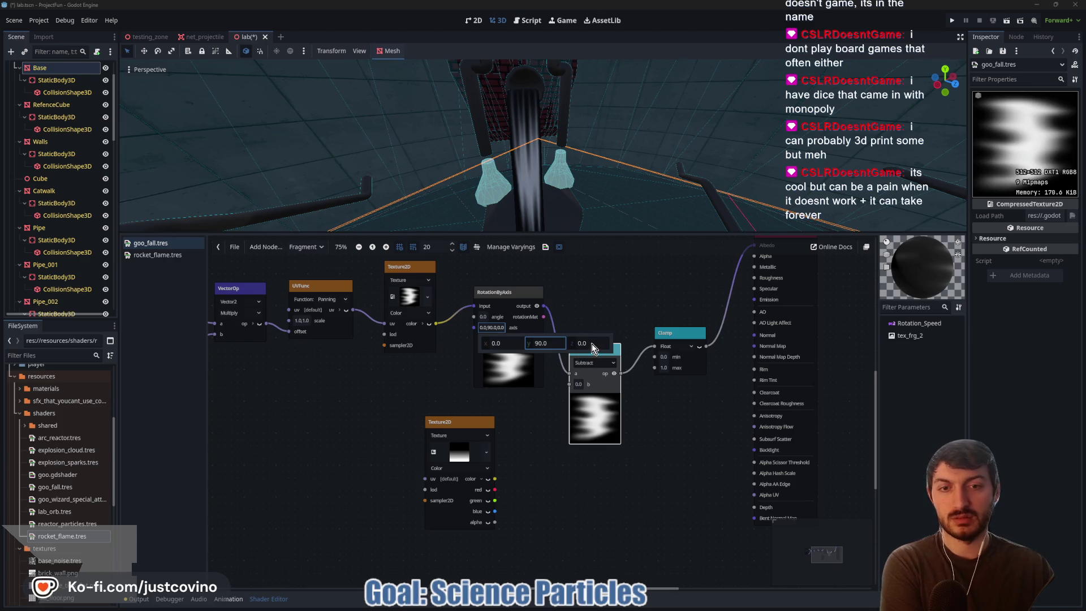
{"action": "left_click", "coordinate": [552, 343]}
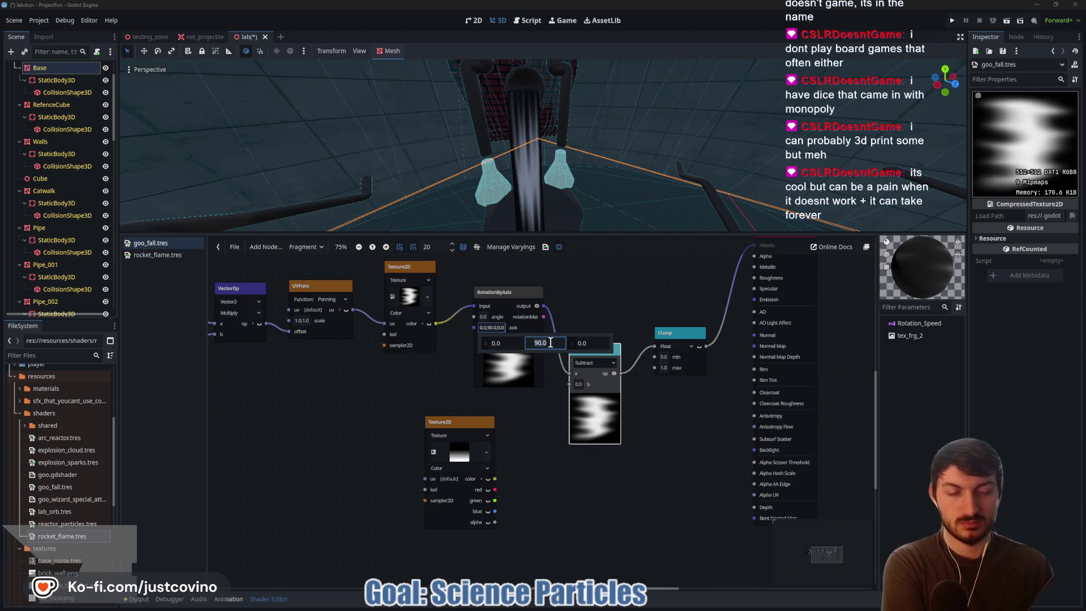
{"action": "type", "text": "0"}
{"action": "left_click", "coordinate": [592, 344]}
{"action": "type", "text": "90"}
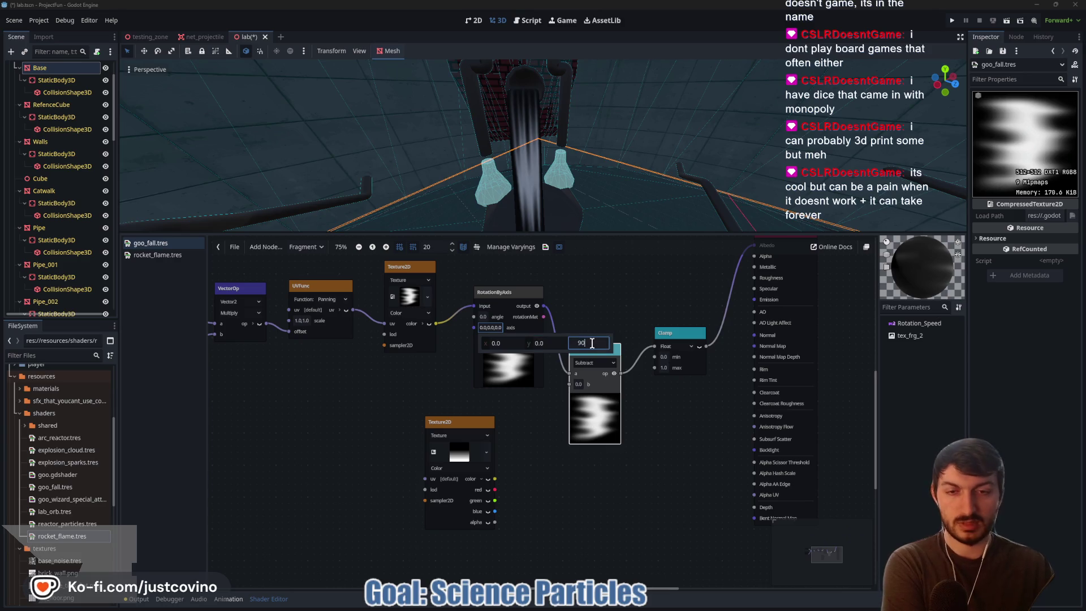
{"action": "left_click", "coordinate": [594, 301]}
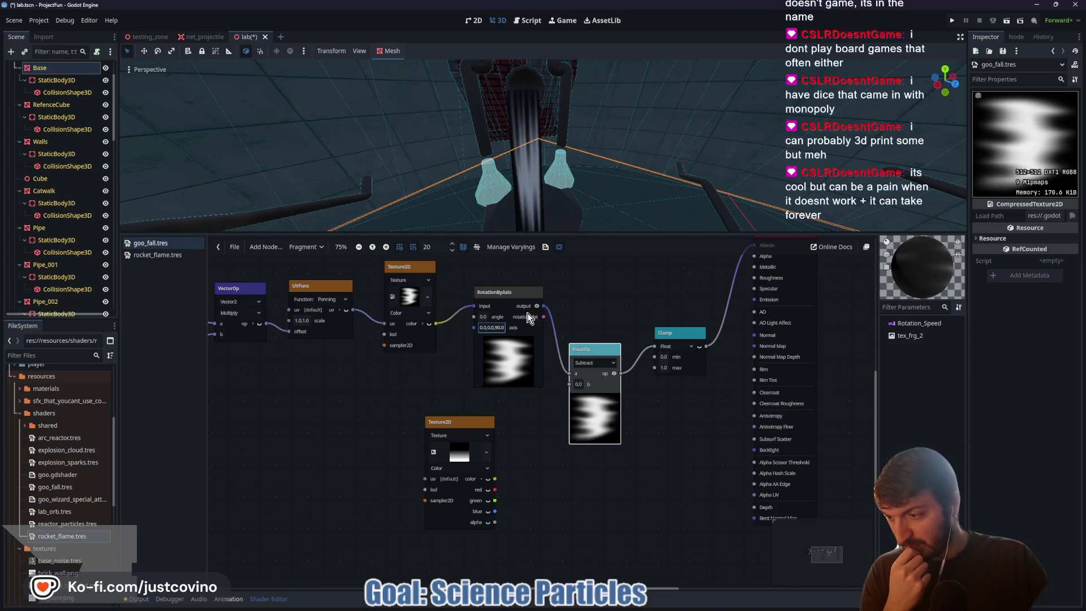
{"action": "key", "text": "super"}
{"action": "type", "text": "material maker"}
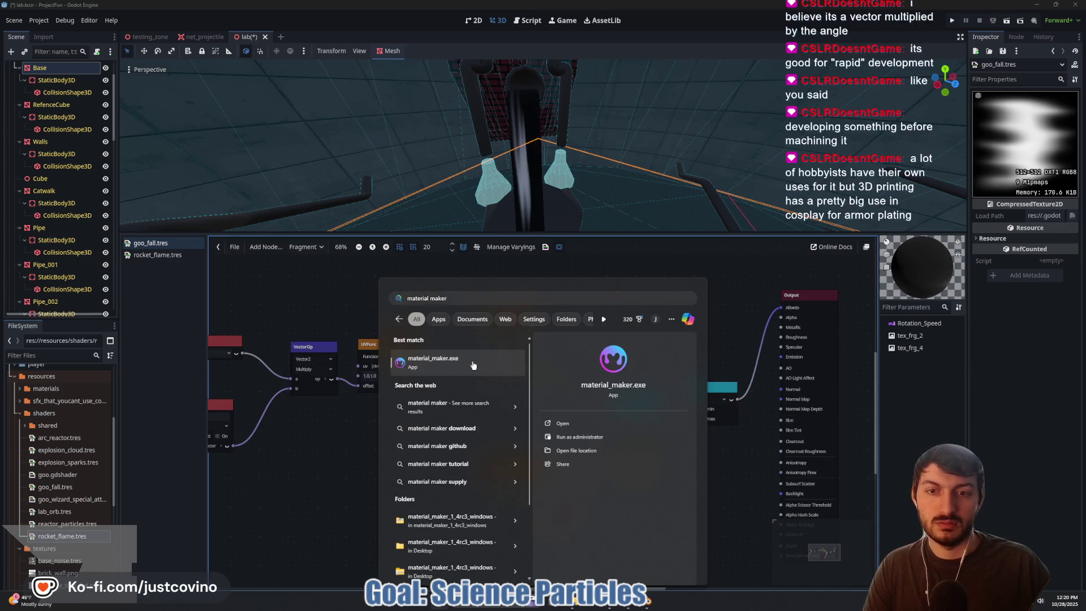
- Launch material_maker.exe, which opens a new graph with a default Static PBR Material
{"action": "key", "text": "Escape"}
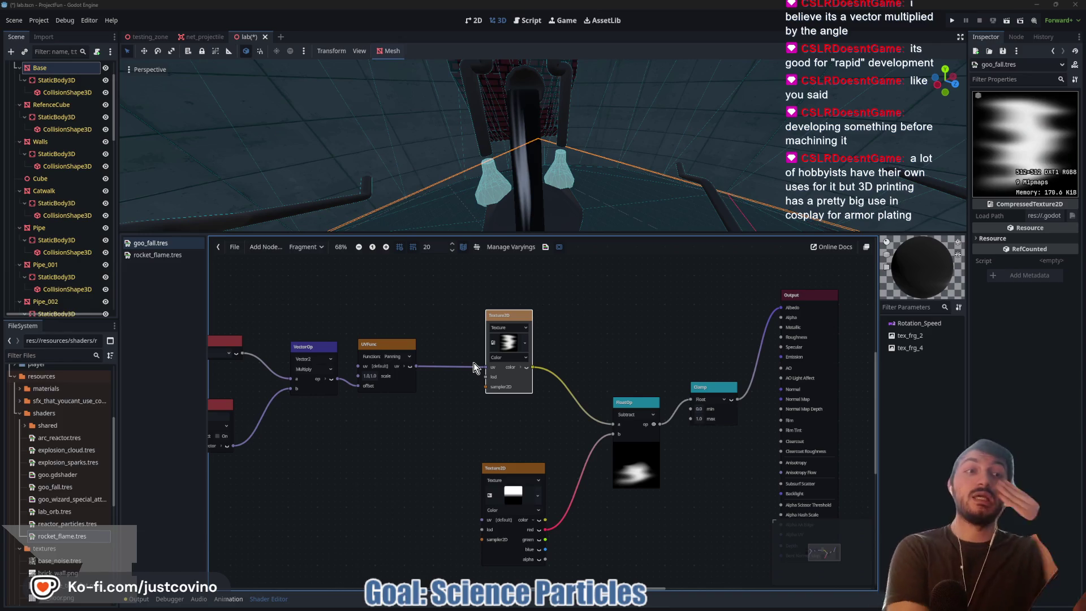
{"action": "mouse_move", "coordinate": [473, 363]}
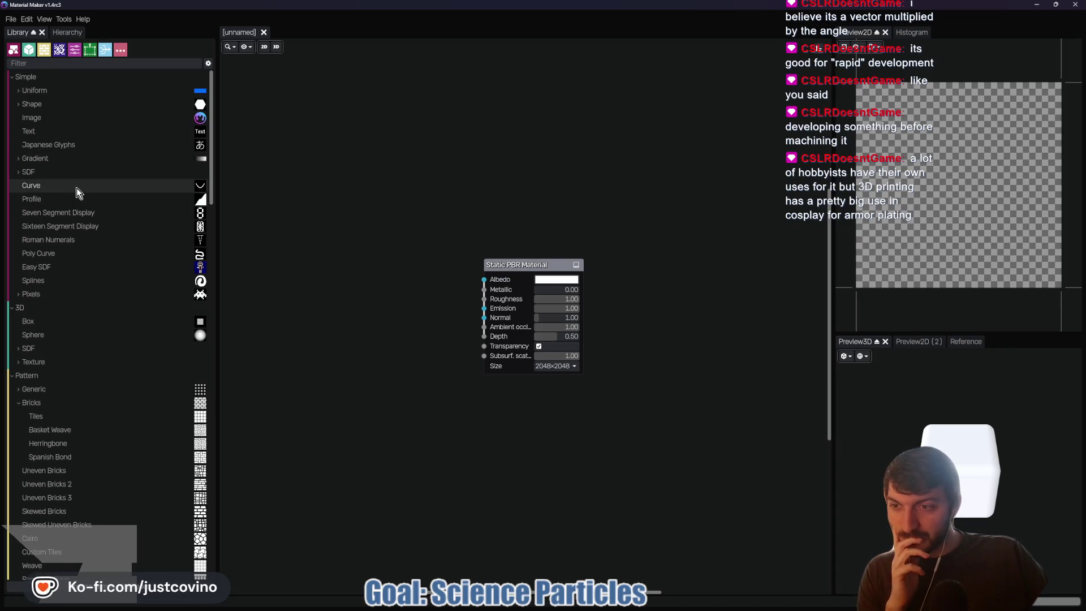
- Drag a Sine Wave node into the graph, move Static PBR Material right, and preview the wave
{"action": "scroll", "coordinate": [77, 188], "scroll_direction": "down", "scroll_amount": 5}
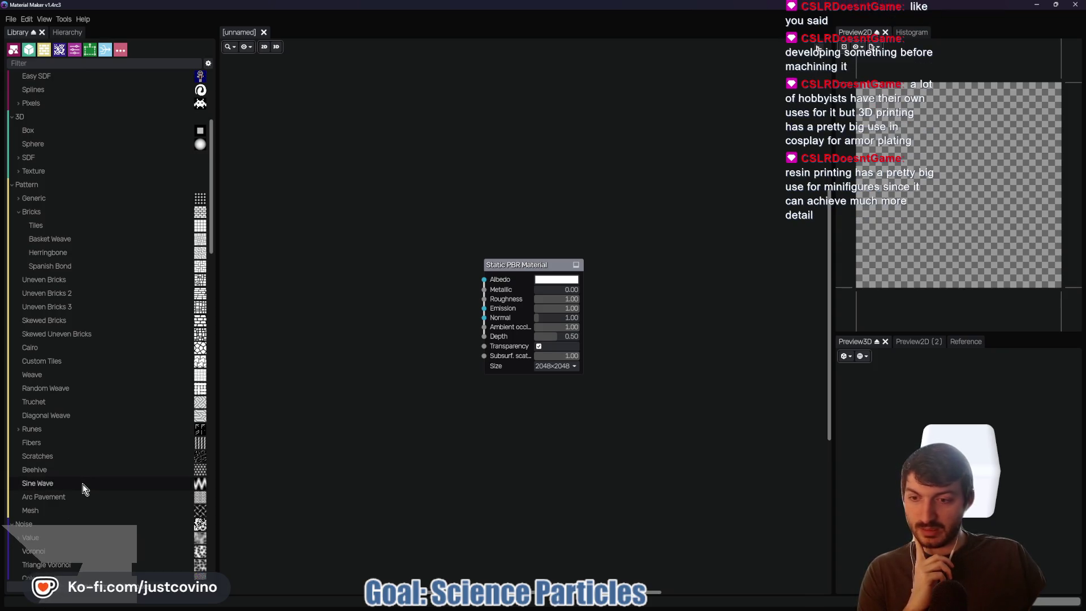
{"action": "mouse_move", "coordinate": [83, 489]}
{"action": "left_mouse_down"}
{"action": "mouse_move", "coordinate": [317, 440]}
{"action": "mouse_move", "coordinate": [348, 324]}
{"action": "left_mouse_up"}
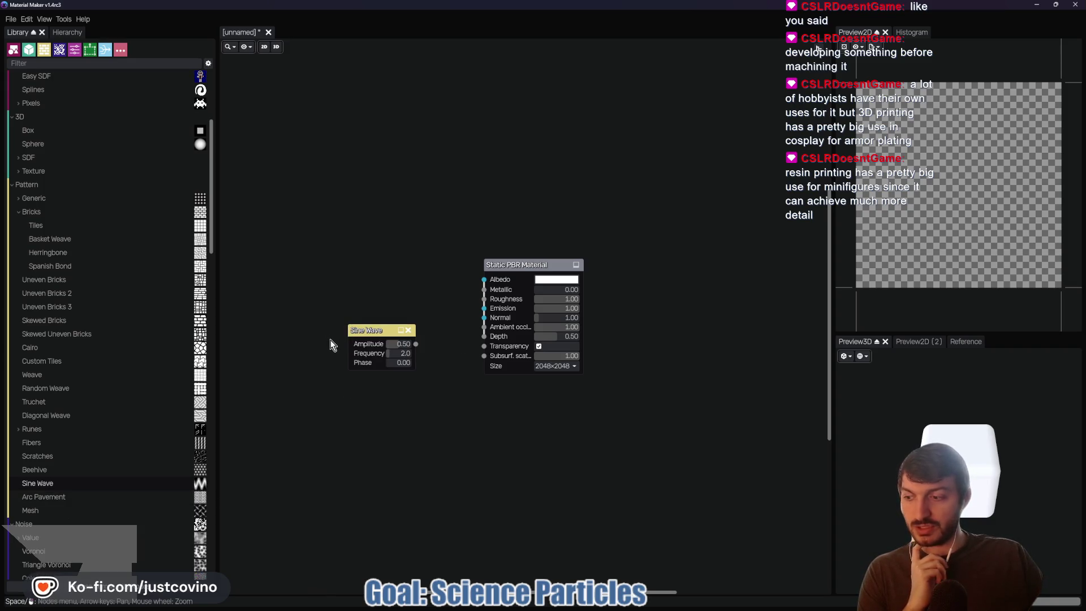
{"action": "scroll", "coordinate": [120, 431], "scroll_direction": "down", "scroll_amount": 5}
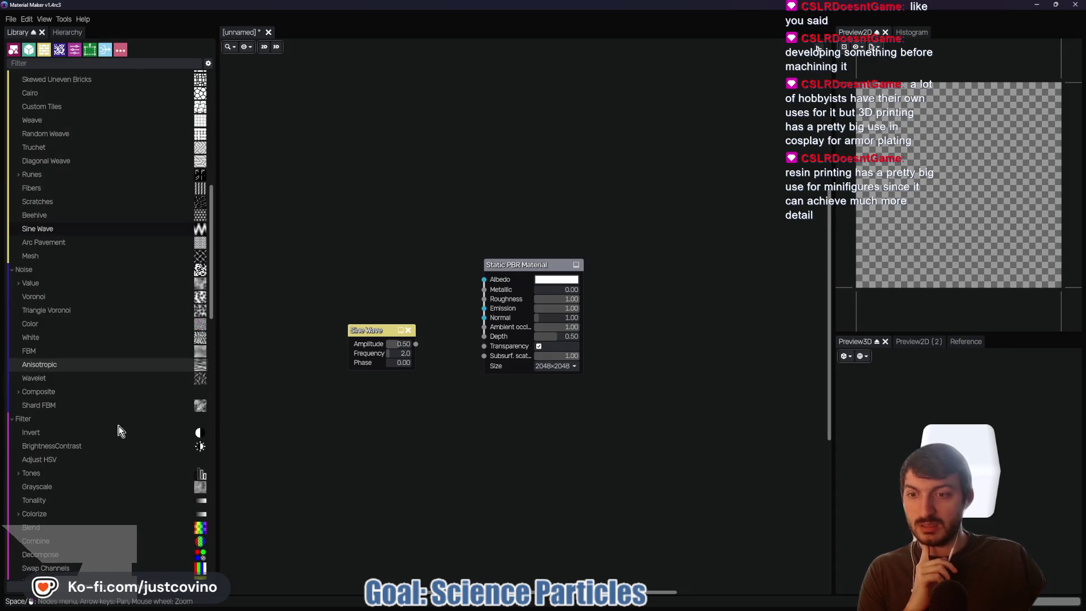
{"action": "left_click_drag", "start_coordinate": [518, 265], "coordinate": [630, 262]}
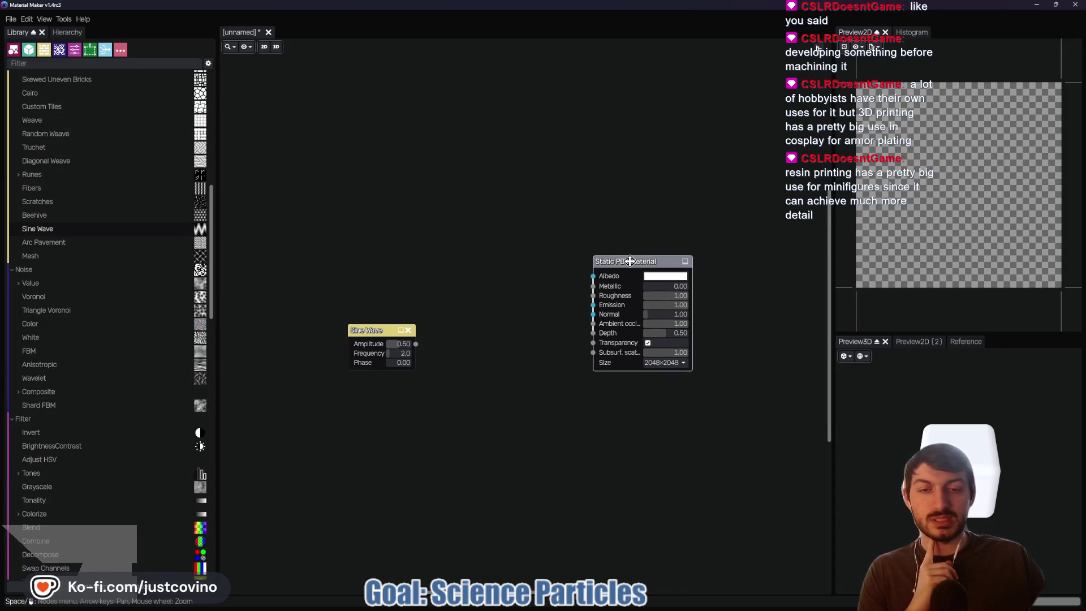
{"action": "left_click_drag", "start_coordinate": [385, 329], "coordinate": [381, 304]}
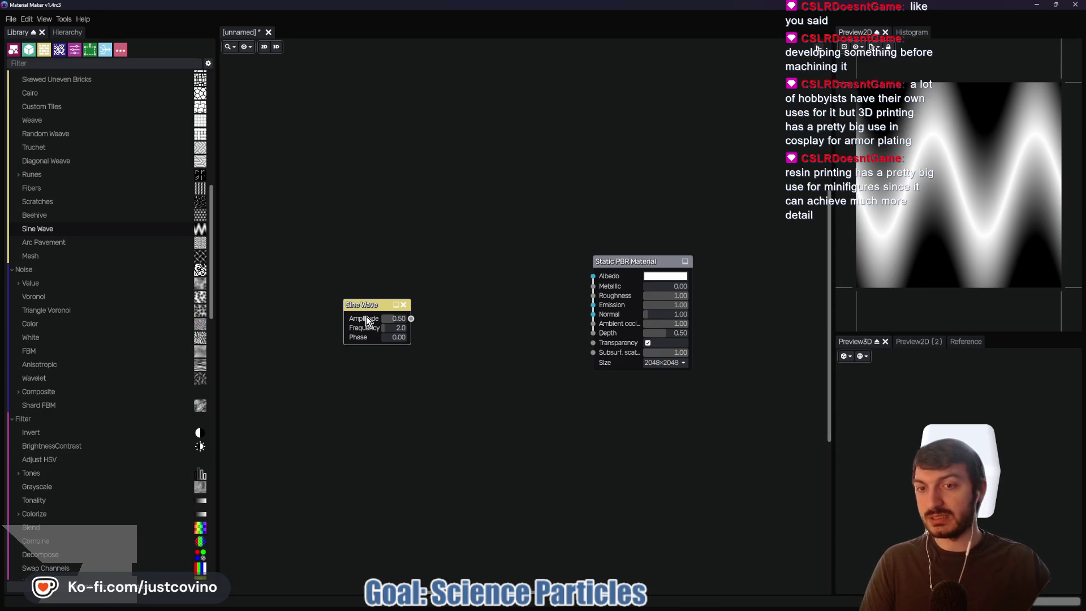
- Scroll through the Library to browse the available nodes
{"action": "scroll", "coordinate": [114, 422], "scroll_direction": "down", "scroll_amount": 5}
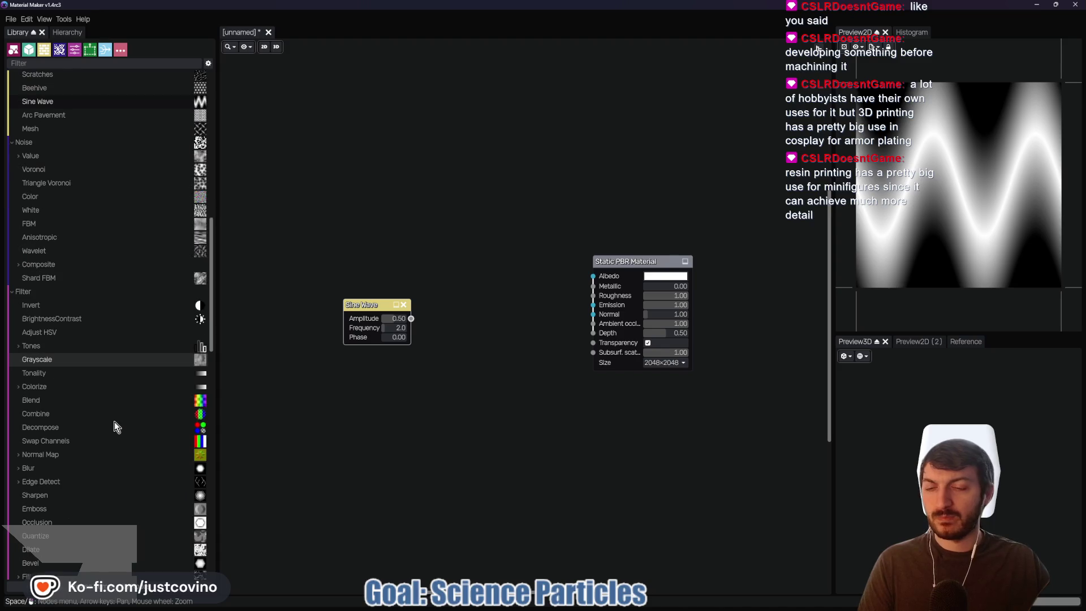
{"action": "scroll", "coordinate": [109, 415], "scroll_direction": "down", "scroll_amount": 4}
{"action": "scroll", "coordinate": [110, 416], "scroll_direction": "down", "scroll_amount": 3}
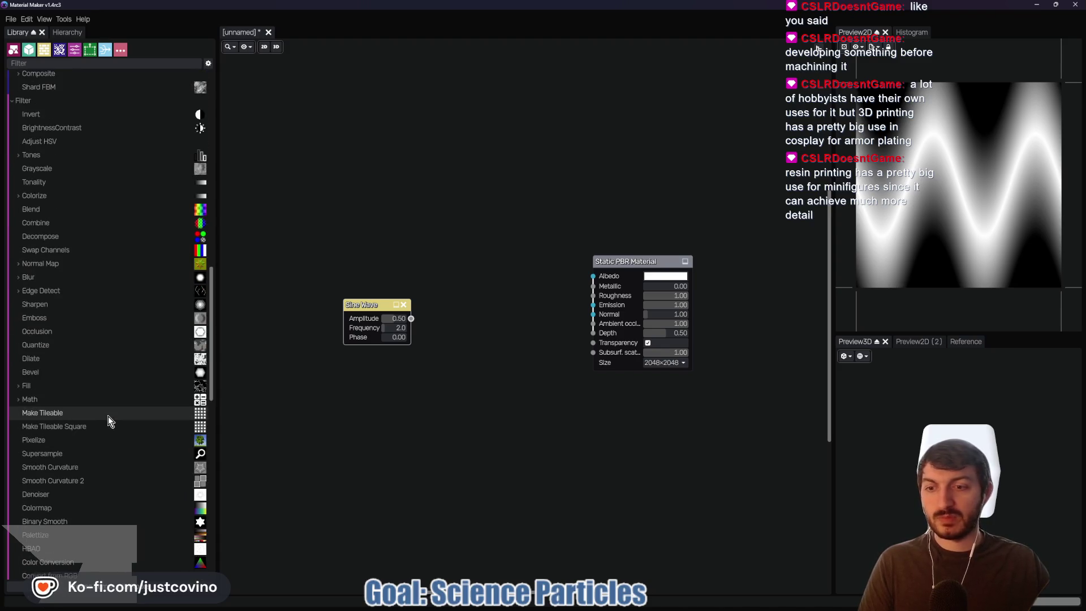
{"action": "scroll", "coordinate": [110, 420], "scroll_direction": "down", "scroll_amount": 5}
{"action": "scroll", "coordinate": [109, 421], "scroll_direction": "down", "scroll_amount": 3}
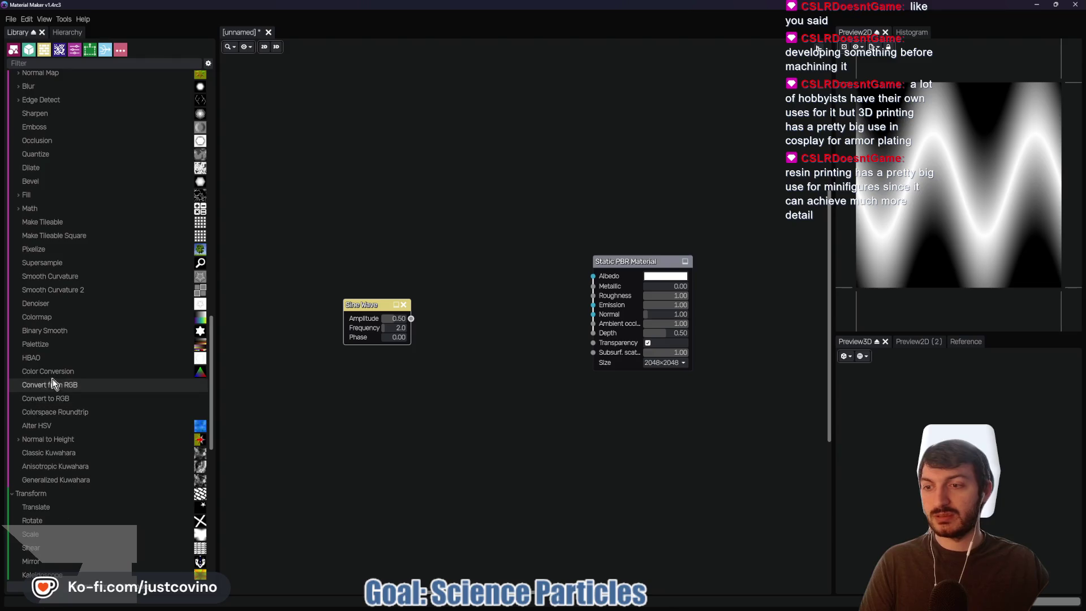
{"action": "scroll", "coordinate": [65, 379], "scroll_direction": "down", "scroll_amount": 4}
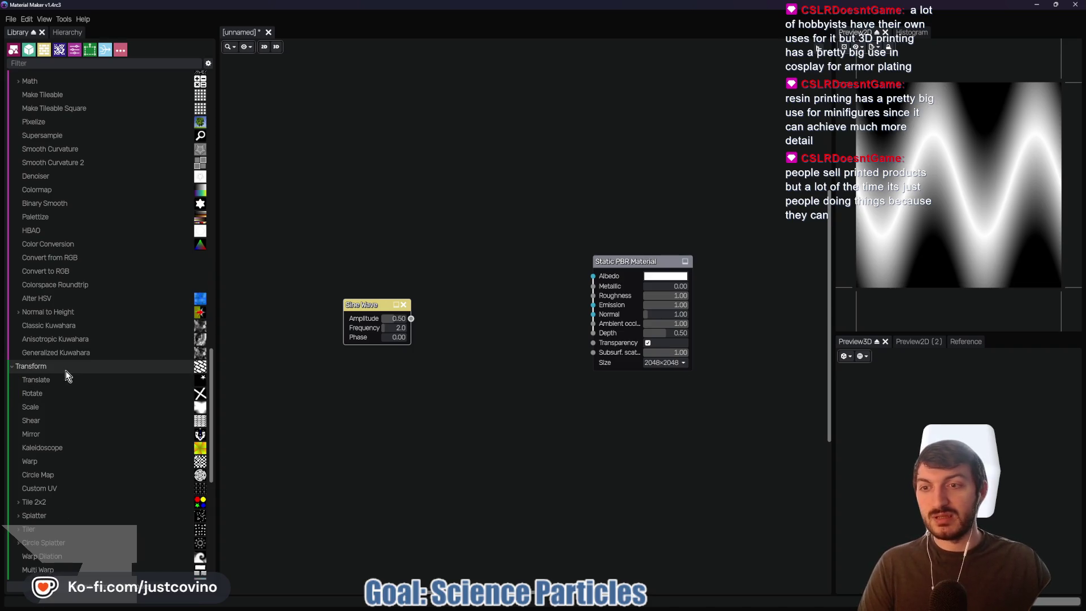
{"action": "scroll", "coordinate": [66, 371], "scroll_direction": "down", "scroll_amount": 5}
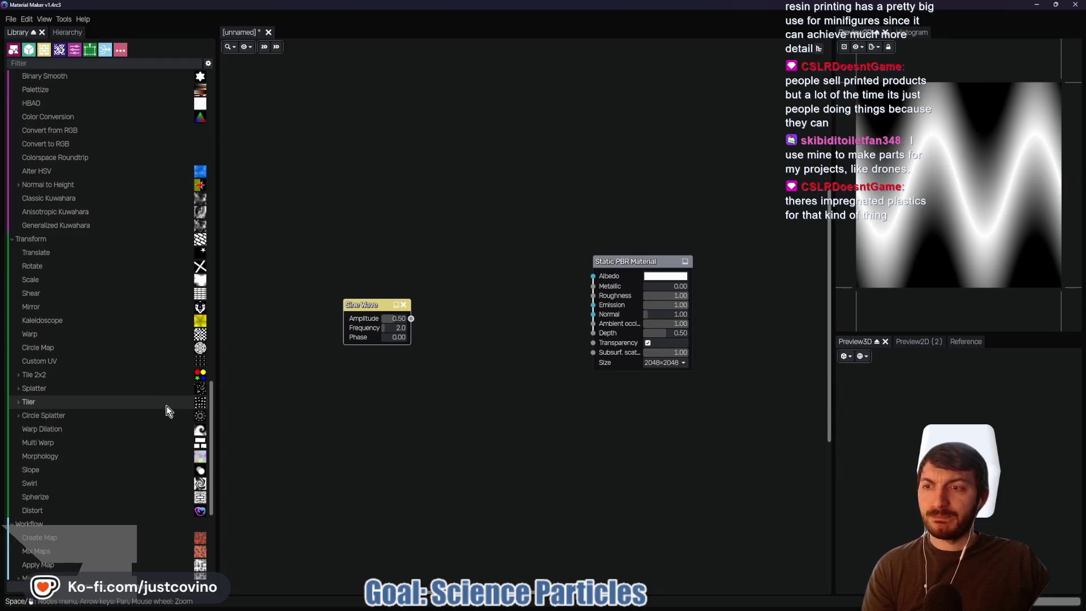
{"action": "scroll", "coordinate": [126, 372], "scroll_direction": "down", "scroll_amount": 3}
{"action": "scroll", "coordinate": [124, 371], "scroll_direction": "down", "scroll_amount": 3}
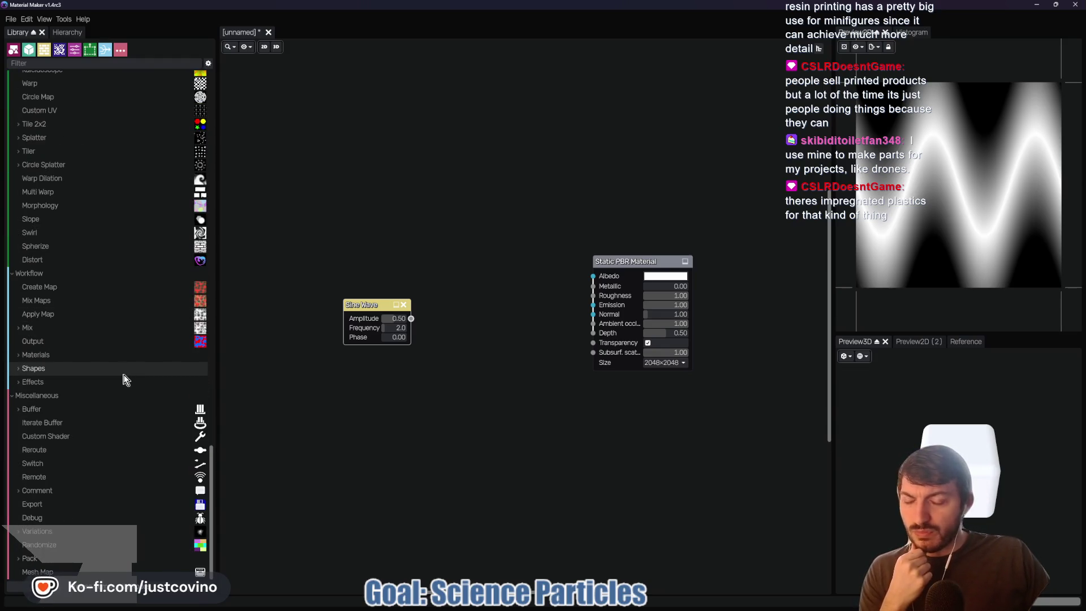
{"action": "scroll", "coordinate": [130, 382], "scroll_direction": "up", "scroll_amount": 3}
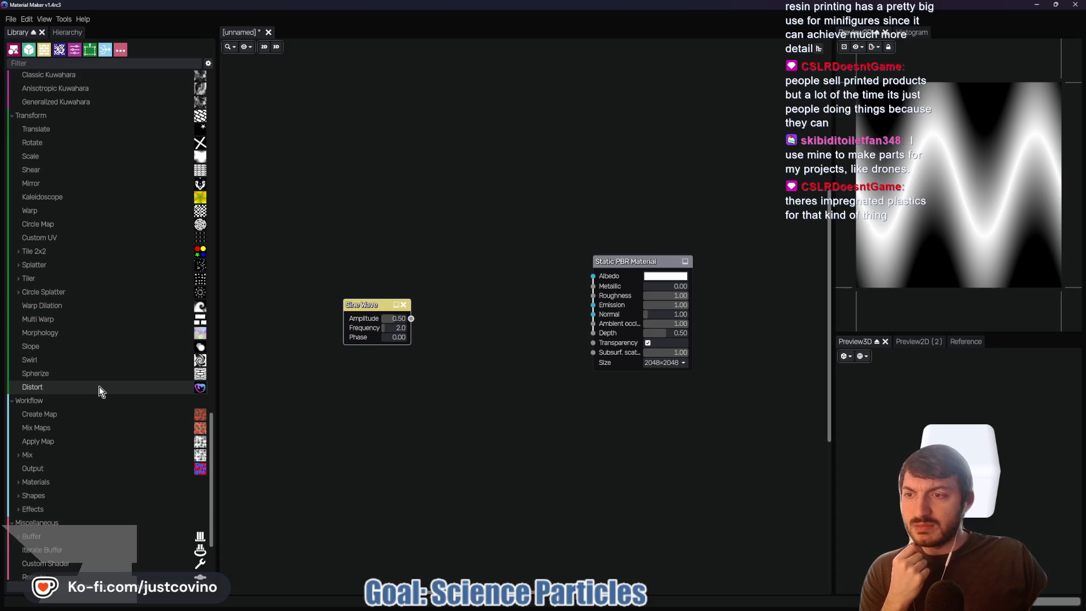
{"action": "scroll", "coordinate": [96, 384], "scroll_direction": "up", "scroll_amount": 9}
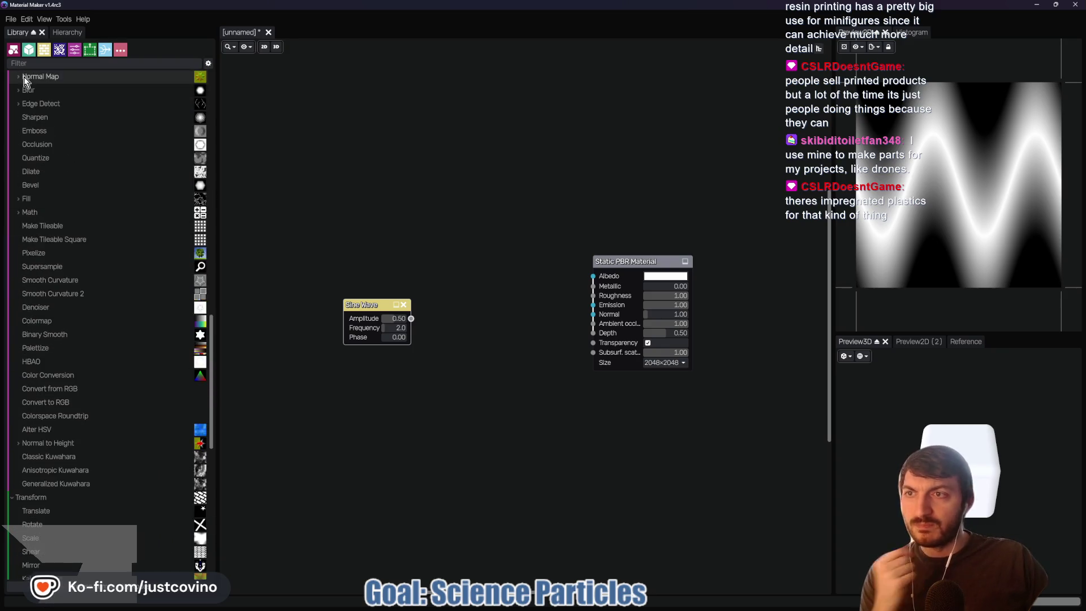
- Filter the Library for 'water', clear the filter, and raise Sine Wave amplitude to 0.75
{"action": "type", "text": "water"}
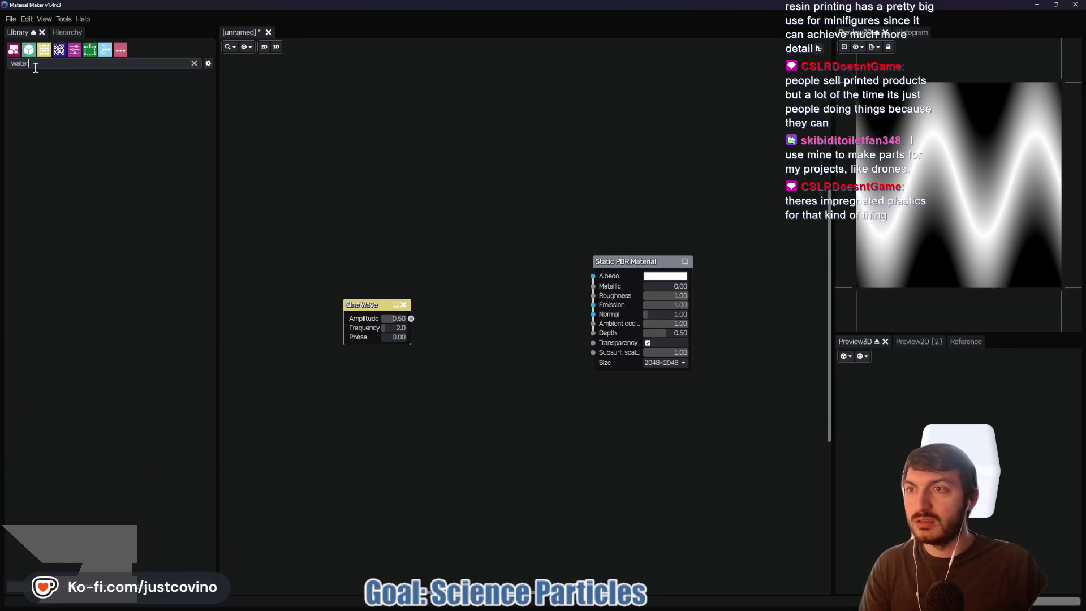
{"action": "key", "text": "BackSpace"}
{"action": "key", "text": "BackSpace"}
{"action": "key", "text": "BackSpace"}
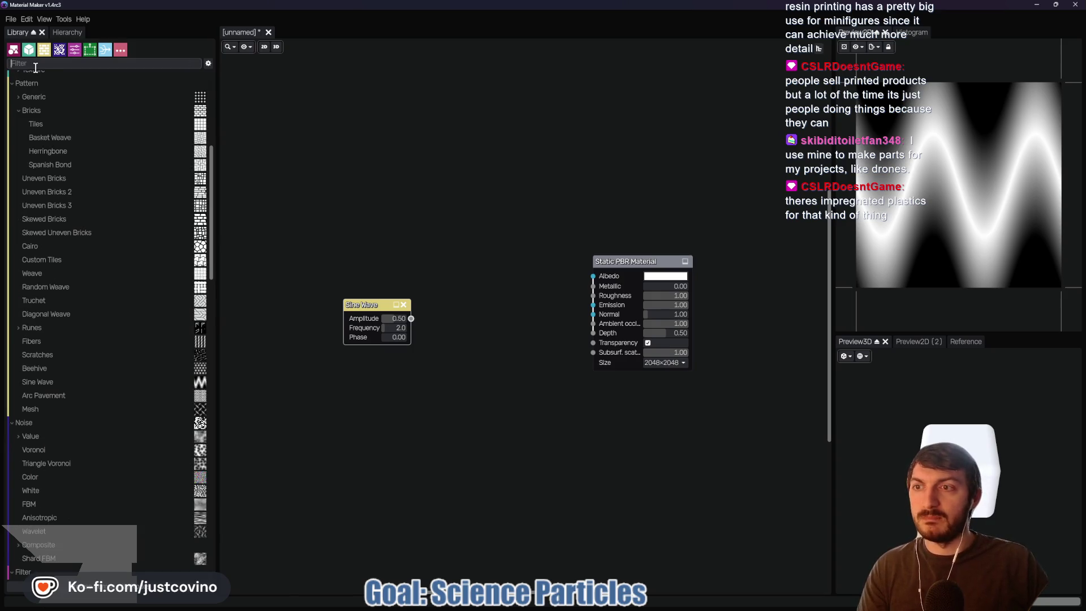
{"action": "key", "text": "BackSpace"}
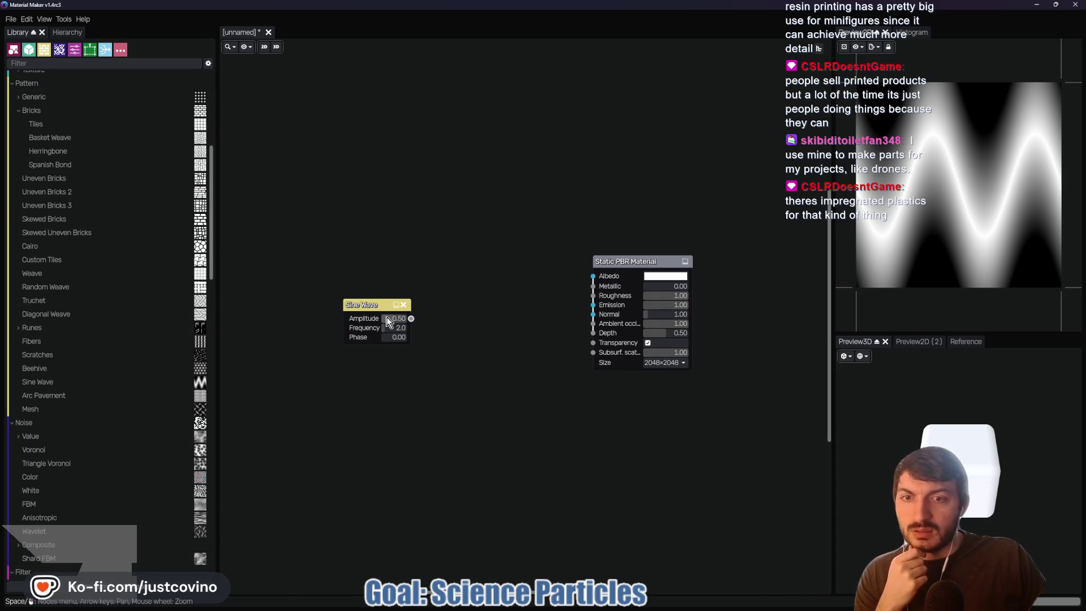
{"action": "mouse_move", "coordinate": [390, 319]}
{"action": "left_mouse_down"}
{"action": "mouse_move", "coordinate": [402, 324]}
{"action": "mouse_move", "coordinate": [381, 318]}
{"action": "left_mouse_up"}
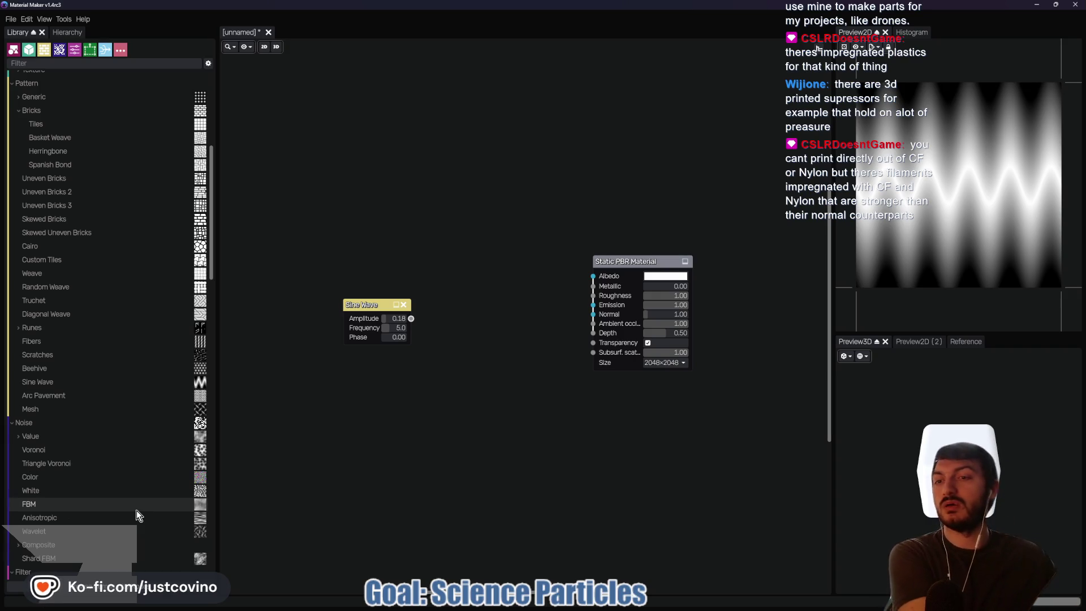
- Scroll down through the Library node list
{"action": "scroll", "coordinate": [156, 351], "scroll_direction": "down", "scroll_amount": 3}
{"action": "scroll", "coordinate": [154, 365], "scroll_direction": "down", "scroll_amount": 12}
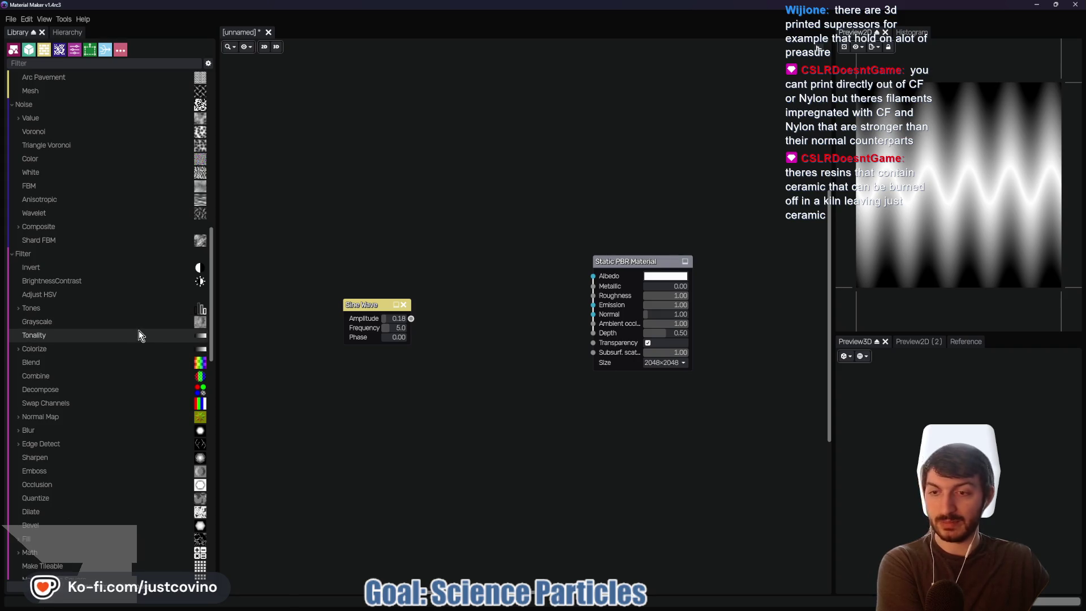
{"action": "scroll", "coordinate": [142, 328], "scroll_direction": "down", "scroll_amount": 6}
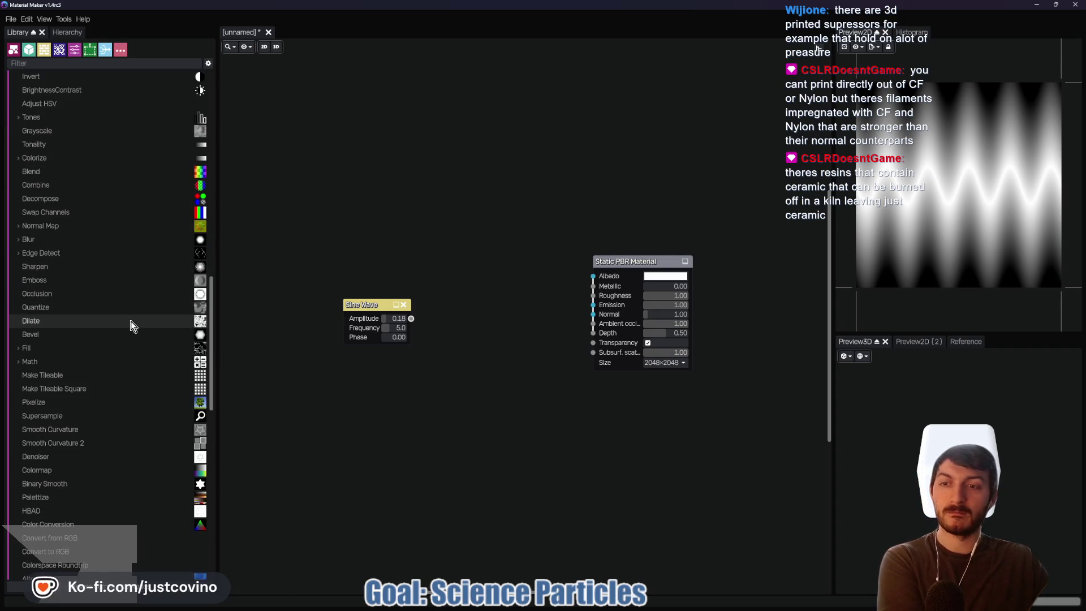
{"action": "scroll", "coordinate": [130, 323], "scroll_direction": "down", "scroll_amount": 9}
{"action": "scroll", "coordinate": [153, 340], "scroll_direction": "down", "scroll_amount": 6}
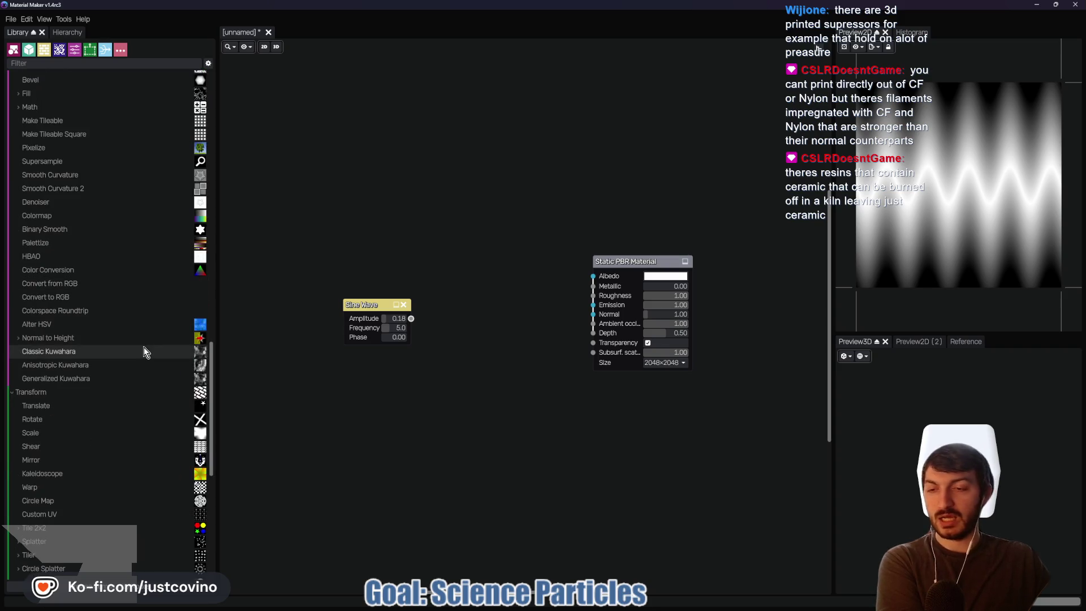
- Try a Warp Dilation node from the Library, delete it, and move the Sine Wave node higher
{"action": "scroll", "coordinate": [136, 365], "scroll_direction": "down", "scroll_amount": 6}
{"action": "scroll", "coordinate": [133, 368], "scroll_direction": "down", "scroll_amount": 3}
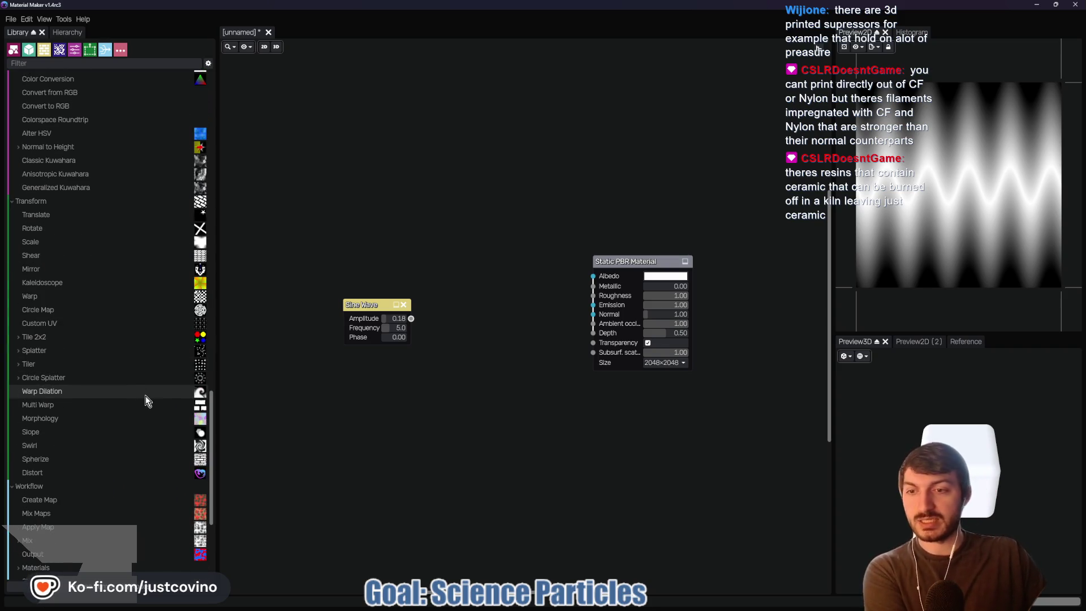
{"action": "mouse_move", "coordinate": [140, 391]}
{"action": "left_mouse_down"}
{"action": "mouse_move", "coordinate": [374, 425]}
{"action": "mouse_move", "coordinate": [386, 396]}
{"action": "left_mouse_up"}
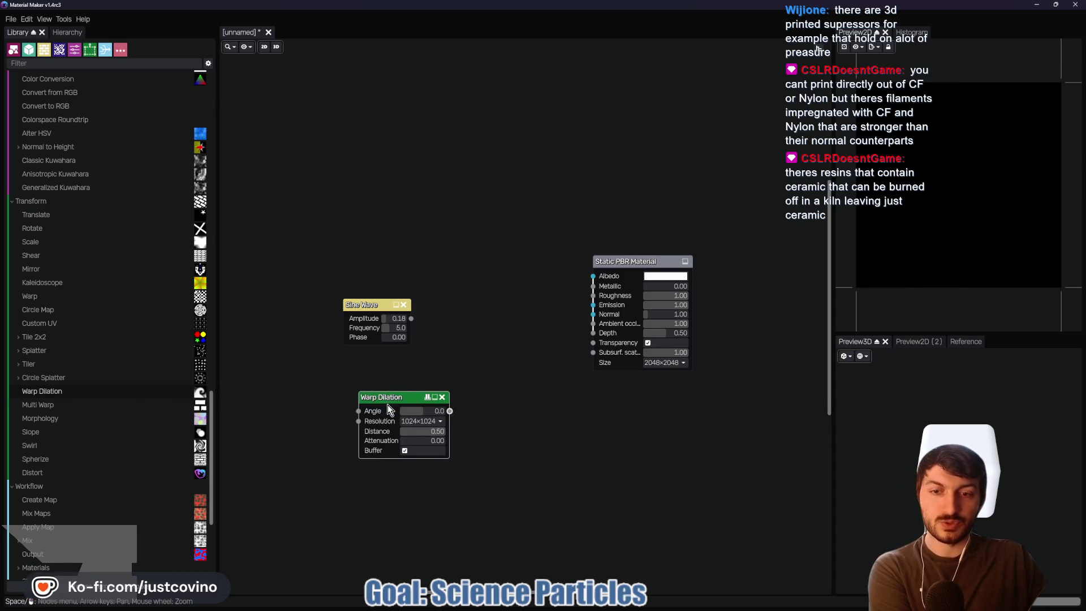
{"action": "left_click_drag", "start_coordinate": [409, 394], "coordinate": [398, 391]}
{"action": "key", "text": "Delete"}
{"action": "mouse_move", "coordinate": [373, 304]}
{"action": "left_mouse_down"}
{"action": "mouse_move", "coordinate": [390, 298]}
{"action": "mouse_move", "coordinate": [382, 276]}
{"action": "left_mouse_up"}
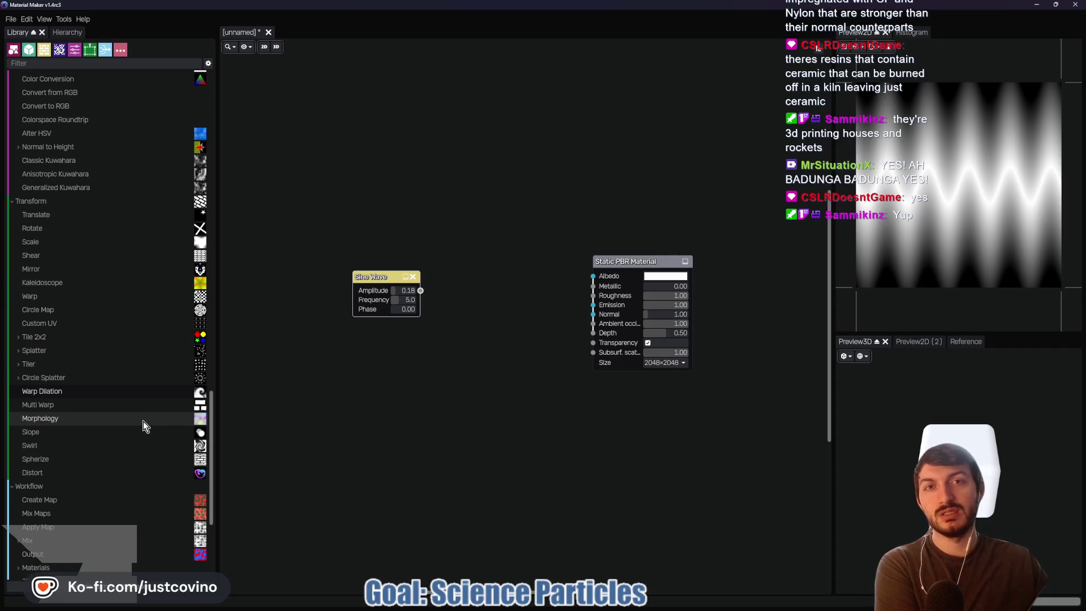
{"action": "scroll", "coordinate": [144, 421], "scroll_direction": "down", "scroll_amount": 2}
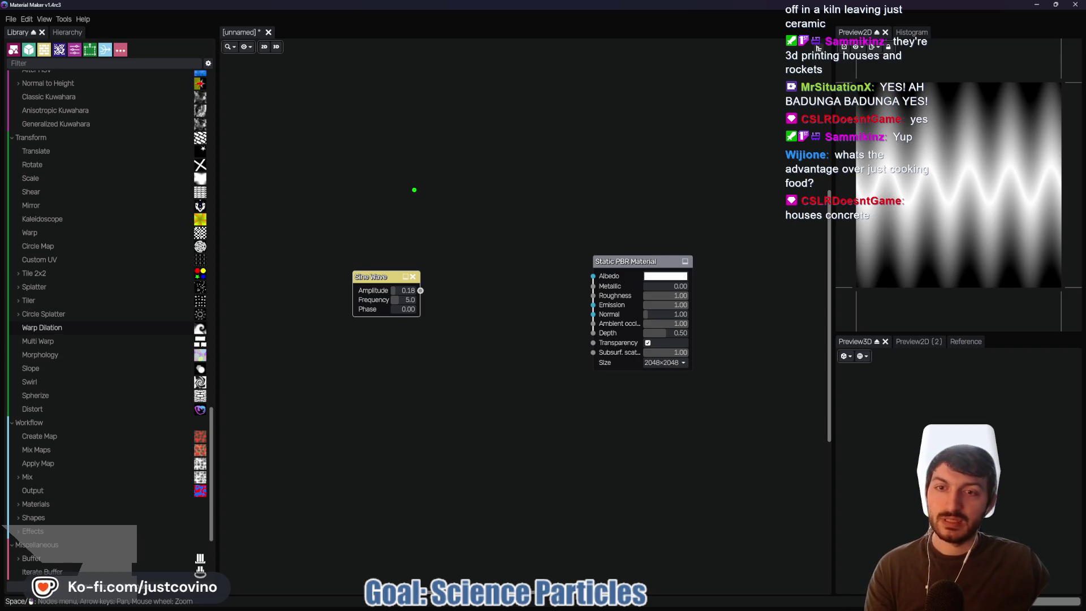
{"action": "mouse_move", "coordinate": [395, 150]}
{"action": "left_mouse_down"}
{"action": "mouse_move", "coordinate": [387, 181]}
{"action": "mouse_move", "coordinate": [467, 137]}
{"action": "mouse_move", "coordinate": [383, 153]}
{"action": "left_mouse_up"}
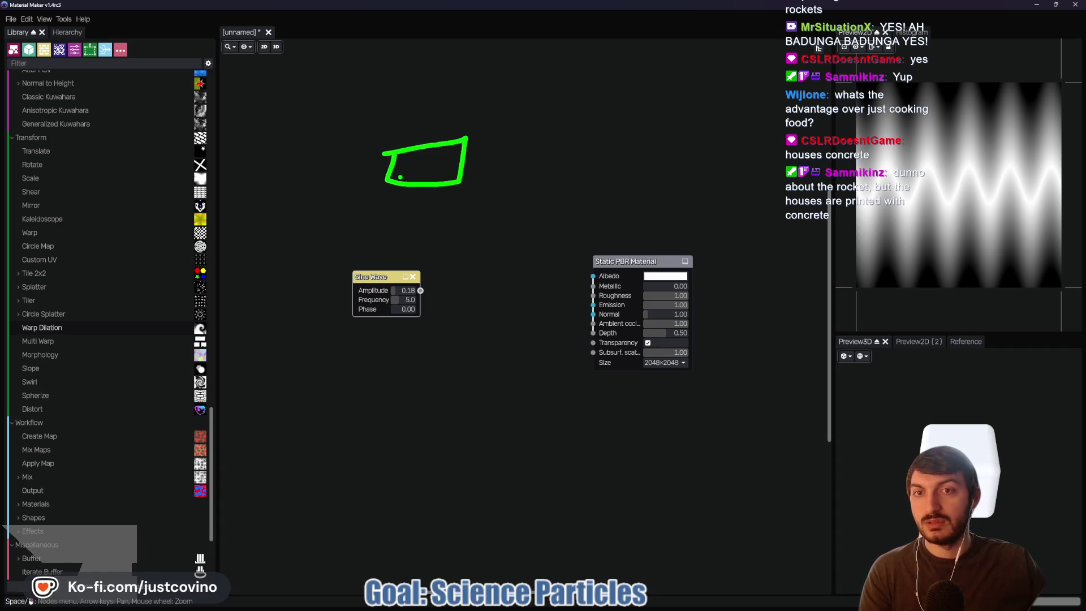
{"action": "mouse_move", "coordinate": [549, 146]}
{"action": "left_mouse_down"}
{"action": "mouse_move", "coordinate": [618, 156]}
{"action": "mouse_move", "coordinate": [552, 146]}
{"action": "left_mouse_up"}
{"action": "mouse_move", "coordinate": [663, 118]}
{"action": "left_mouse_down"}
{"action": "mouse_move", "coordinate": [650, 167]}
{"action": "mouse_move", "coordinate": [684, 116]}
{"action": "mouse_move", "coordinate": [660, 118]}
{"action": "left_mouse_up"}
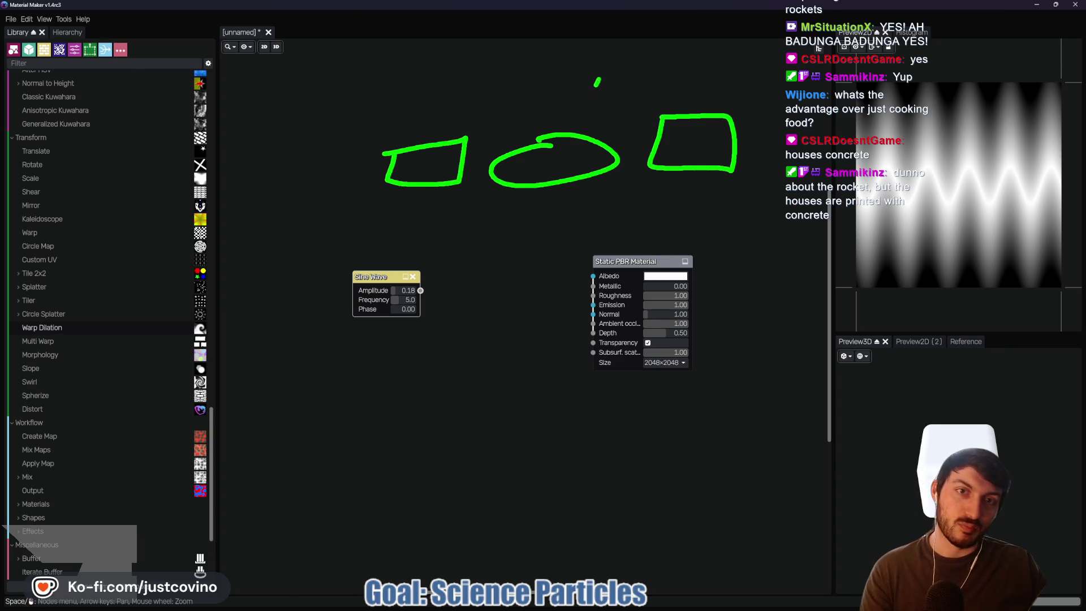
{"action": "mouse_move", "coordinate": [463, 71]}
{"action": "left_mouse_down"}
{"action": "mouse_move", "coordinate": [504, 107]}
{"action": "mouse_move", "coordinate": [556, 72]}
{"action": "mouse_move", "coordinate": [461, 72]}
{"action": "left_mouse_up"}
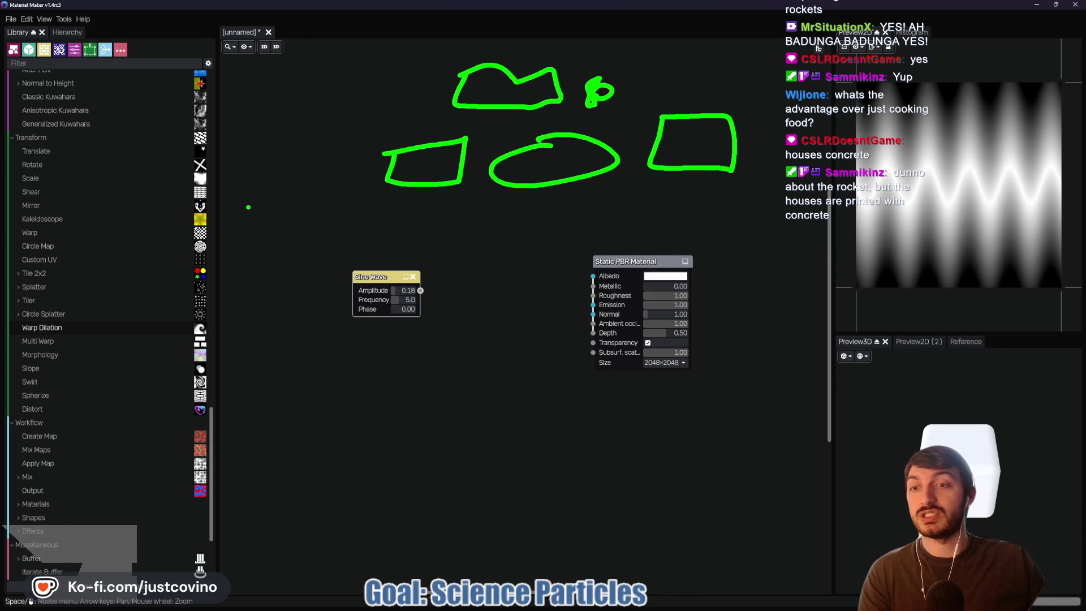
{"action": "mouse_move", "coordinate": [272, 134]}
{"action": "left_mouse_down"}
{"action": "mouse_move", "coordinate": [206, 182]}
{"action": "mouse_move", "coordinate": [236, 150]}
{"action": "left_mouse_up"}
{"action": "mouse_move", "coordinate": [266, 276]}
{"action": "left_mouse_down"}
{"action": "mouse_move", "coordinate": [271, 344]}
{"action": "mouse_move", "coordinate": [181, 436]}
{"action": "mouse_move", "coordinate": [266, 348]}
{"action": "left_mouse_up"}
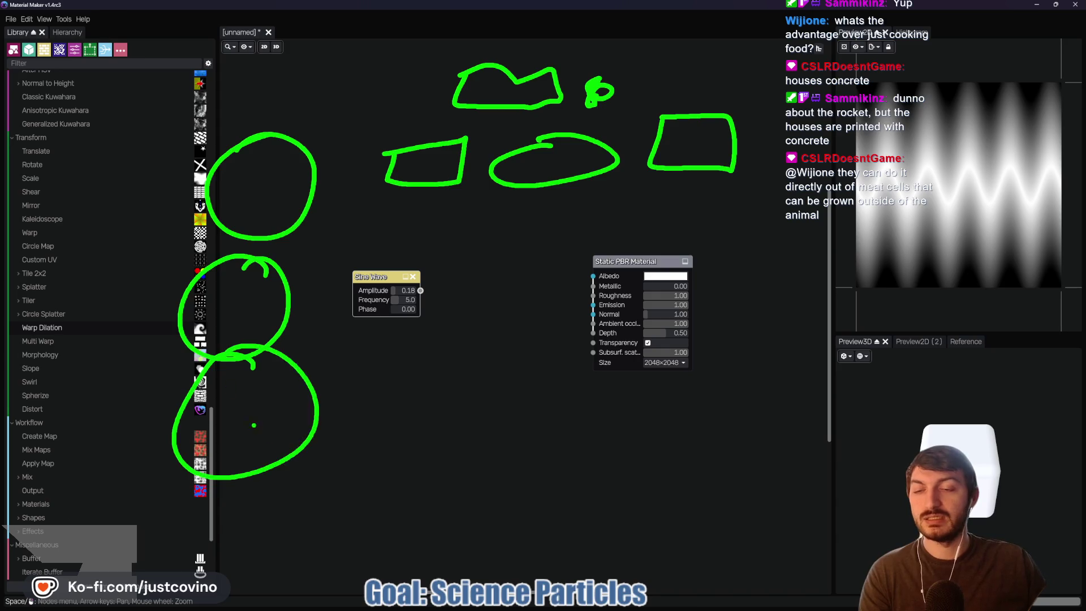
{"action": "mouse_move", "coordinate": [411, 434]}
{"action": "left_mouse_down"}
{"action": "mouse_move", "coordinate": [479, 482]}
{"action": "mouse_move", "coordinate": [419, 439]}
{"action": "left_mouse_up"}
{"action": "mouse_move", "coordinate": [486, 421]}
{"action": "left_mouse_down"}
{"action": "mouse_move", "coordinate": [402, 410]}
{"action": "mouse_move", "coordinate": [499, 396]}
{"action": "mouse_move", "coordinate": [417, 394]}
{"action": "left_mouse_up"}
{"action": "mouse_move", "coordinate": [565, 446]}
{"action": "left_mouse_down"}
{"action": "mouse_move", "coordinate": [638, 431]}
{"action": "mouse_move", "coordinate": [568, 416]}
{"action": "left_mouse_up"}
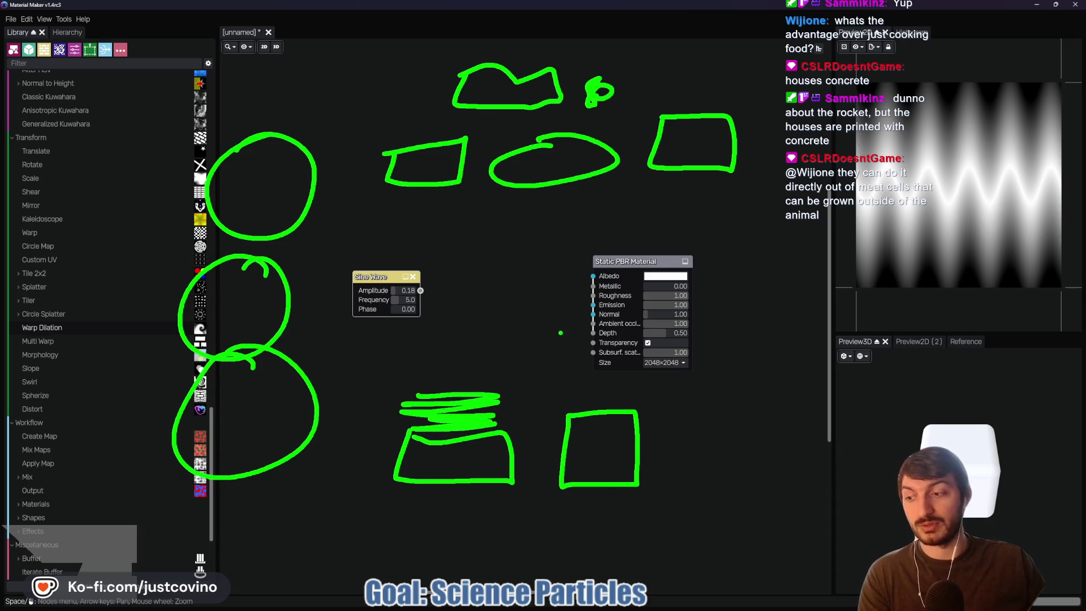
{"action": "key", "text": "e"}
{"action": "key", "text": "Escape"}
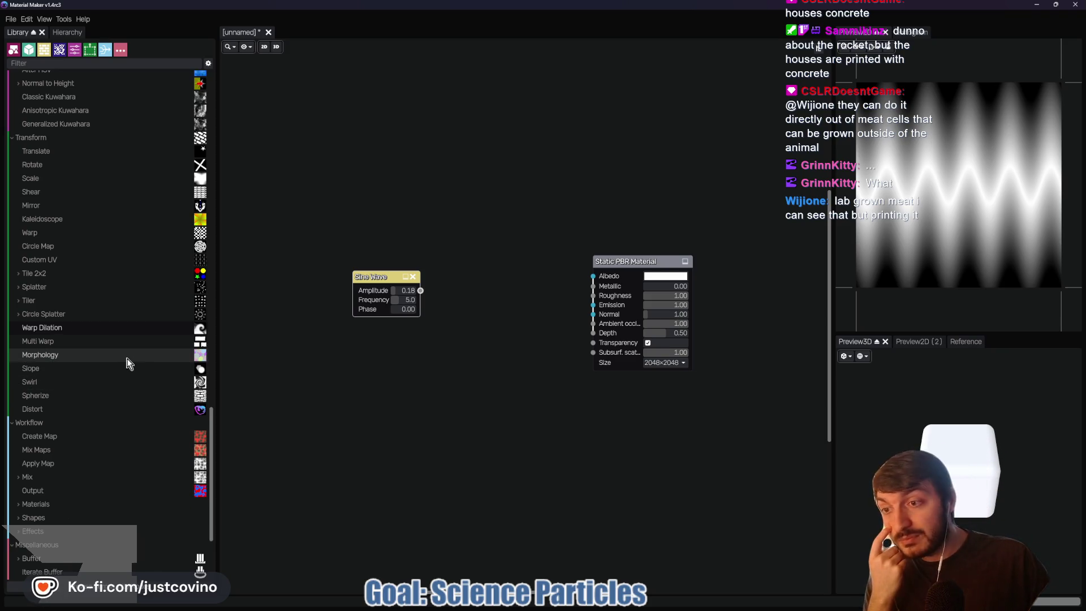
{"action": "scroll", "coordinate": [119, 361], "scroll_direction": "down", "scroll_amount": 5}
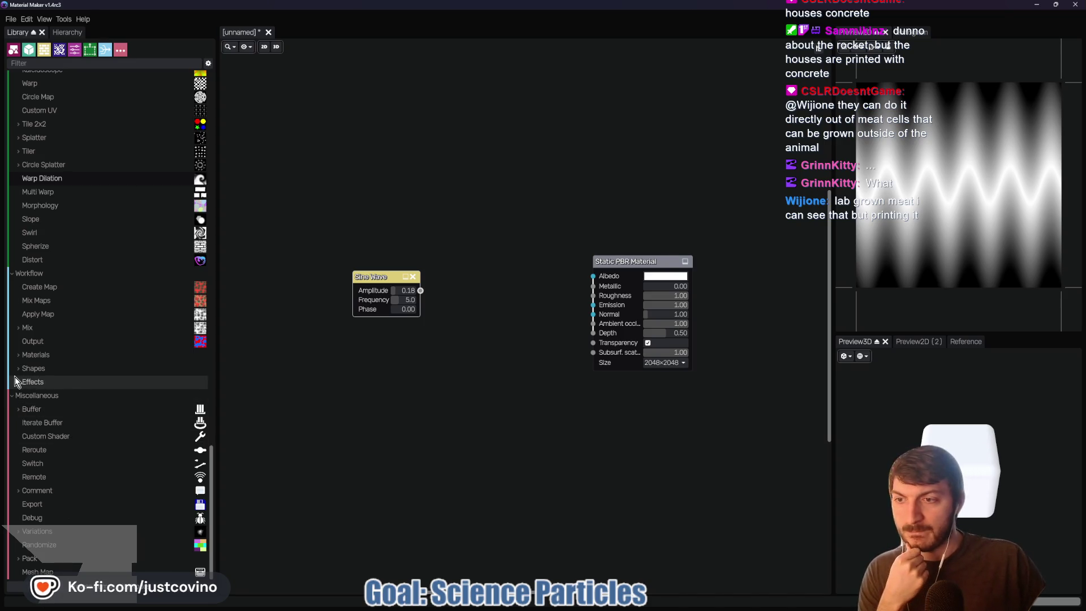
{"action": "scroll", "coordinate": [48, 337], "scroll_direction": "up", "scroll_amount": 5}
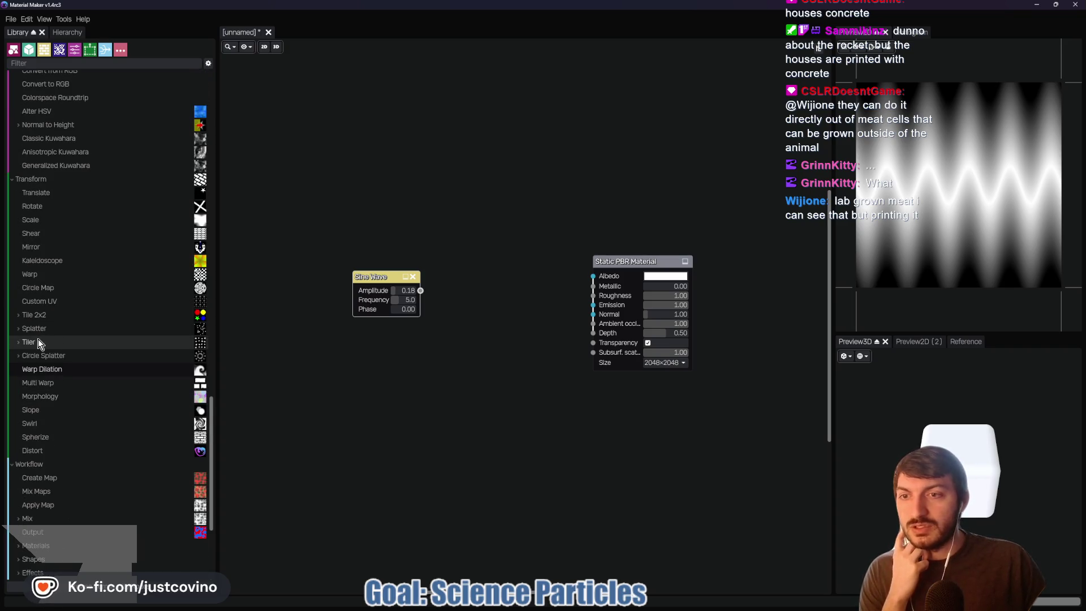
{"action": "scroll", "coordinate": [38, 340], "scroll_direction": "up", "scroll_amount": 5}
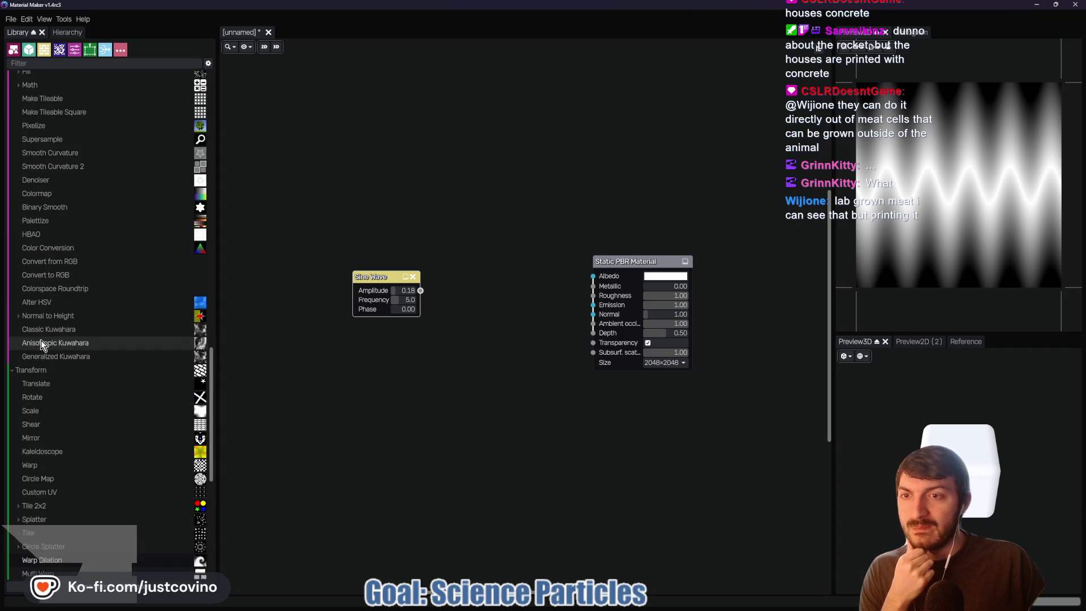
{"action": "scroll", "coordinate": [73, 291], "scroll_direction": "up", "scroll_amount": 3}
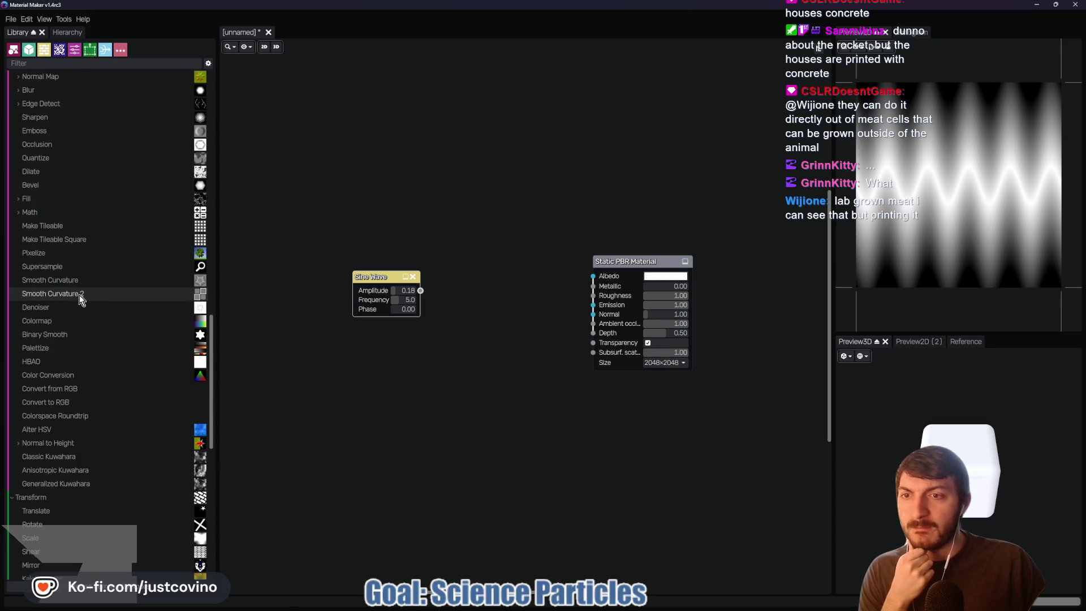
{"action": "scroll", "coordinate": [83, 294], "scroll_direction": "up", "scroll_amount": 3}
{"action": "scroll", "coordinate": [113, 285], "scroll_direction": "up", "scroll_amount": 3}
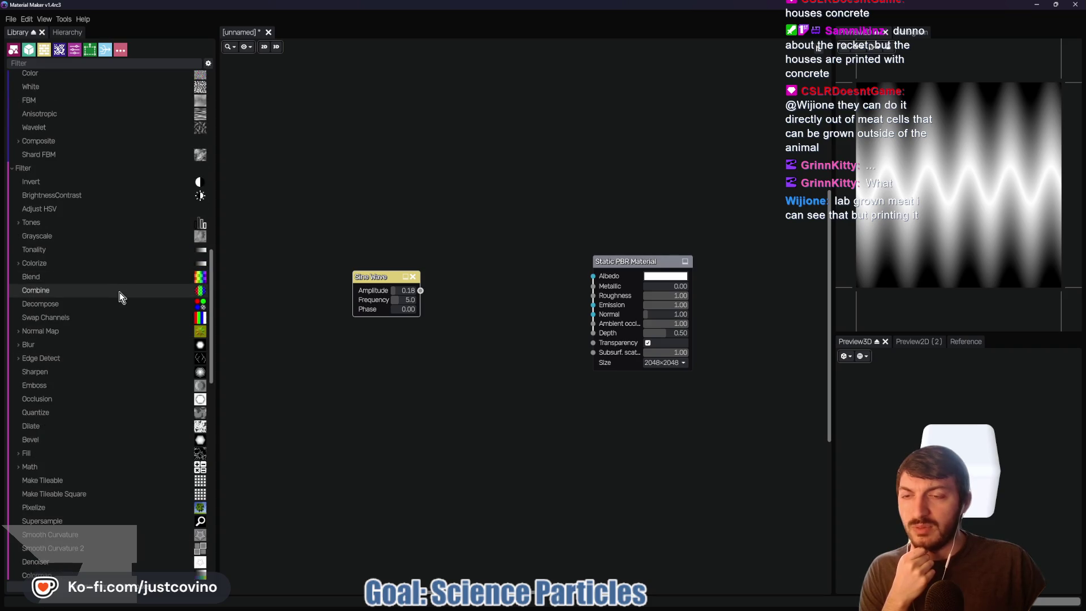
{"action": "scroll", "coordinate": [142, 255], "scroll_direction": "up", "scroll_amount": 2}
{"action": "scroll", "coordinate": [142, 253], "scroll_direction": "up", "scroll_amount": 2}
{"action": "scroll", "coordinate": [146, 266], "scroll_direction": "up", "scroll_amount": 3}
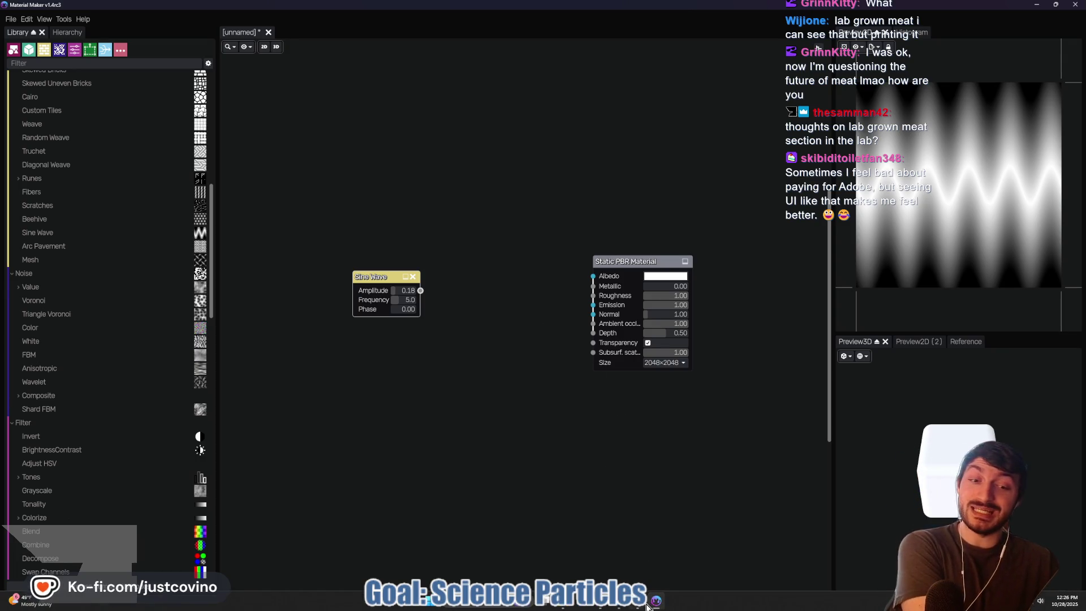
{"action": "left_click", "coordinate": [641, 607]}
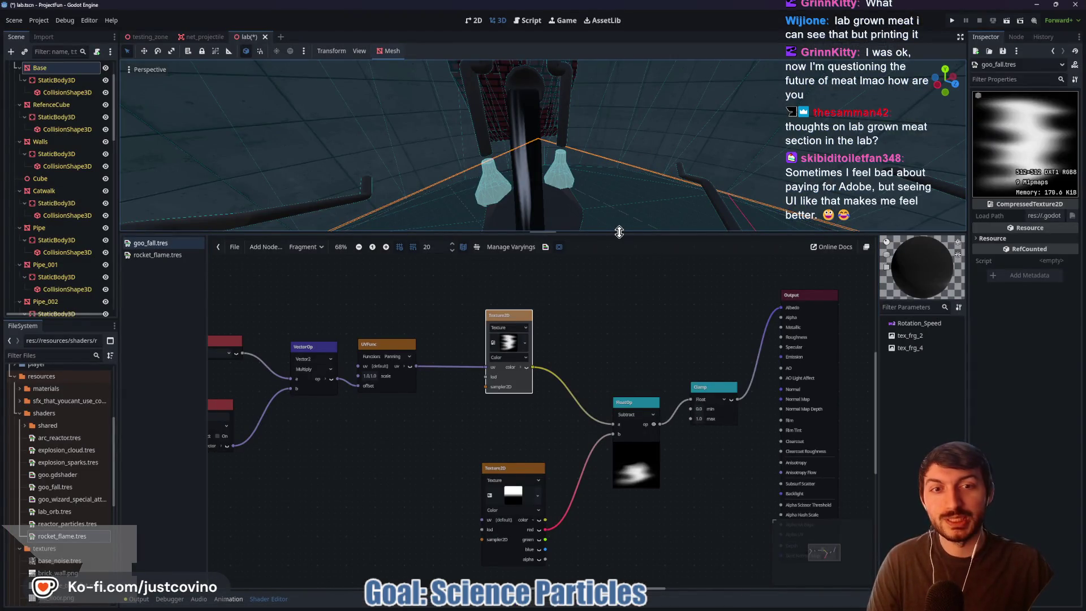
{"action": "left_click_drag", "start_coordinate": [623, 232], "coordinate": [623, 308]}
{"action": "mouse_move", "coordinate": [396, 187]}
{"action": "left_mouse_down"}
{"action": "mouse_move", "coordinate": [125, 249]}
{"action": "mouse_move", "coordinate": [249, 227]}
{"action": "mouse_move", "coordinate": [643, 243]}
{"action": "left_mouse_up"}
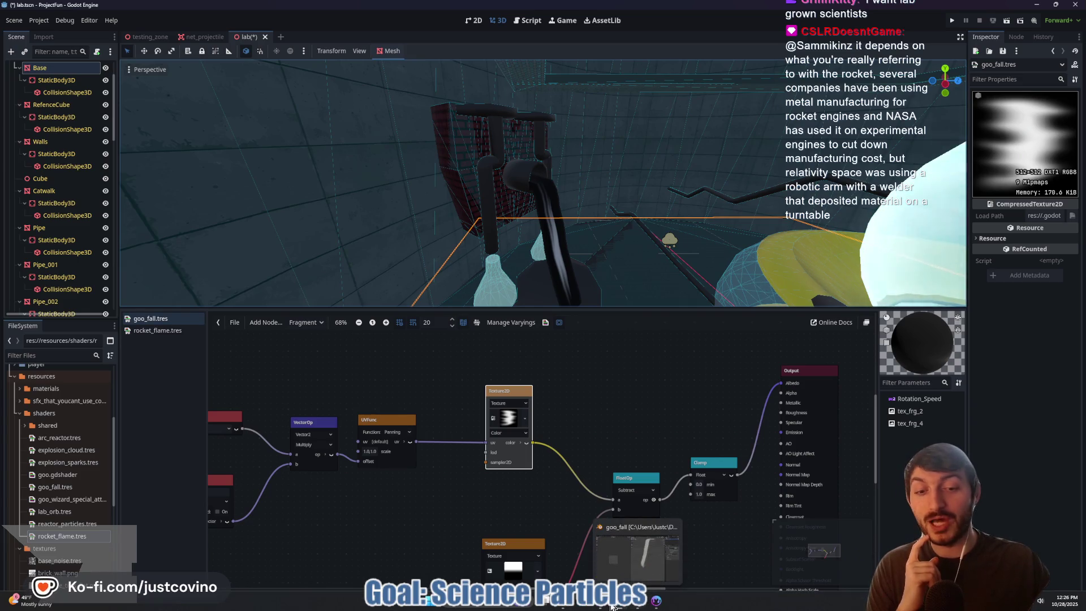
{"action": "left_click", "coordinate": [652, 604]}
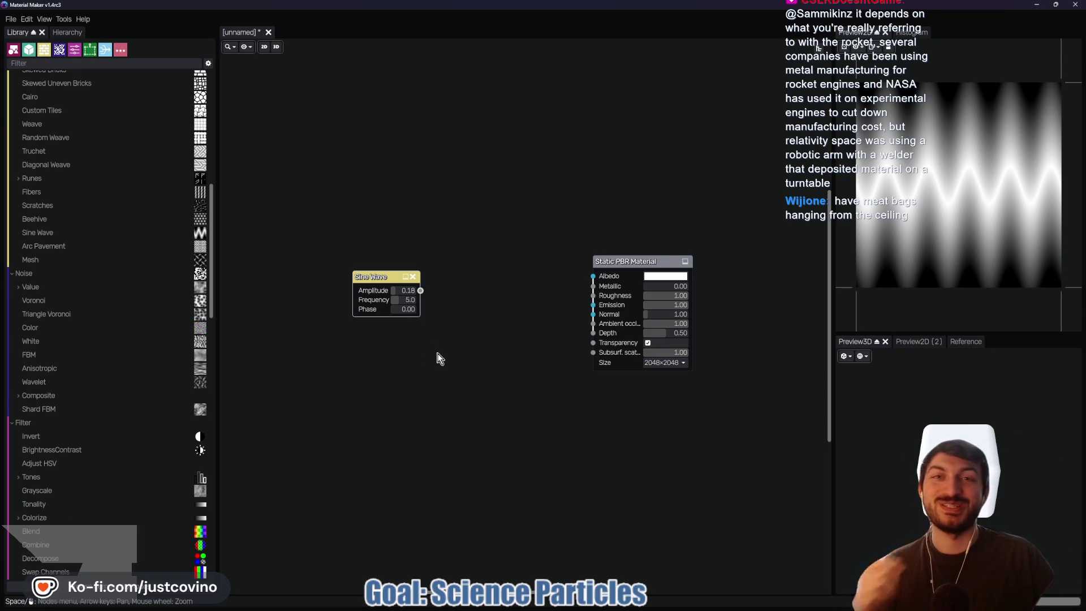
{"action": "mouse_move", "coordinate": [362, 194]}
{"action": "left_mouse_down"}
{"action": "mouse_move", "coordinate": [533, 238]}
{"action": "mouse_move", "coordinate": [444, 190]}
{"action": "mouse_move", "coordinate": [387, 192]}
{"action": "left_mouse_up"}
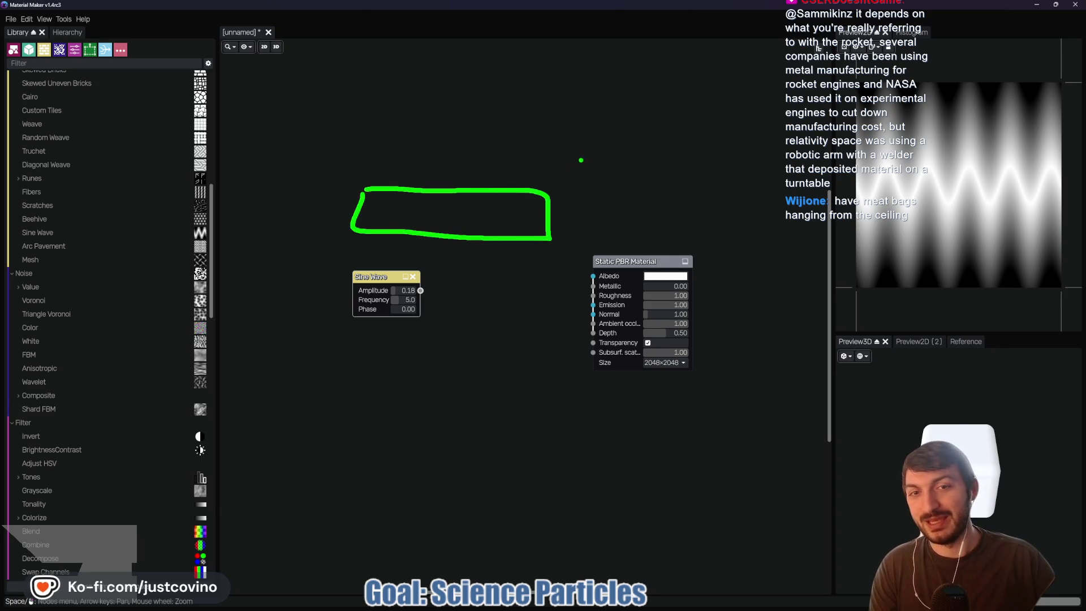
{"action": "left_click_drag", "start_coordinate": [424, 55], "coordinate": [421, 95]}
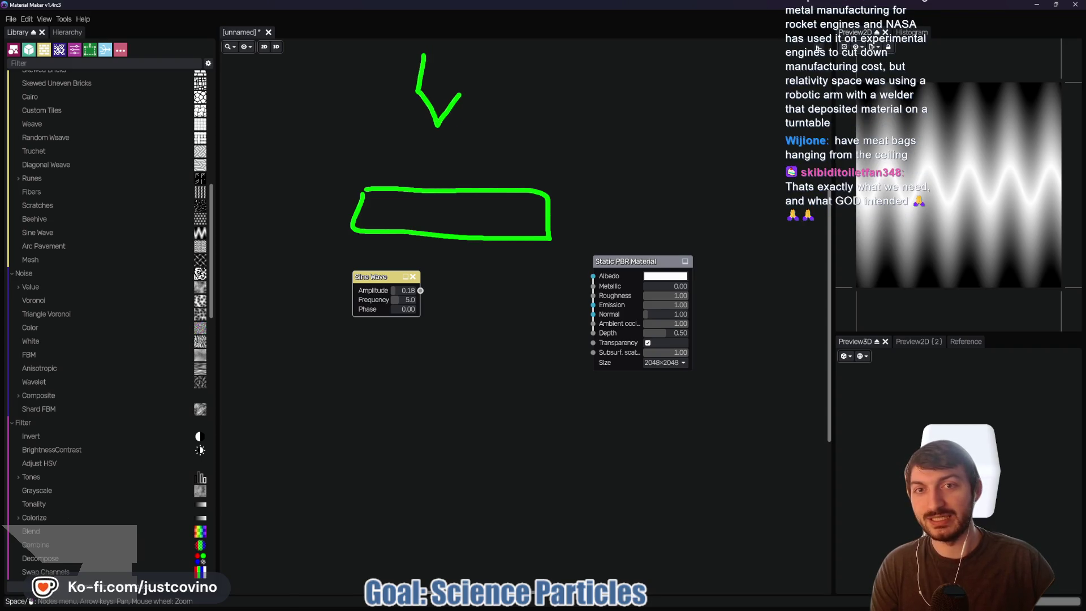
{"action": "mouse_move", "coordinate": [620, 50]}
{"action": "left_mouse_down"}
{"action": "mouse_move", "coordinate": [616, 99]}
{"action": "mouse_move", "coordinate": [658, 65]}
{"action": "mouse_move", "coordinate": [613, 42]}
{"action": "left_mouse_up"}
{"action": "mouse_move", "coordinate": [632, 113]}
{"action": "left_mouse_down"}
{"action": "mouse_move", "coordinate": [615, 139]}
{"action": "mouse_move", "coordinate": [467, 46]}
{"action": "left_mouse_up"}
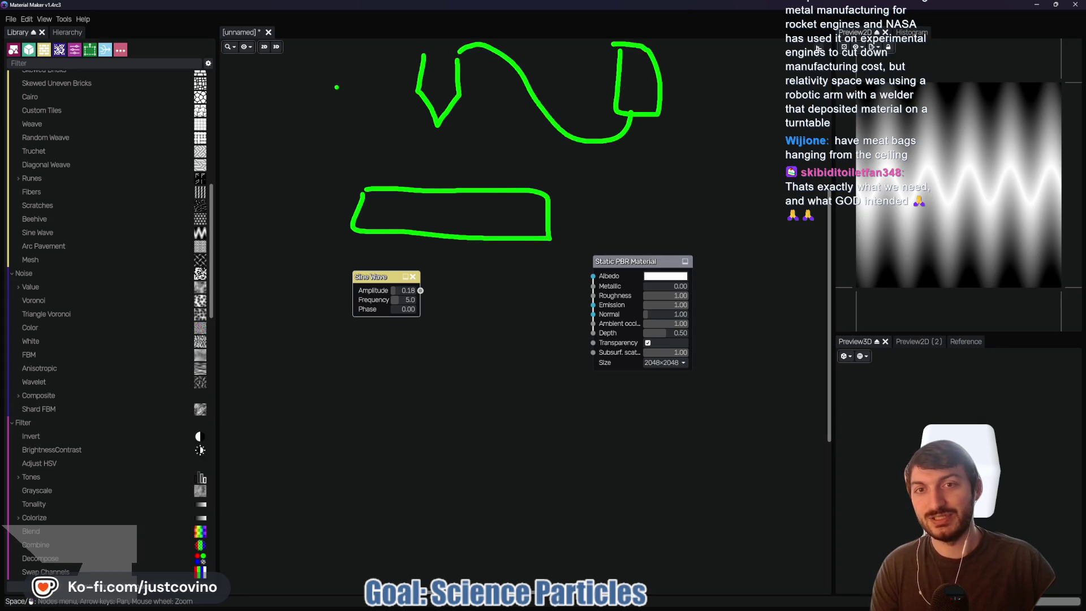
{"action": "left_click_drag", "start_coordinate": [275, 70], "coordinate": [310, 85]}
{"action": "left_click_drag", "start_coordinate": [281, 134], "coordinate": [370, 41]}
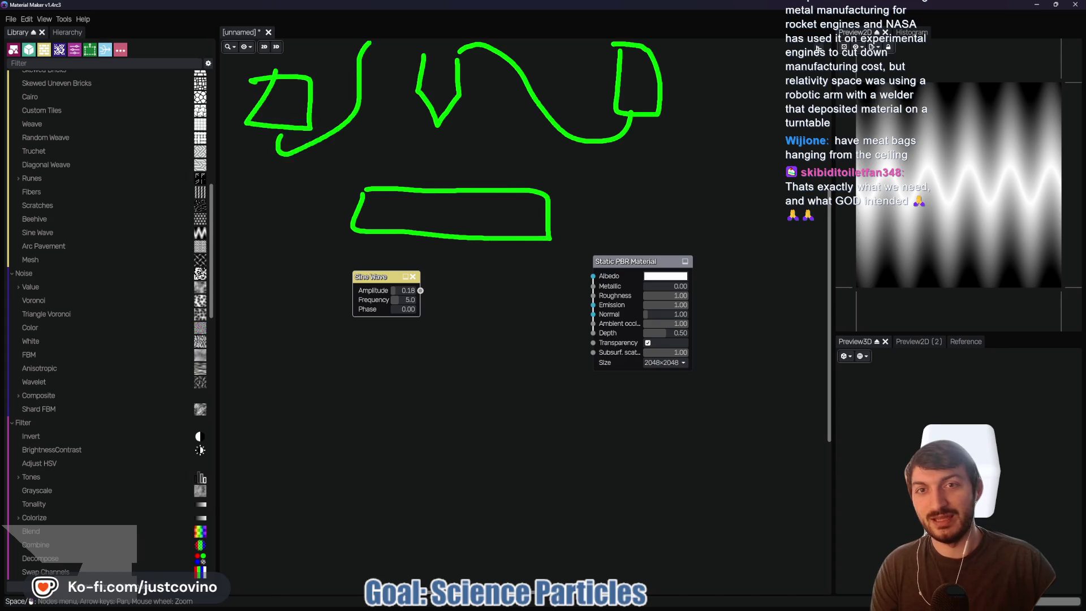
{"action": "left_click_drag", "start_coordinate": [447, 52], "coordinate": [394, 58]}
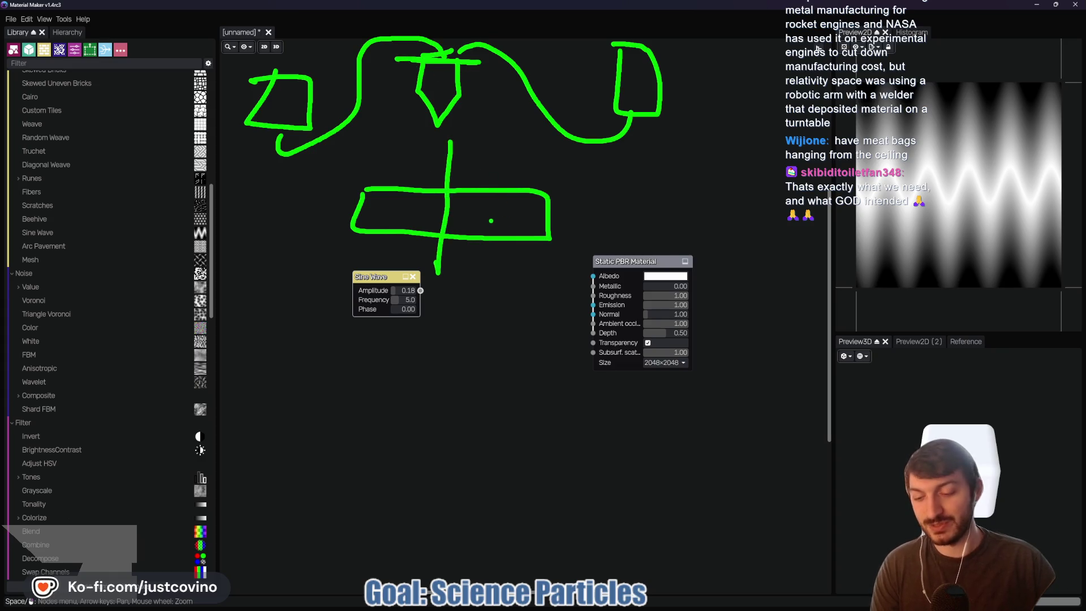
{"action": "key", "text": "ctrl+z"}
{"action": "mouse_move", "coordinate": [487, 216]}
{"action": "left_mouse_down"}
{"action": "mouse_move", "coordinate": [424, 208]}
{"action": "mouse_move", "coordinate": [407, 167]}
{"action": "mouse_move", "coordinate": [416, 151]}
{"action": "left_mouse_up"}
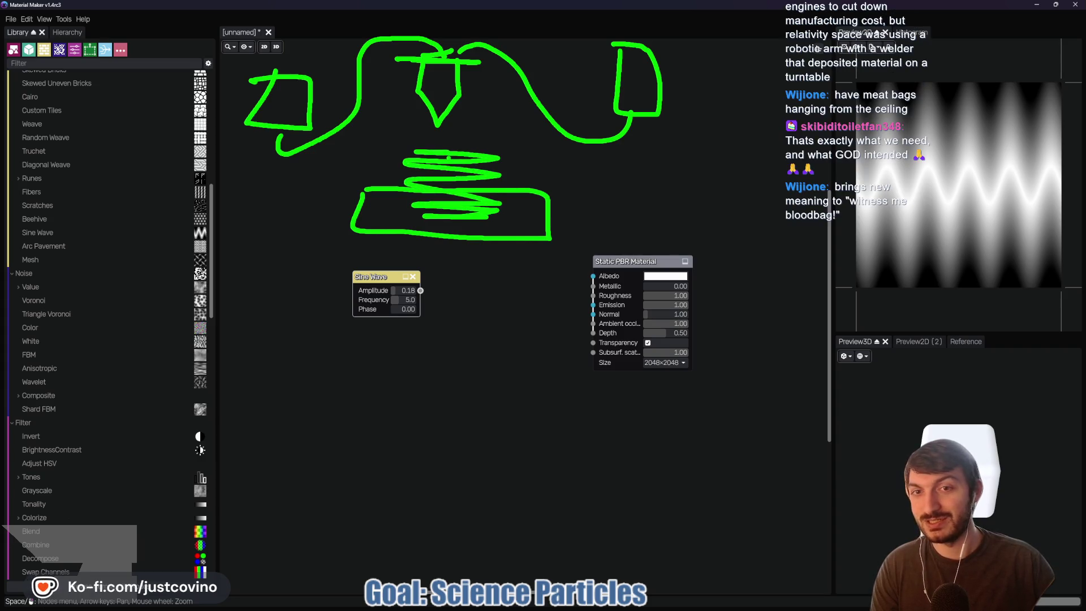
{"action": "key", "text": "ctrl+z"}
{"action": "mouse_move", "coordinate": [447, 149]}
{"action": "left_mouse_down"}
{"action": "mouse_move", "coordinate": [441, 216]}
{"action": "mouse_move", "coordinate": [429, 222]}
{"action": "left_mouse_up"}
{"action": "left_click_drag", "start_coordinate": [424, 198], "coordinate": [467, 199]}
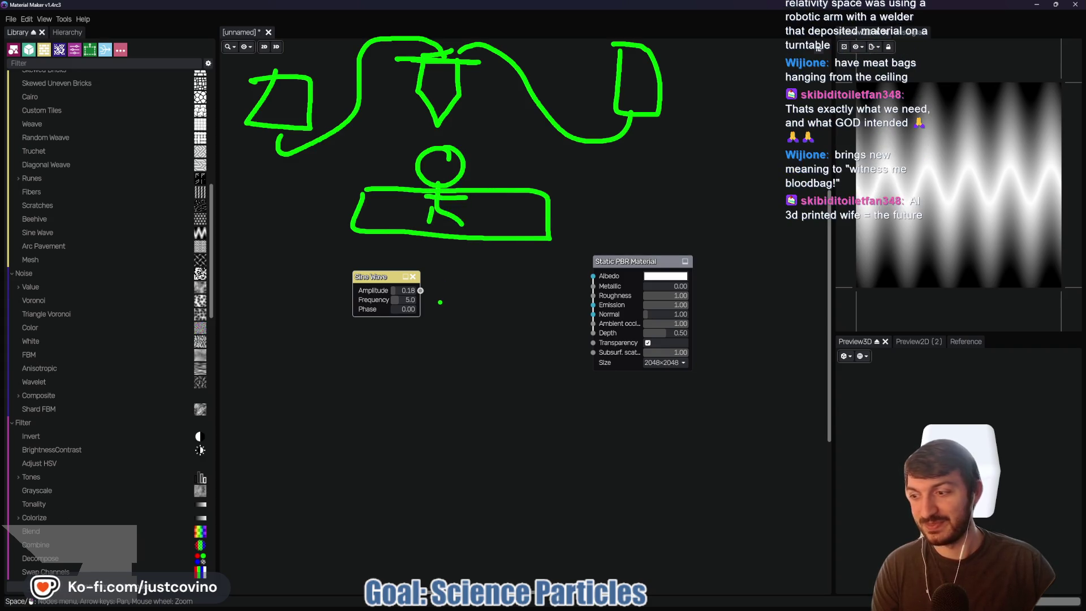
{"action": "key", "text": "Escape"}
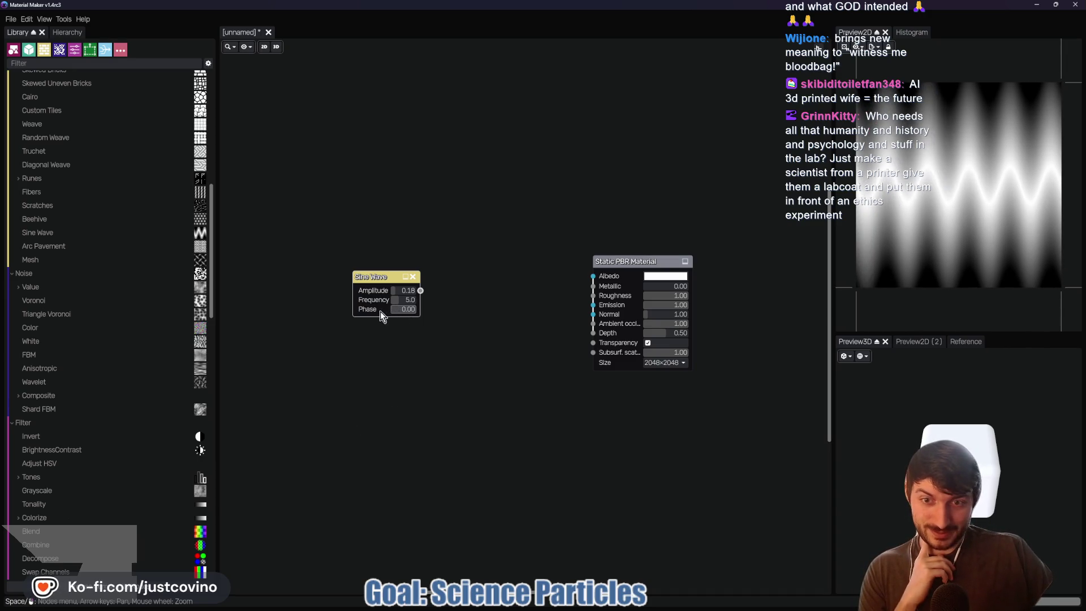
- Raise the Sine Wave frequency, try a cyan albedo, then revert the albedo to white
{"action": "mouse_move", "coordinate": [399, 300]}
{"action": "left_mouse_down"}
{"action": "mouse_move", "coordinate": [412, 306]}
{"action": "mouse_move", "coordinate": [402, 292]}
{"action": "mouse_move", "coordinate": [418, 297]}
{"action": "mouse_move", "coordinate": [405, 294]}
{"action": "left_mouse_up"}
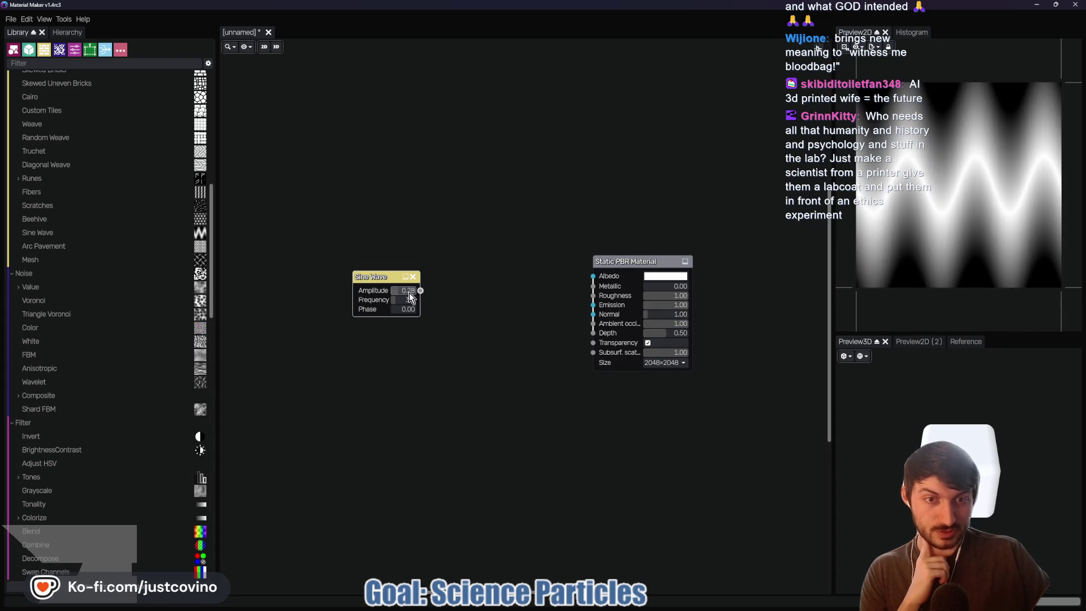
{"action": "left_click", "coordinate": [665, 276]}
{"action": "left_click", "coordinate": [721, 344]}
{"action": "left_click_drag", "start_coordinate": [705, 312], "coordinate": [603, 277]}
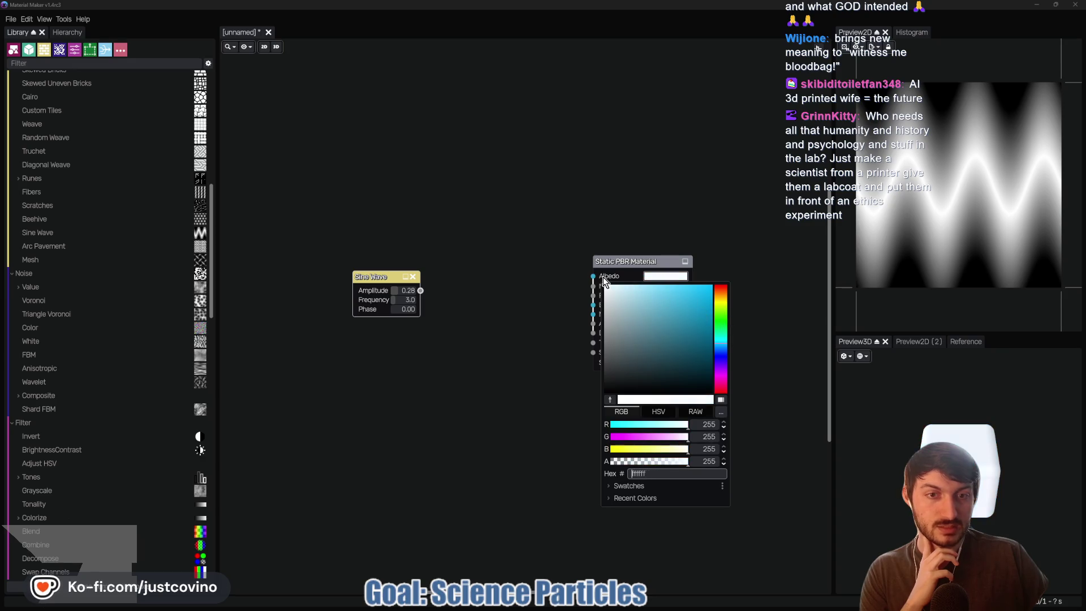
{"action": "left_click", "coordinate": [622, 276]}
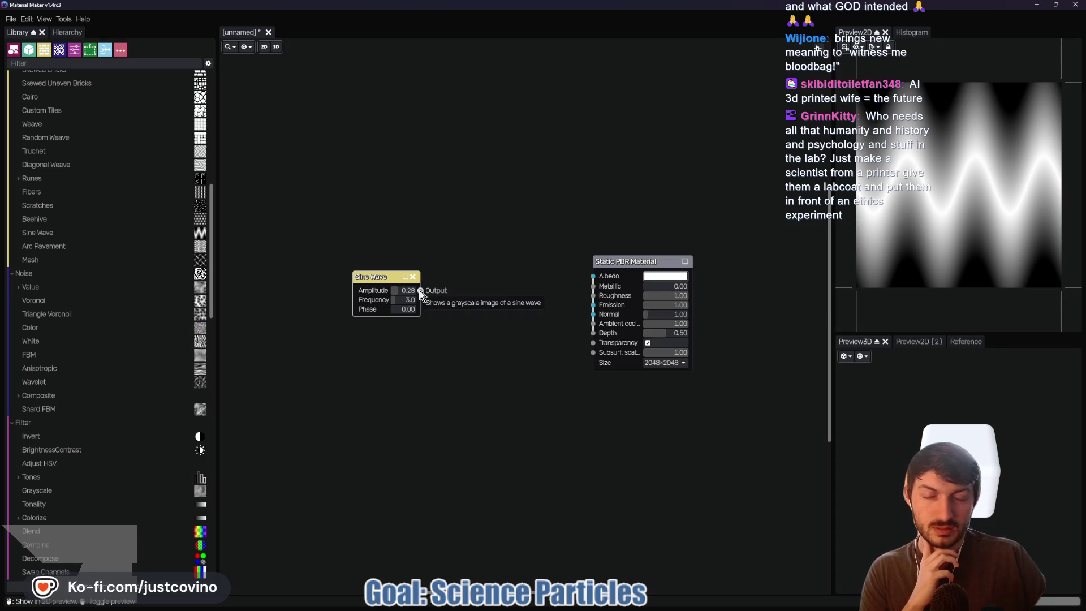
- Wire the Sine Wave output into Albedo and tint the albedo light blue
{"action": "left_click_drag", "start_coordinate": [421, 291], "coordinate": [593, 276]}
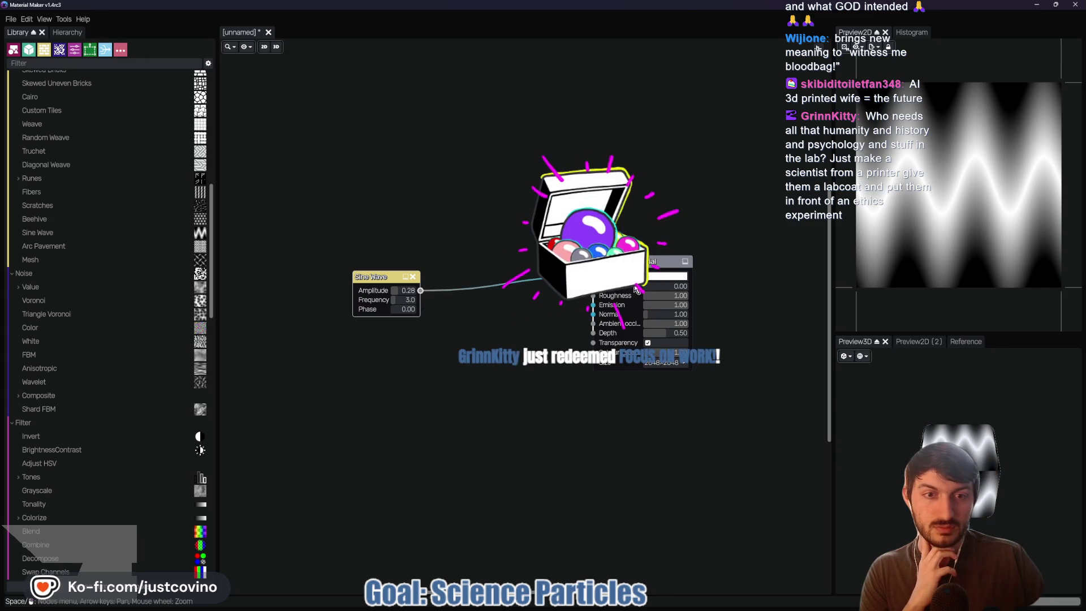
{"action": "left_click", "coordinate": [668, 276]}
{"action": "mouse_move", "coordinate": [676, 300]}
{"action": "left_mouse_down"}
{"action": "mouse_move", "coordinate": [700, 322]}
{"action": "mouse_move", "coordinate": [664, 297]}
{"action": "mouse_move", "coordinate": [673, 317]}
{"action": "left_mouse_up"}
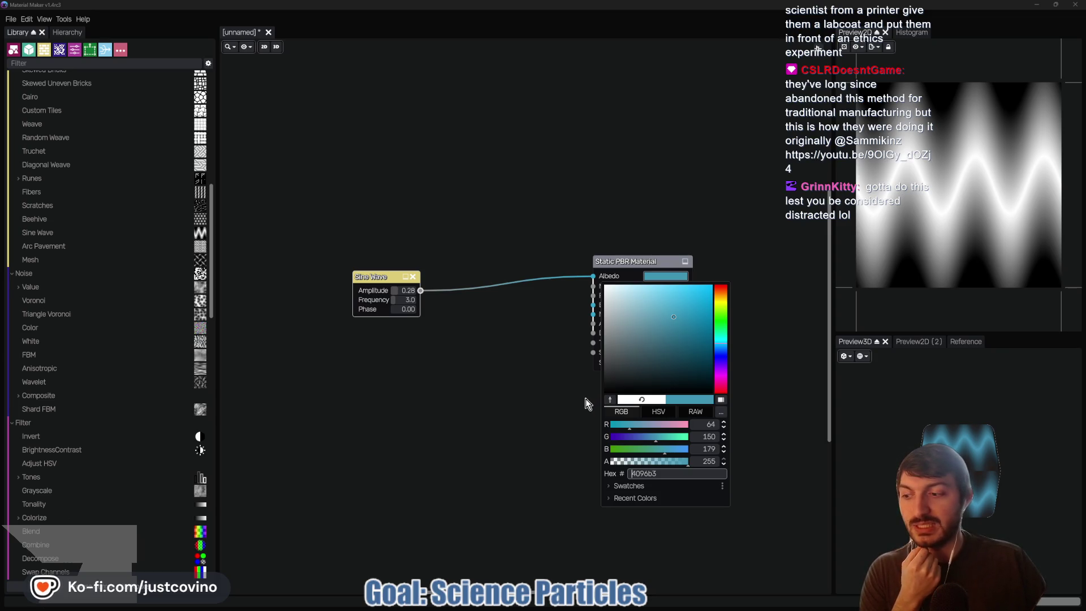
{"action": "left_click", "coordinate": [606, 275]}
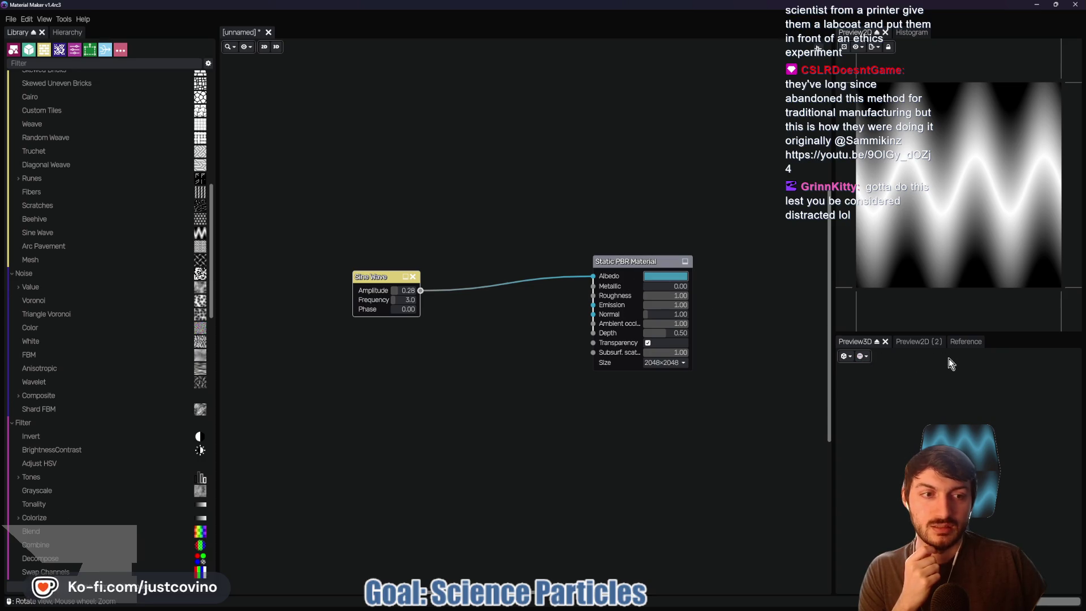
- Add a Warp Dilation node and wire the Sine Wave into its Angle input
{"action": "right_click", "coordinate": [484, 327]}
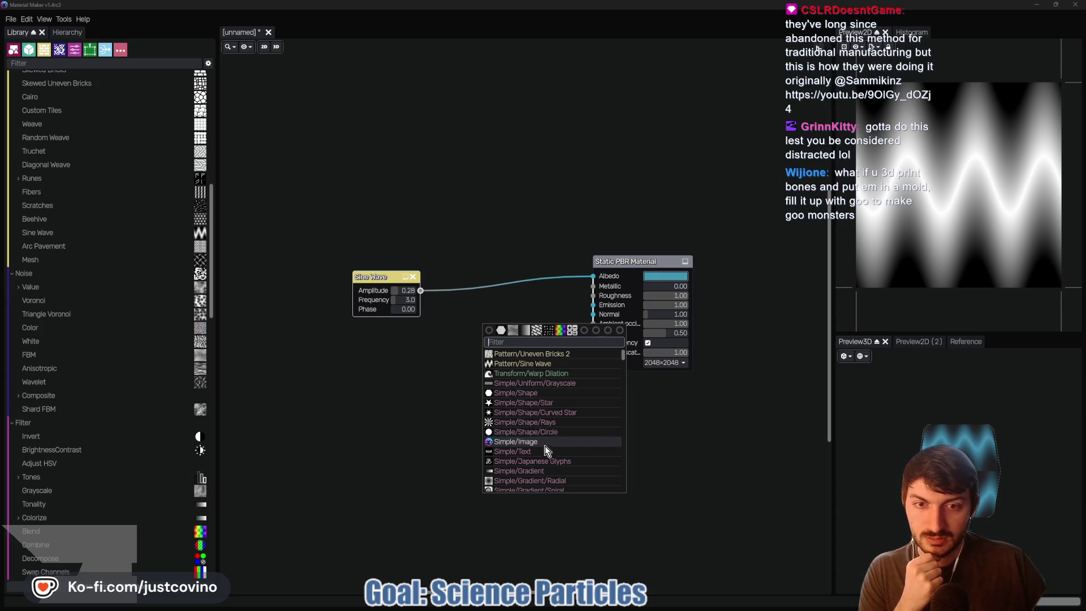
{"action": "left_click", "coordinate": [537, 374]}
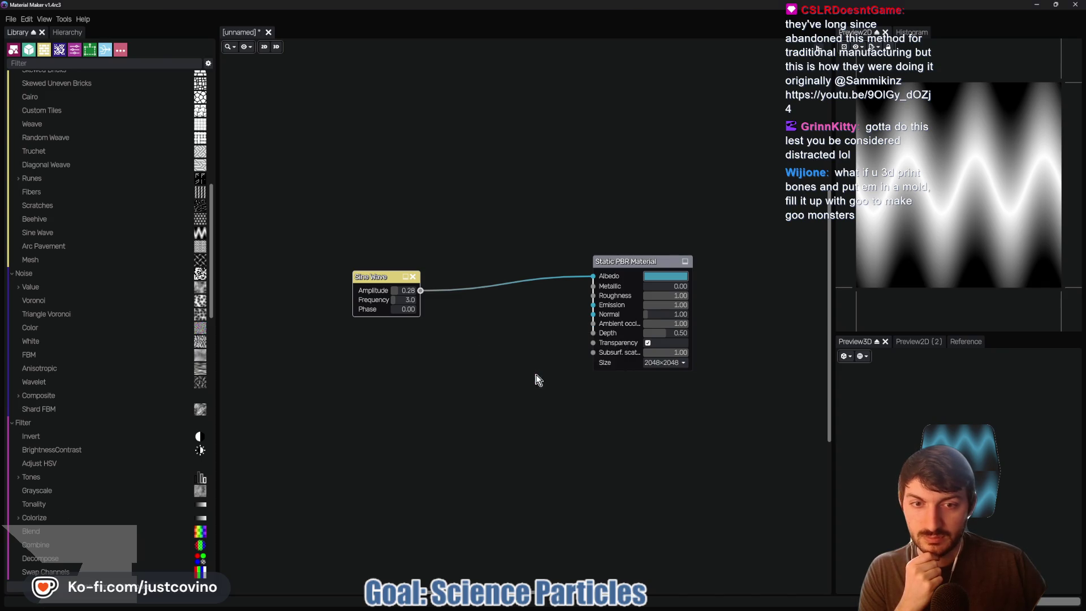
{"action": "left_click_drag", "start_coordinate": [517, 329], "coordinate": [494, 247]}
{"action": "left_click_drag", "start_coordinate": [422, 290], "coordinate": [442, 304]}
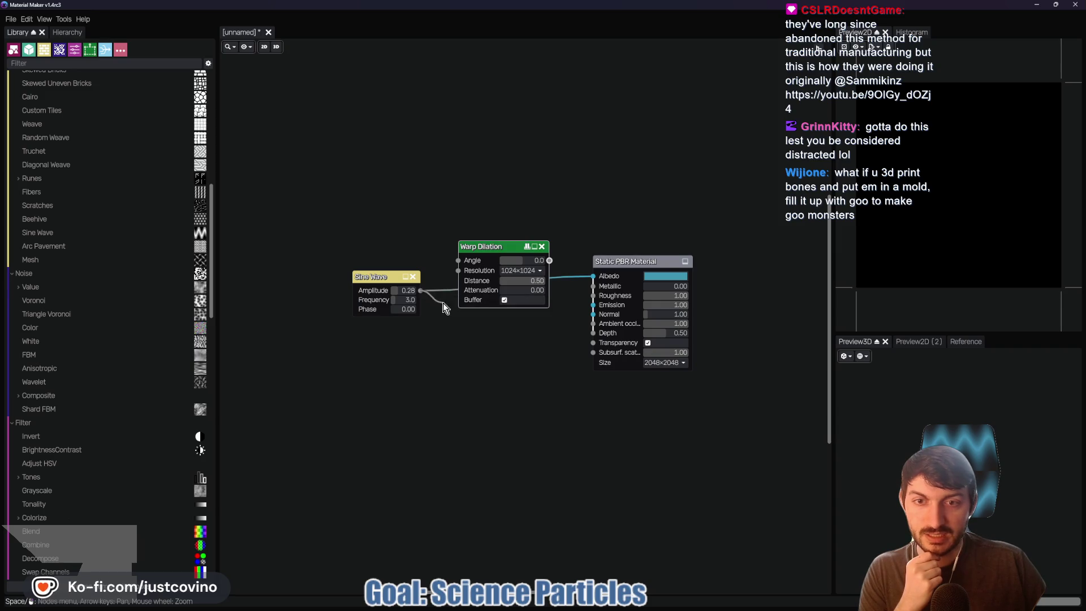
{"action": "left_click_drag", "start_coordinate": [455, 266], "coordinate": [458, 261]}
{"action": "mouse_move", "coordinate": [593, 276]}
{"action": "left_mouse_down"}
{"action": "mouse_move", "coordinate": [563, 285]}
{"action": "mouse_move", "coordinate": [593, 276]}
{"action": "left_mouse_up"}
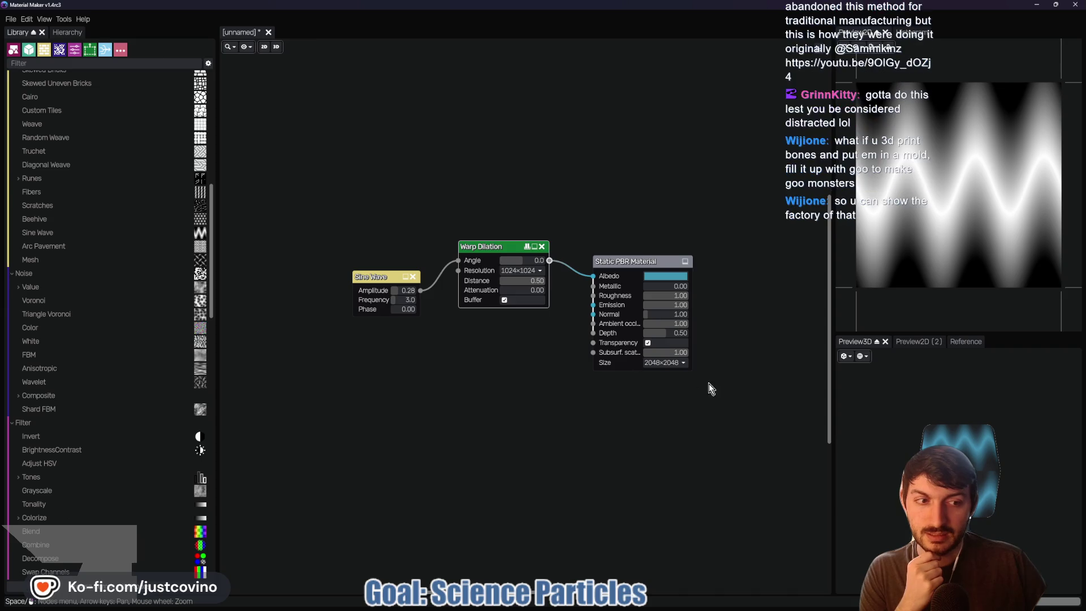
- Set Warp Dilation angle to 180.0 and distance 0.50, unwire it from Albedo, then delete it
{"action": "left_click_drag", "start_coordinate": [523, 260], "coordinate": [535, 273]}
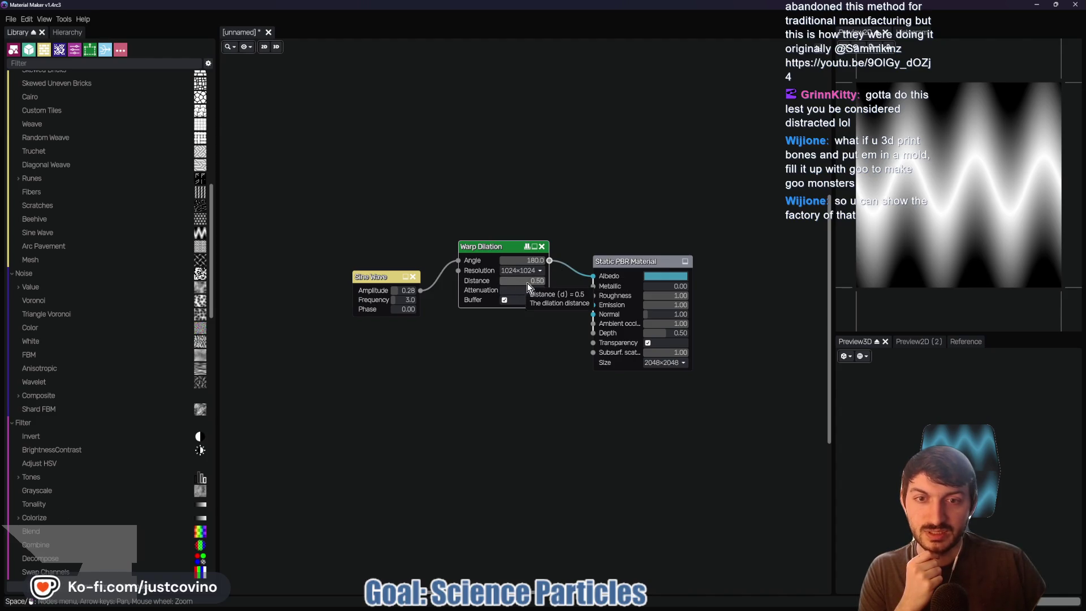
{"action": "mouse_move", "coordinate": [501, 281]}
{"action": "left_mouse_down"}
{"action": "mouse_move", "coordinate": [551, 281]}
{"action": "mouse_move", "coordinate": [523, 282]}
{"action": "left_mouse_up"}
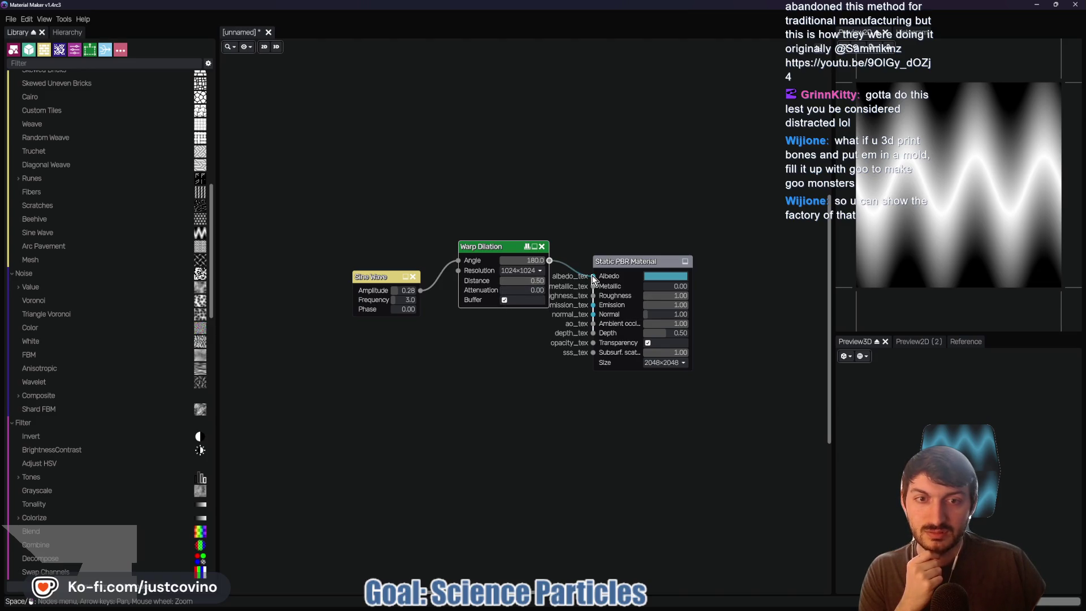
{"action": "left_click_drag", "start_coordinate": [565, 267], "coordinate": [565, 266]}
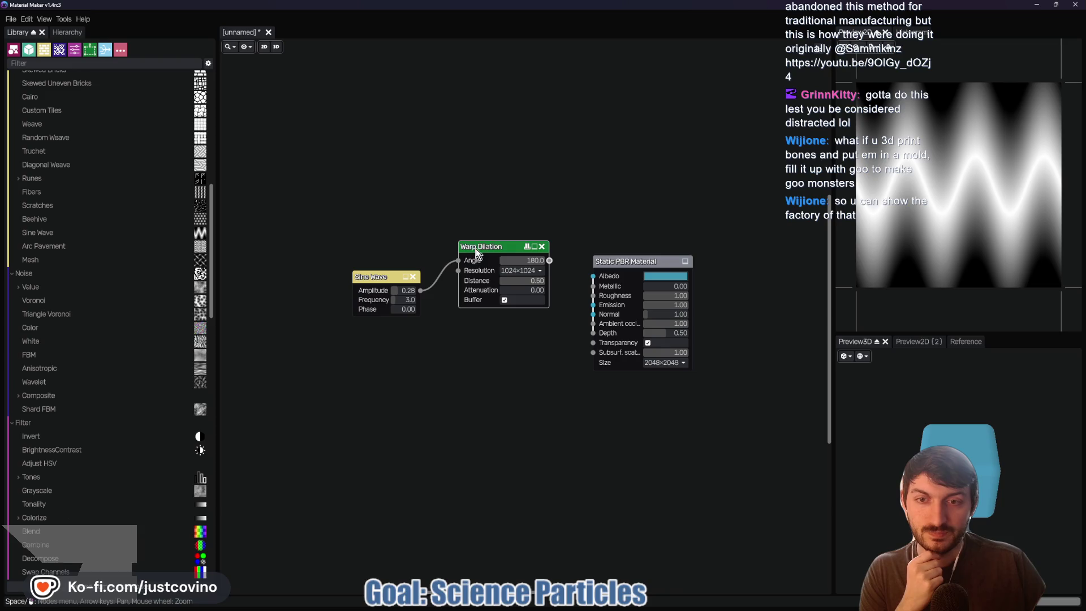
{"action": "left_click_drag", "start_coordinate": [524, 248], "coordinate": [524, 273]}
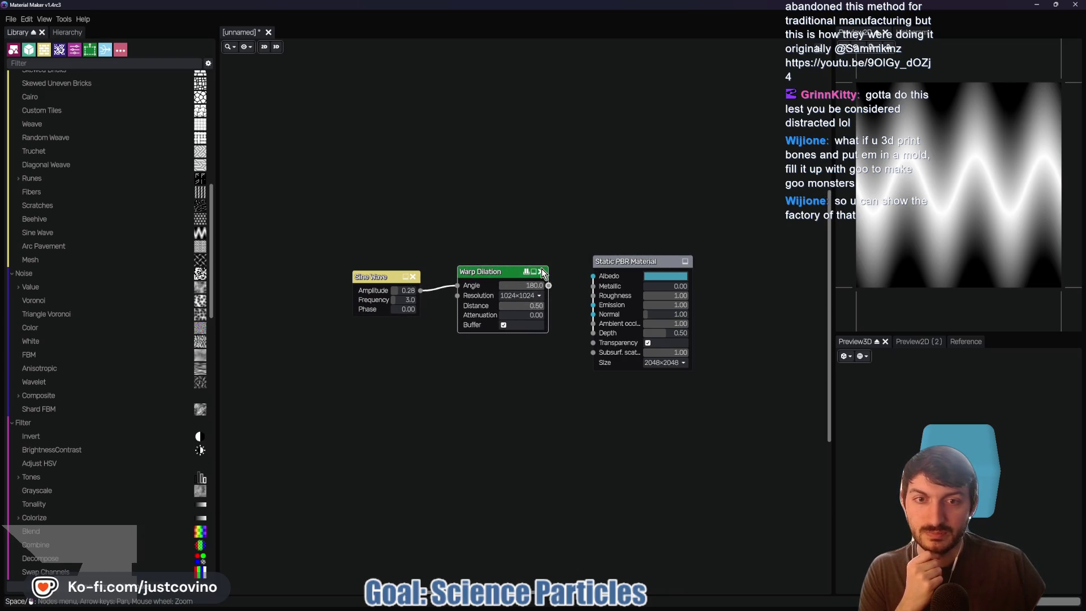
{"action": "left_click", "coordinate": [541, 271]}
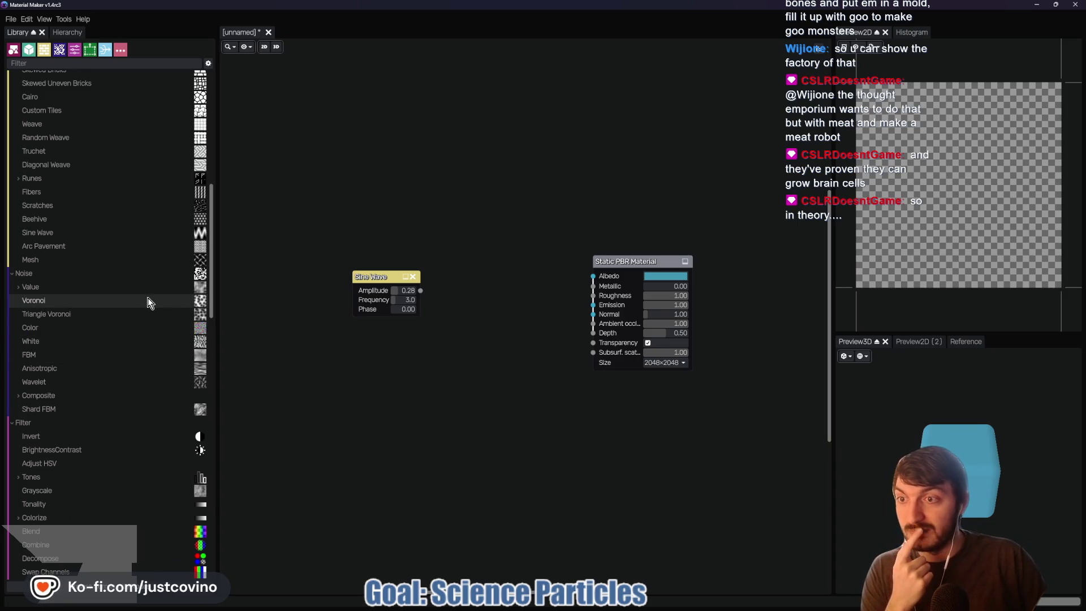
- Scroll the node Library to the top and open the Material Maker User Manual with F1
{"action": "scroll", "coordinate": [148, 297], "scroll_direction": "up", "scroll_amount": 4}
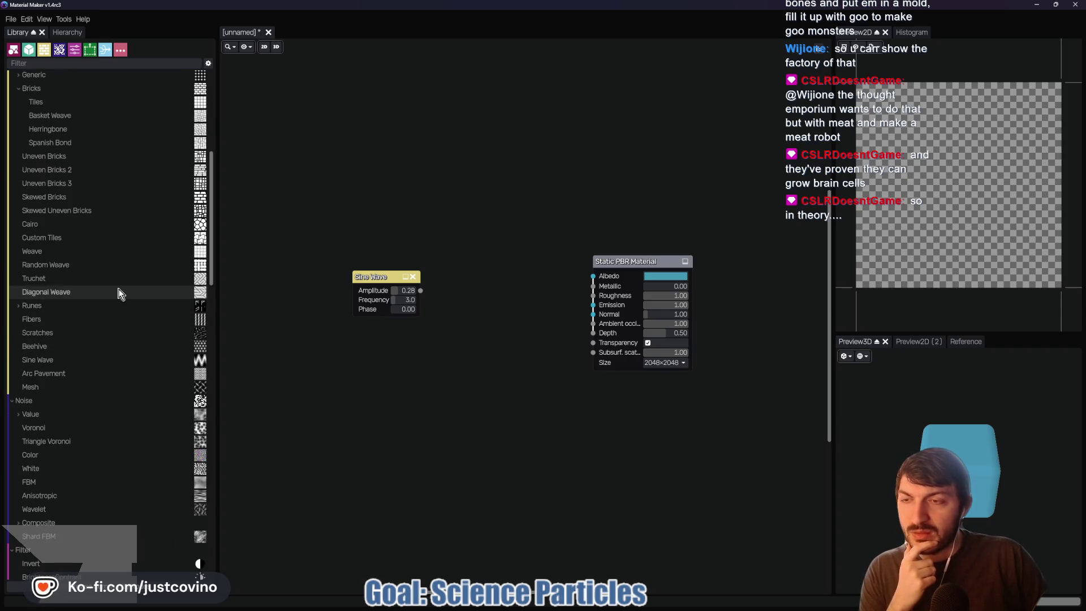
{"action": "scroll", "coordinate": [124, 265], "scroll_direction": "up", "scroll_amount": 4}
{"action": "scroll", "coordinate": [123, 264], "scroll_direction": "up", "scroll_amount": 6}
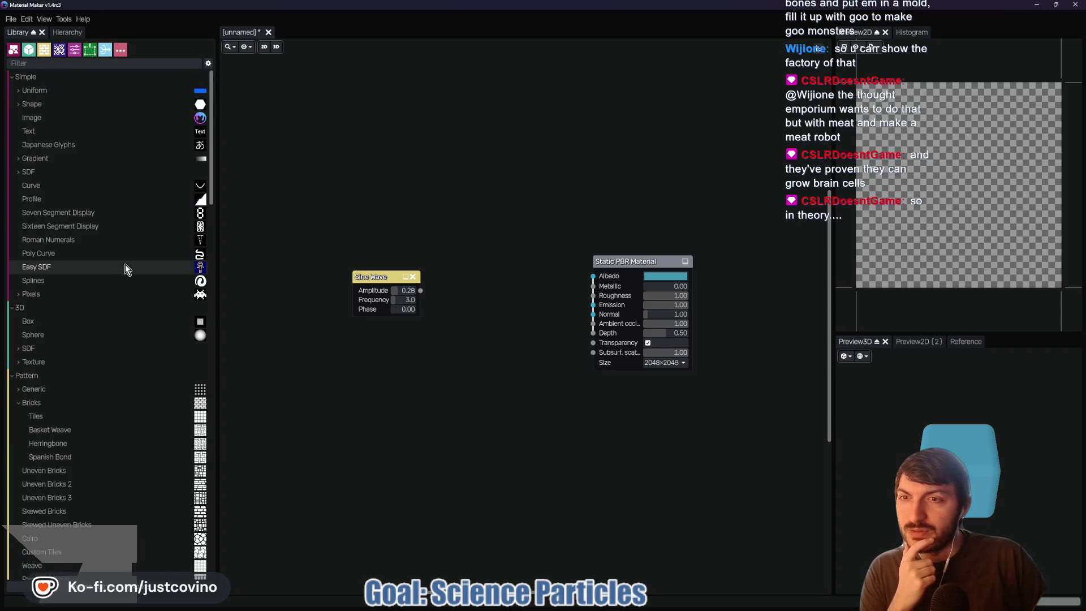
{"action": "mouse_move", "coordinate": [579, 607]}
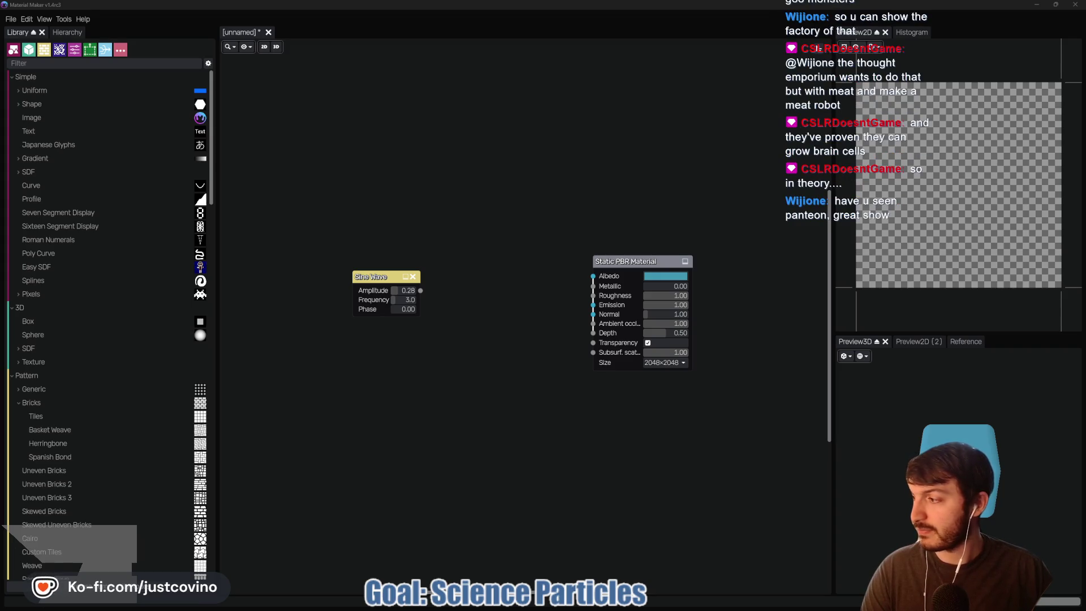
{"action": "key", "text": "F1"}
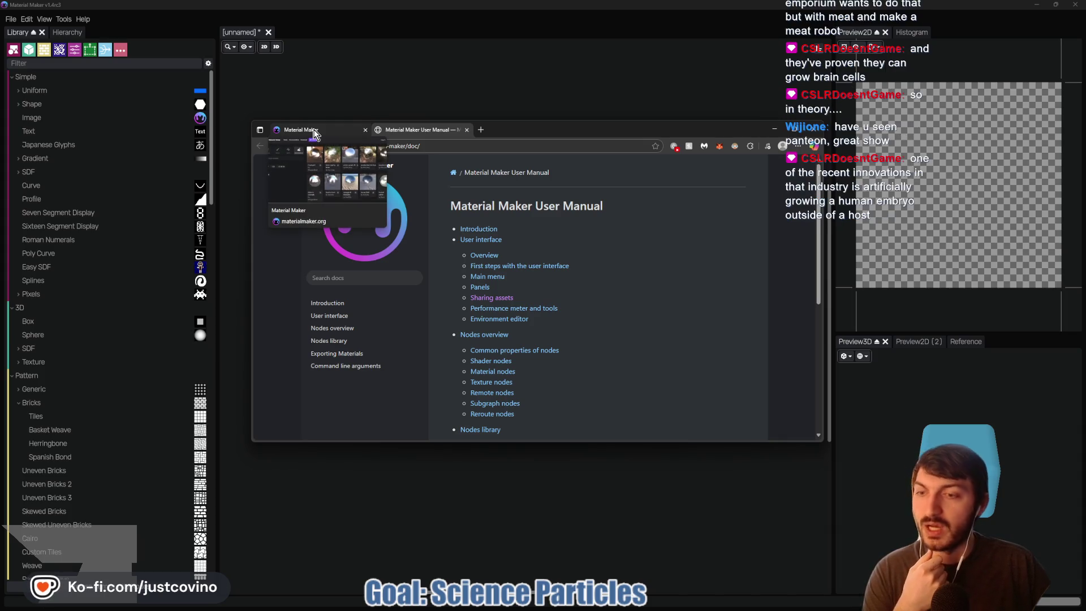
- On materialmaker.org, search the material assets for 'water'
{"action": "left_click", "coordinate": [314, 134]}
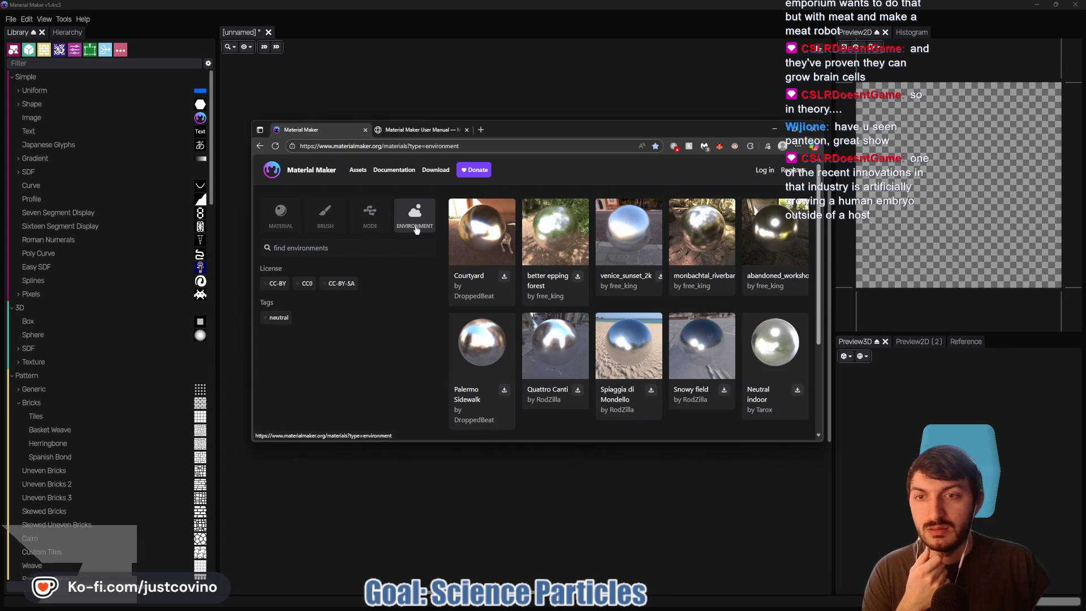
{"action": "left_click", "coordinate": [280, 215]}
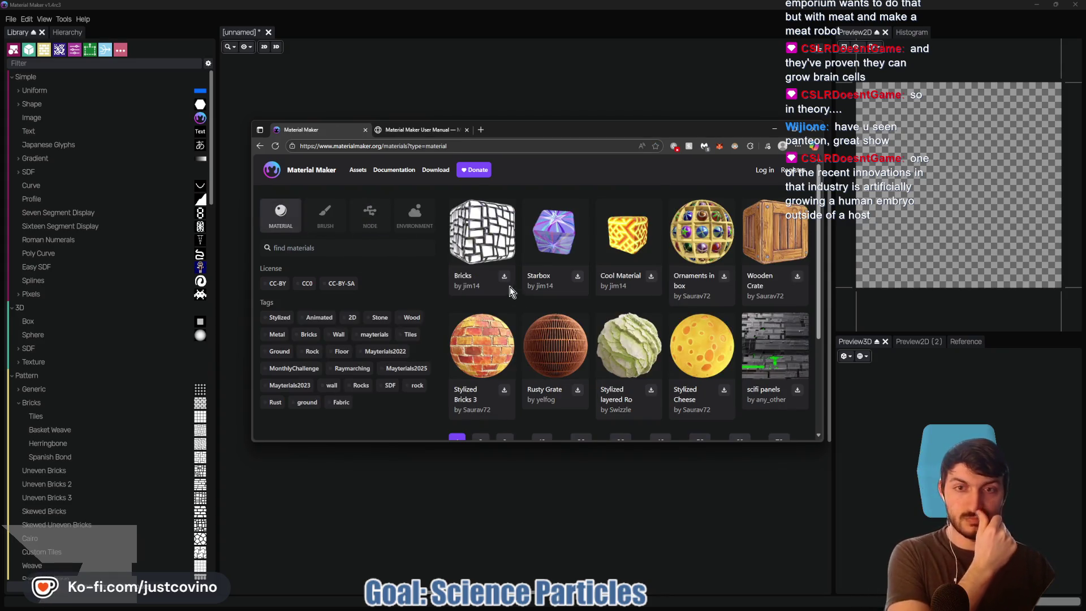
{"action": "left_click", "coordinate": [356, 247]}
{"action": "type", "text": "water"}
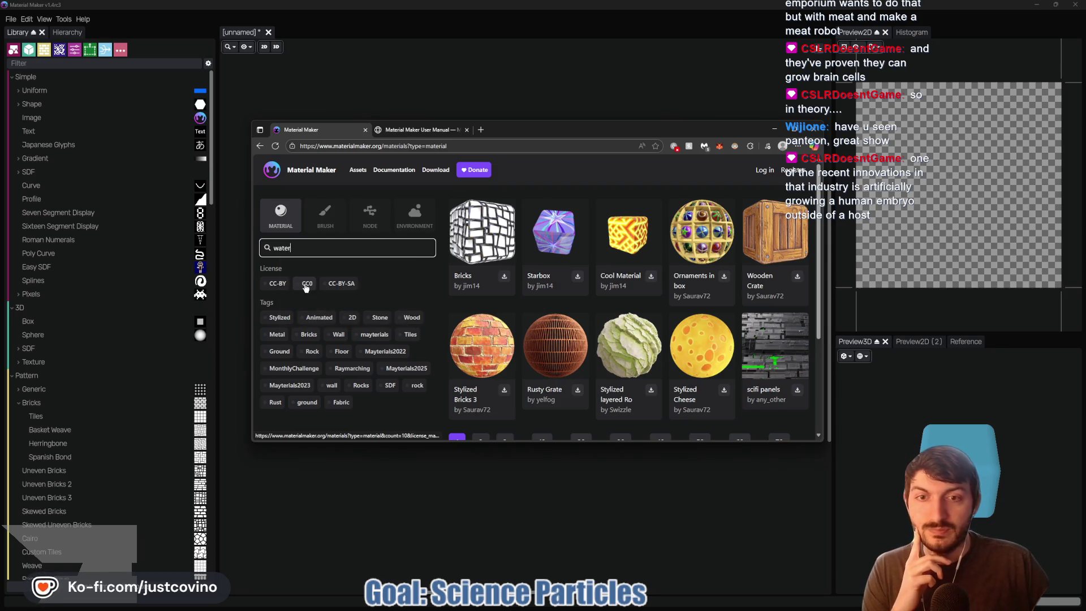
{"action": "key", "text": "Return"}
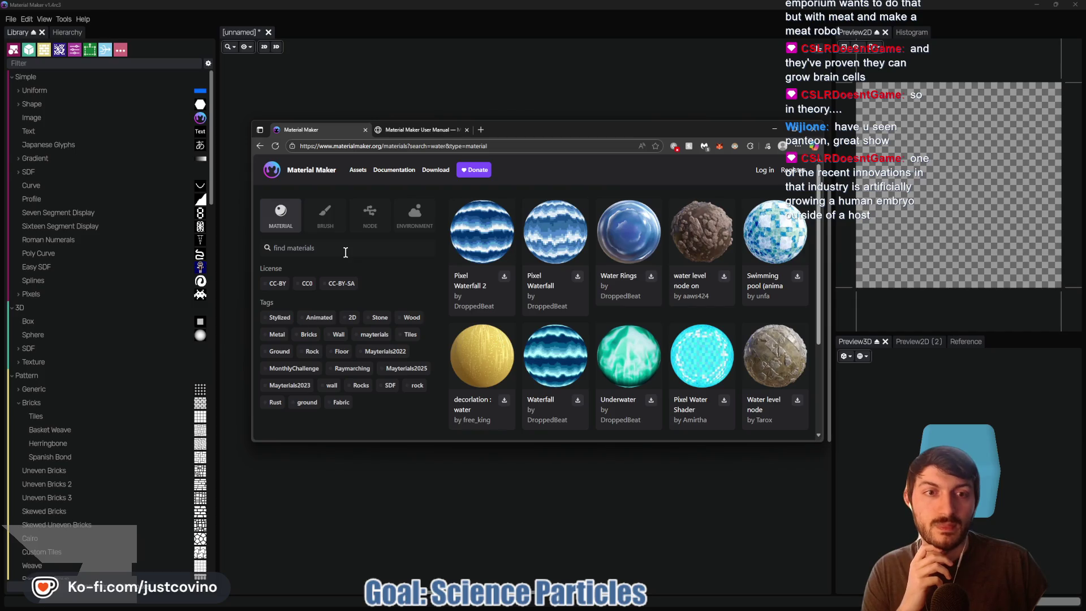
{"action": "scroll", "coordinate": [667, 302], "scroll_direction": "down", "scroll_amount": 5}
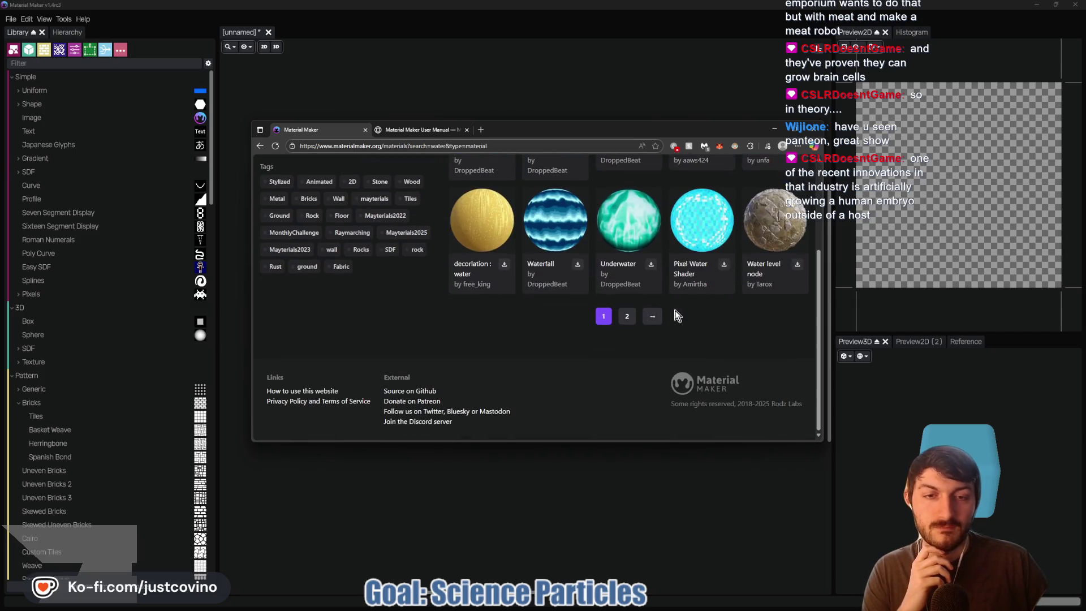
{"action": "scroll", "coordinate": [680, 331], "scroll_direction": "up", "scroll_amount": 3}
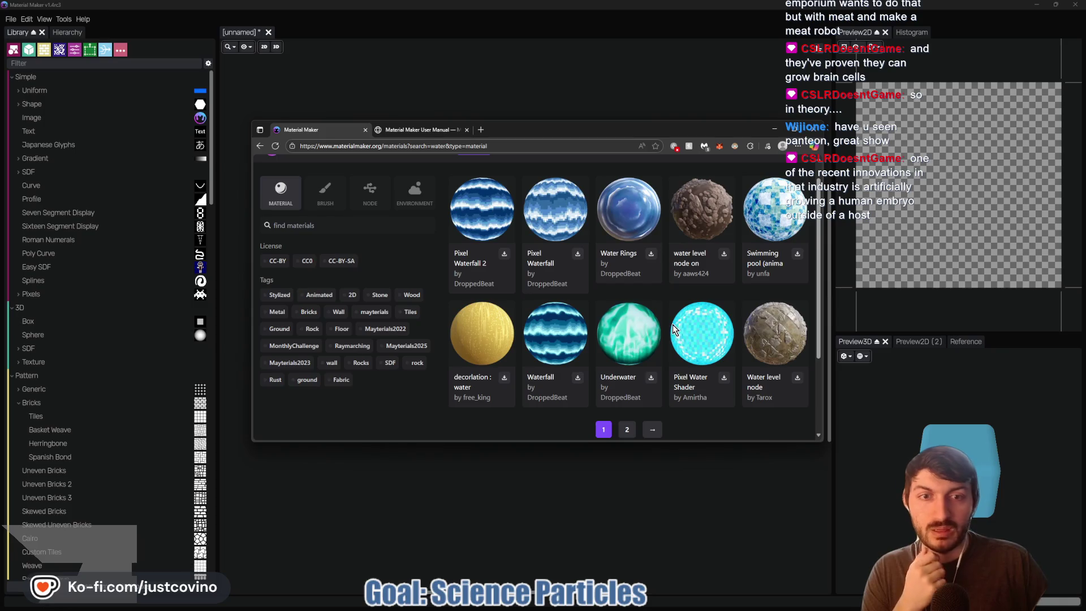
- Filter to CC0, download Stylized Water from page 2, and return to Material Maker
{"action": "left_click", "coordinate": [303, 262]}
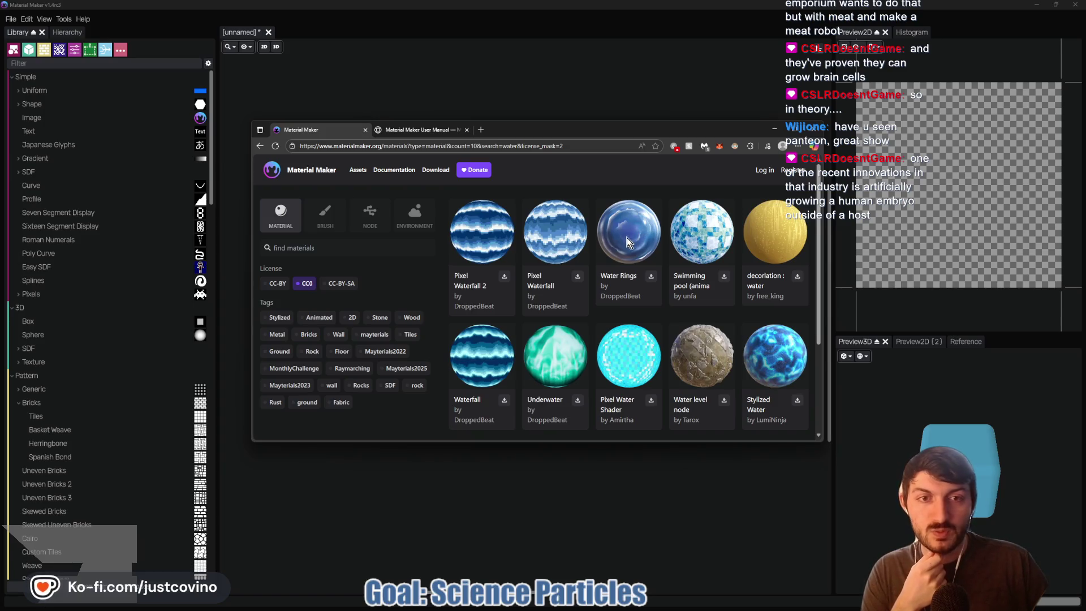
{"action": "scroll", "coordinate": [629, 256], "scroll_direction": "down", "scroll_amount": 1}
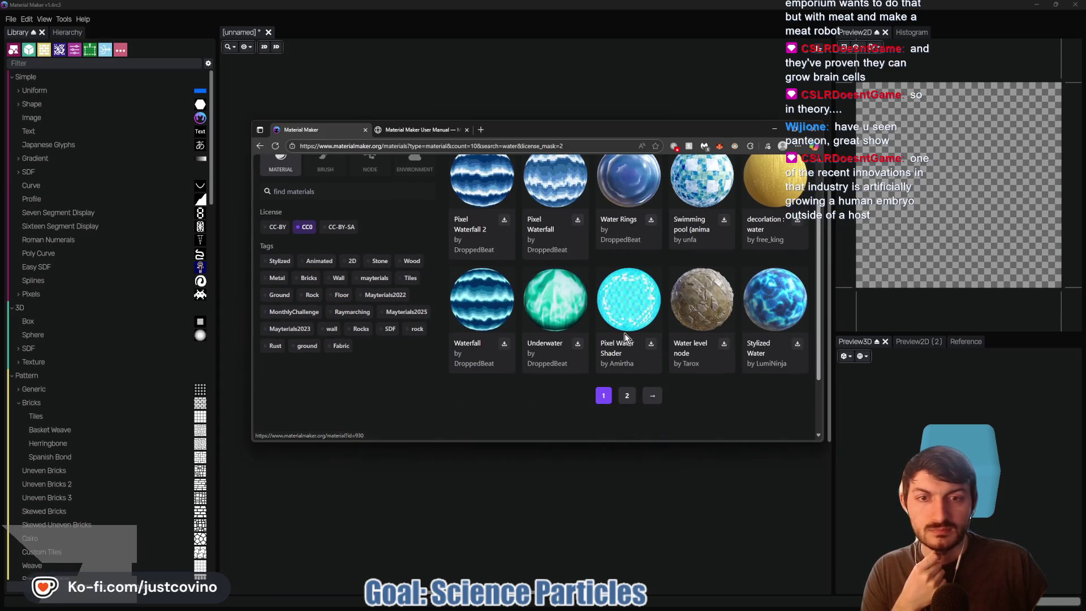
{"action": "scroll", "coordinate": [632, 378], "scroll_direction": "up", "scroll_amount": 1}
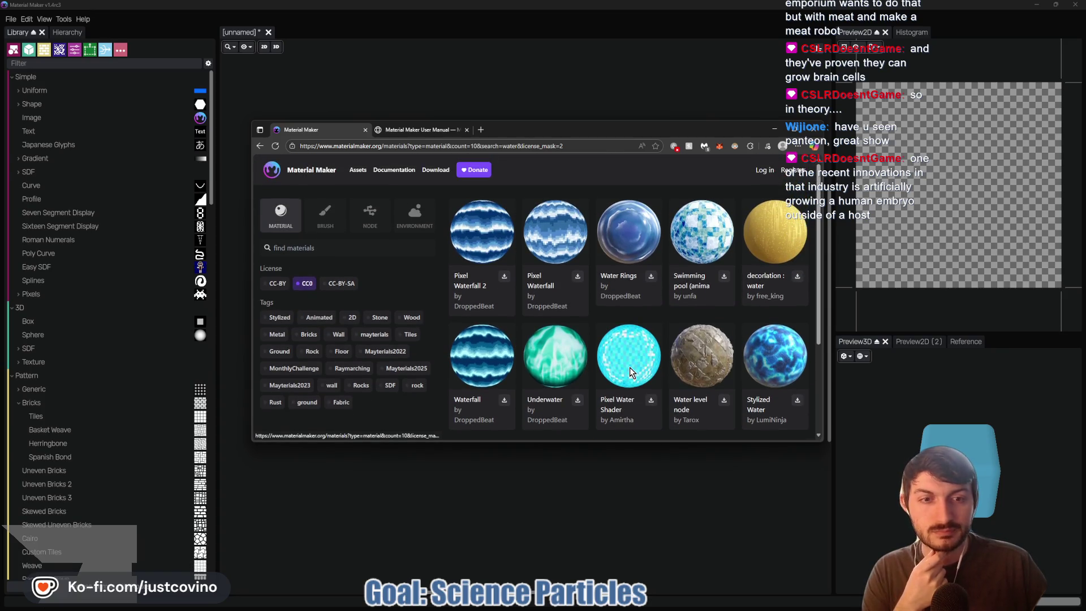
{"action": "scroll", "coordinate": [629, 368], "scroll_direction": "down", "scroll_amount": 1}
{"action": "left_click", "coordinate": [627, 397]}
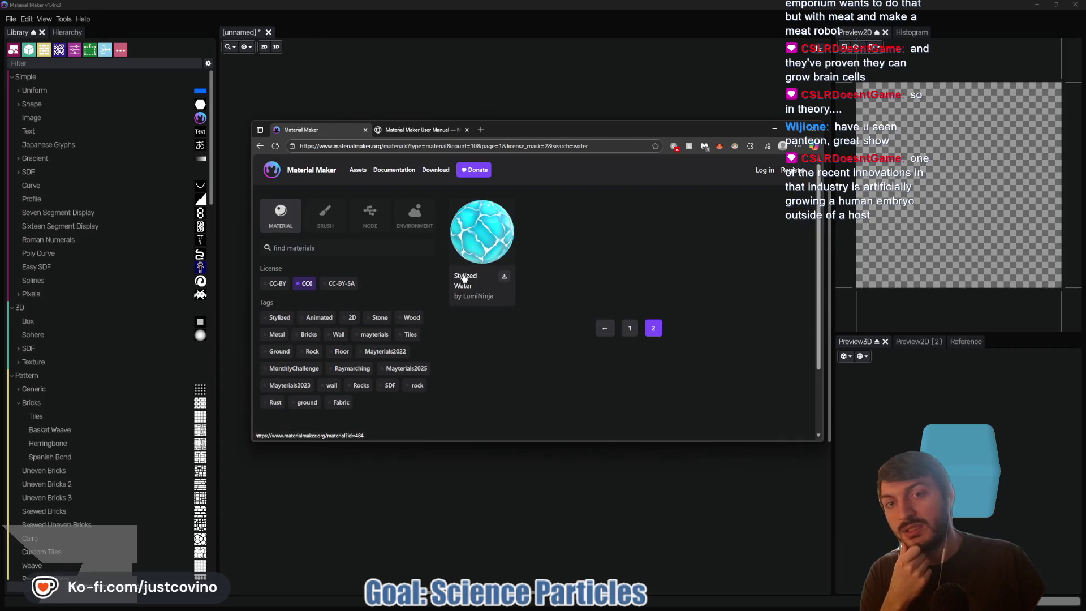
{"action": "left_click", "coordinate": [504, 276]}
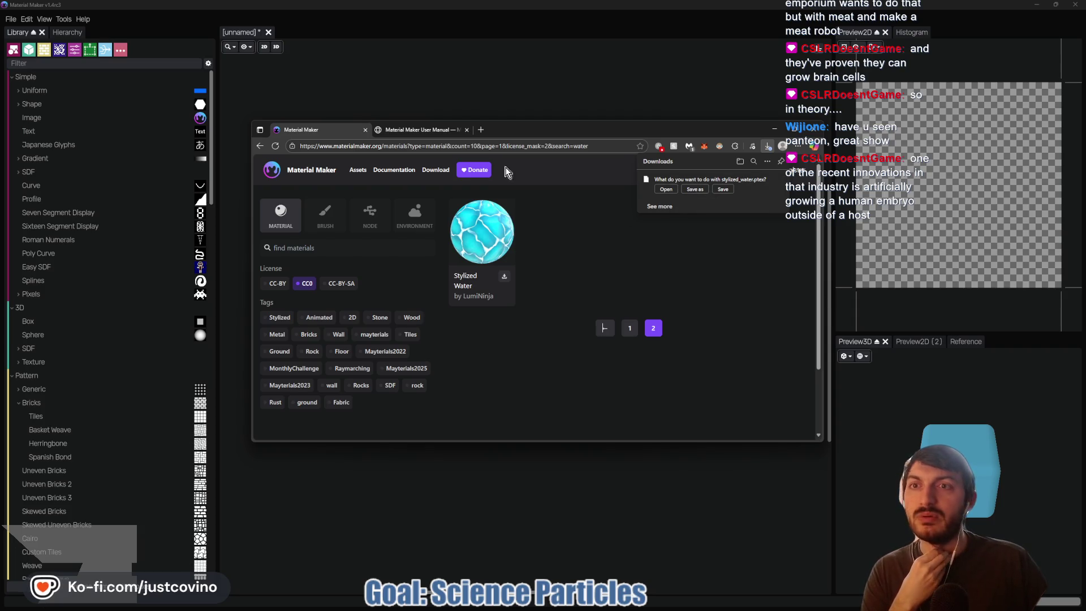
{"action": "left_click", "coordinate": [430, 100]}
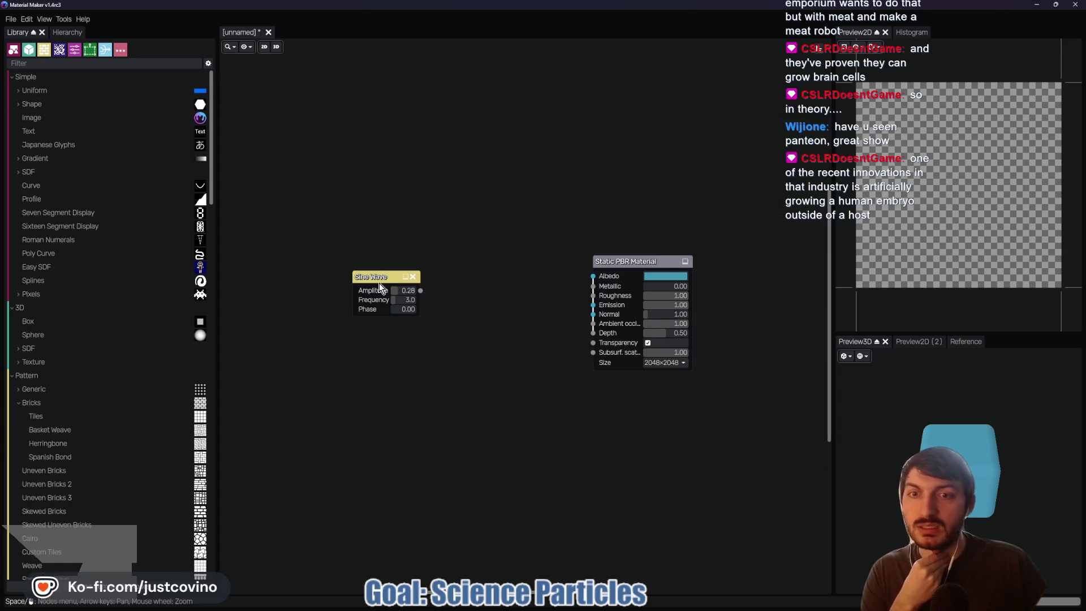
- Delete the Sine Wave node and look through the Tools, Help and Edit menus
{"action": "left_click", "coordinate": [413, 277]}
{"action": "left_click", "coordinate": [64, 20]}
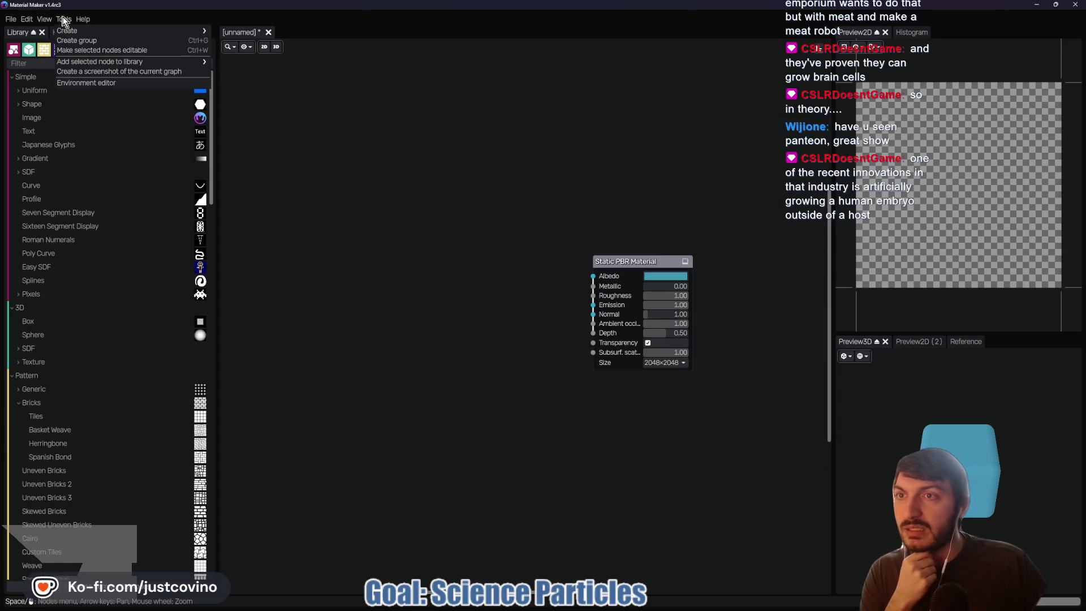
{"action": "left_click", "coordinate": [79, 19]}
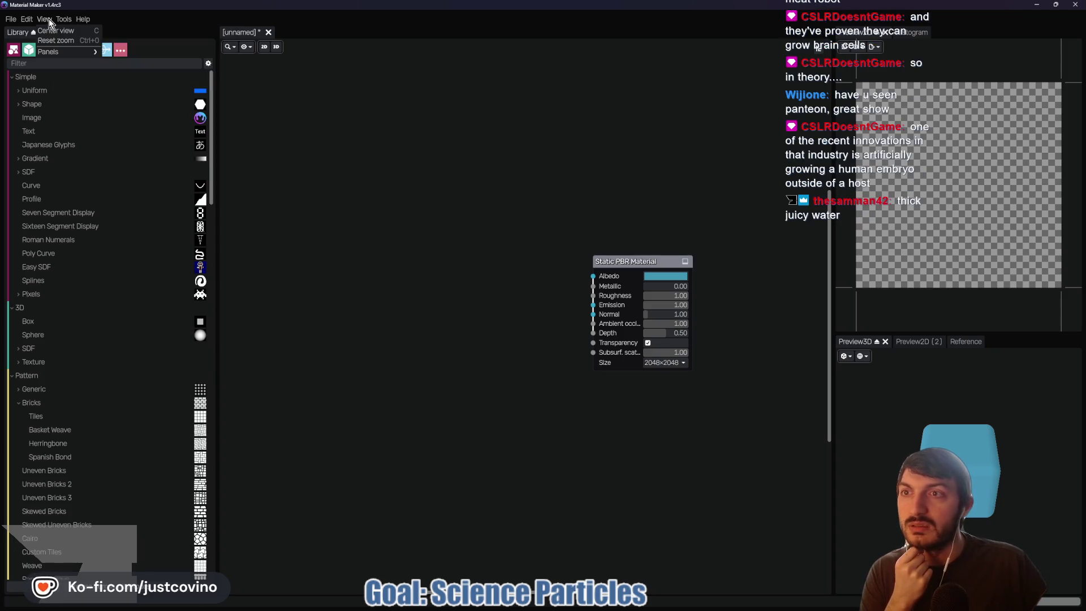
{"action": "left_click", "coordinate": [29, 19]}
- Open Load material from website, filter by 'water', and enlarge the dialog
{"action": "left_click", "coordinate": [10, 20]}
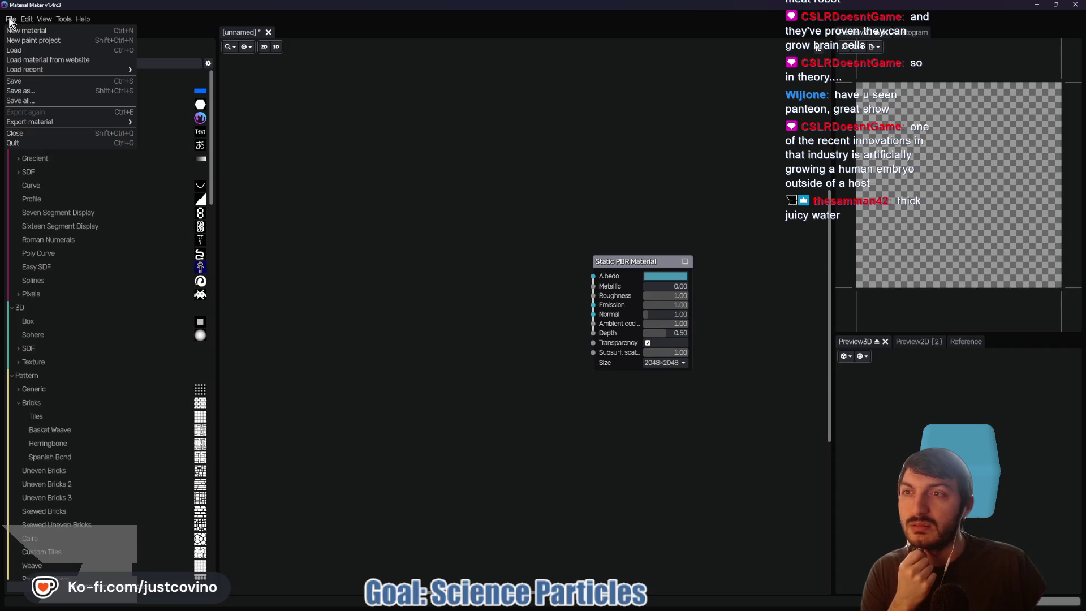
{"action": "left_click", "coordinate": [26, 61]}
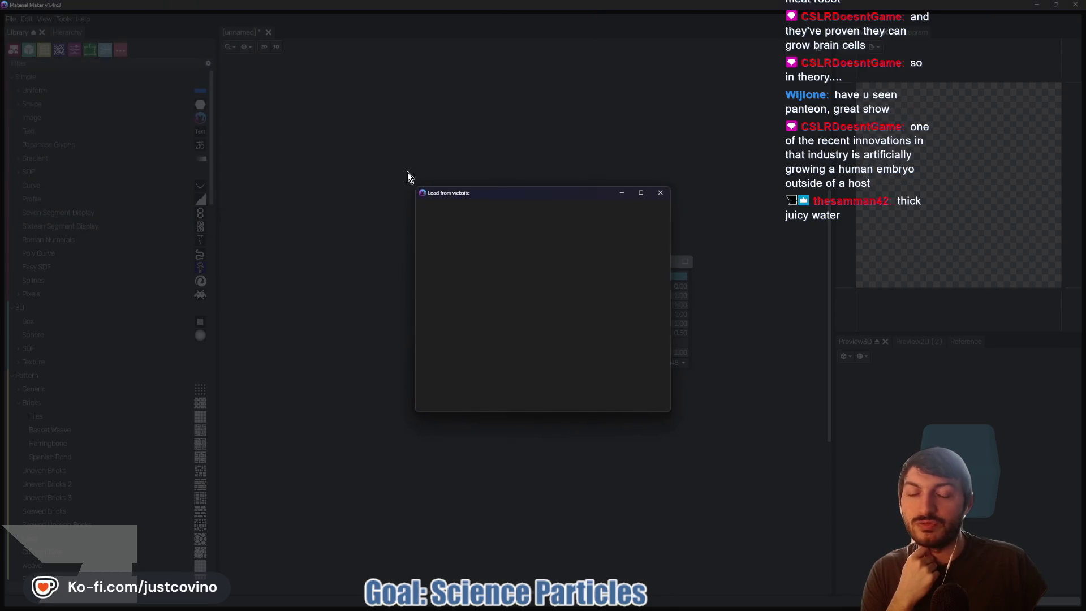
{"action": "left_click", "coordinate": [503, 204]}
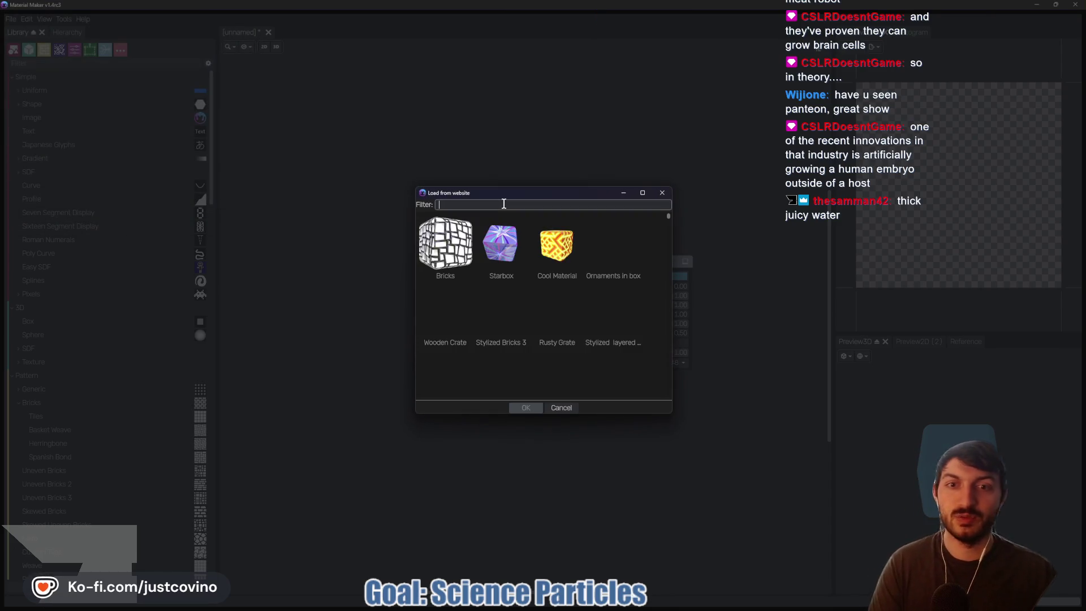
{"action": "type", "text": "water"}
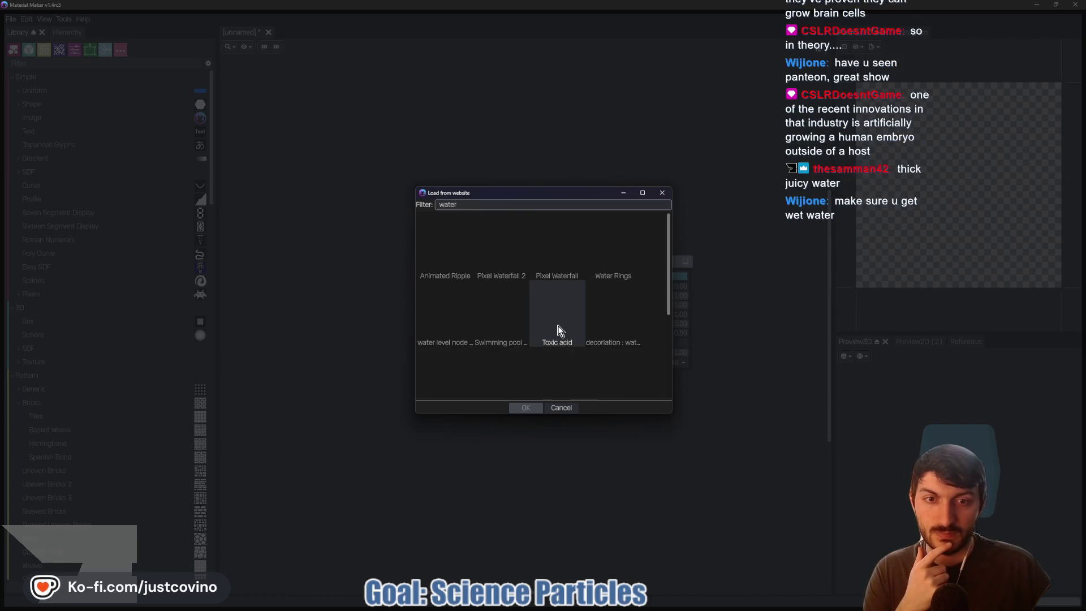
{"action": "left_click_drag", "start_coordinate": [674, 411], "coordinate": [813, 531]}
- Move the website dialog up and left, select Toxic acid and confirm loading it
{"action": "left_click_drag", "start_coordinate": [574, 193], "coordinate": [494, 127]}
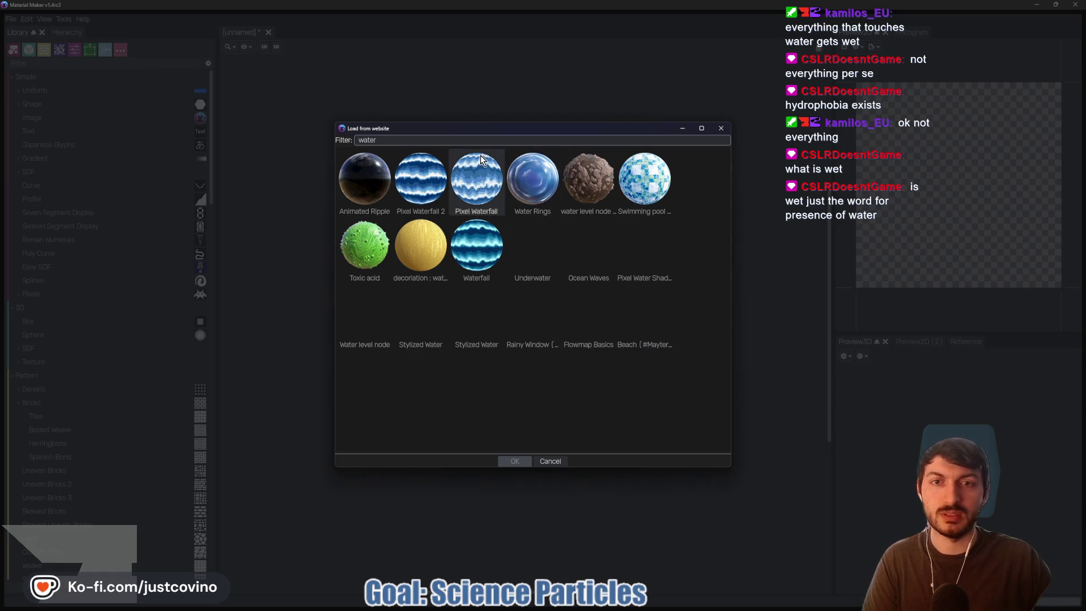
{"action": "left_click", "coordinate": [359, 240]}
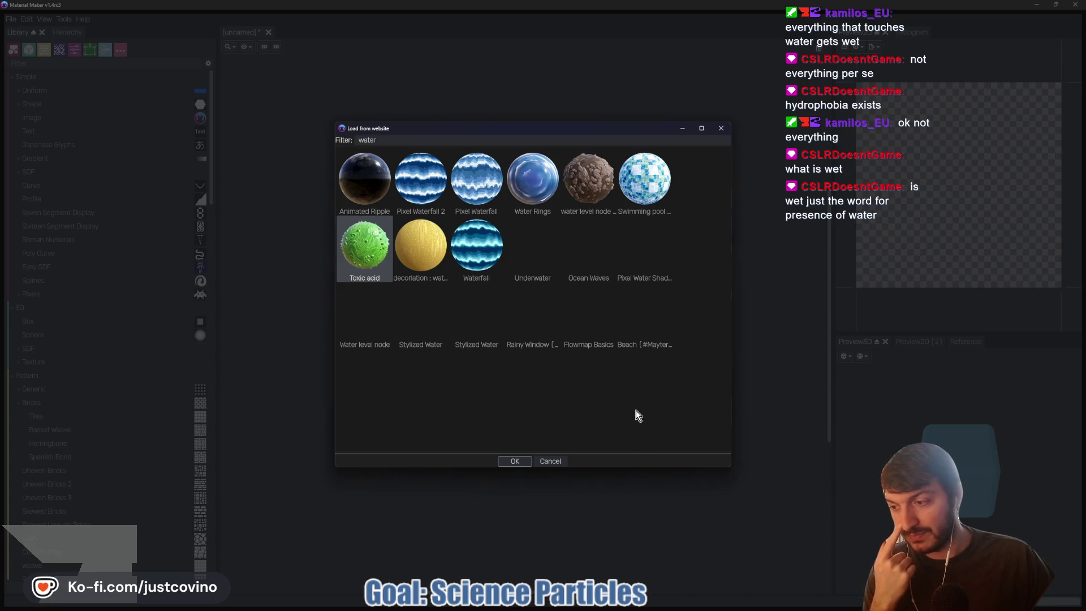
{"action": "key", "text": "Return"}
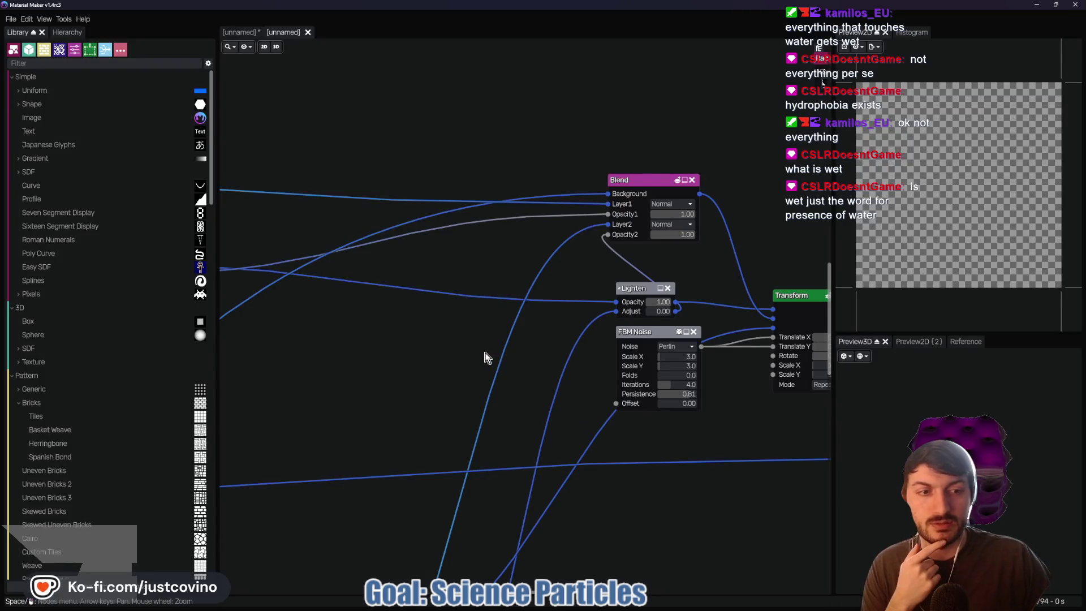
- Zoom in and out on the loaded Toxic acid node graph
{"action": "scroll", "coordinate": [494, 375], "scroll_direction": "down", "scroll_amount": 10}
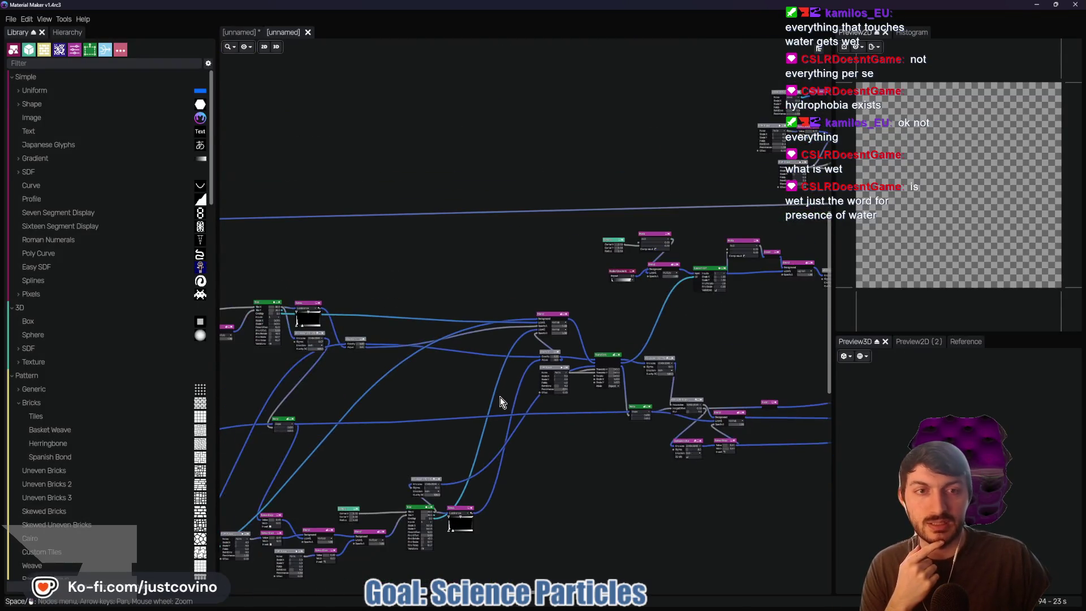
{"action": "scroll", "coordinate": [537, 410], "scroll_direction": "down", "scroll_amount": 2}
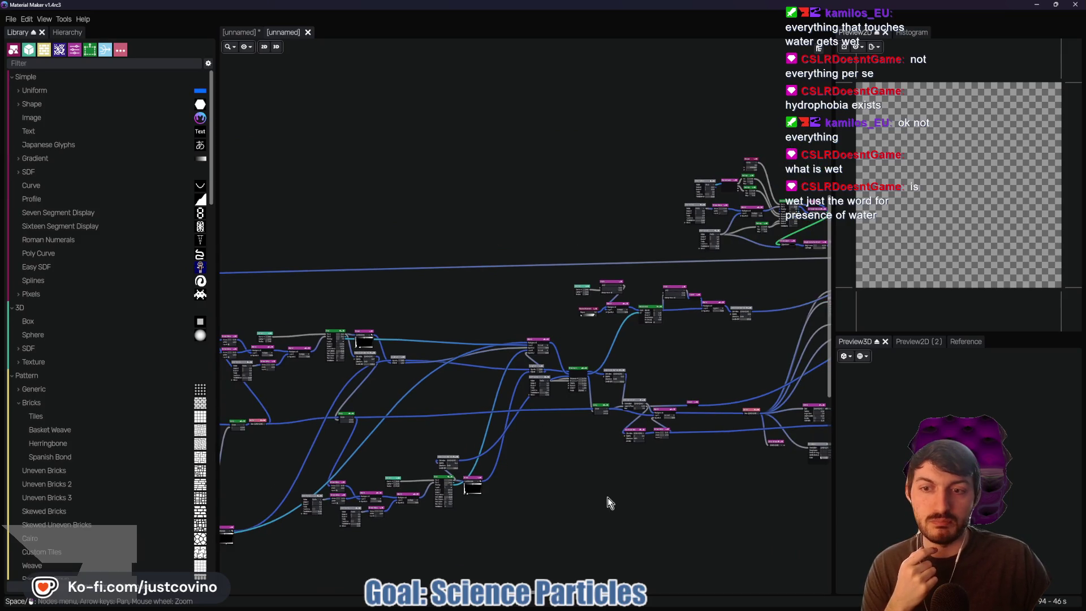
{"action": "scroll", "coordinate": [545, 402], "scroll_direction": "down", "scroll_amount": 3}
{"action": "scroll", "coordinate": [605, 422], "scroll_direction": "up", "scroll_amount": 2}
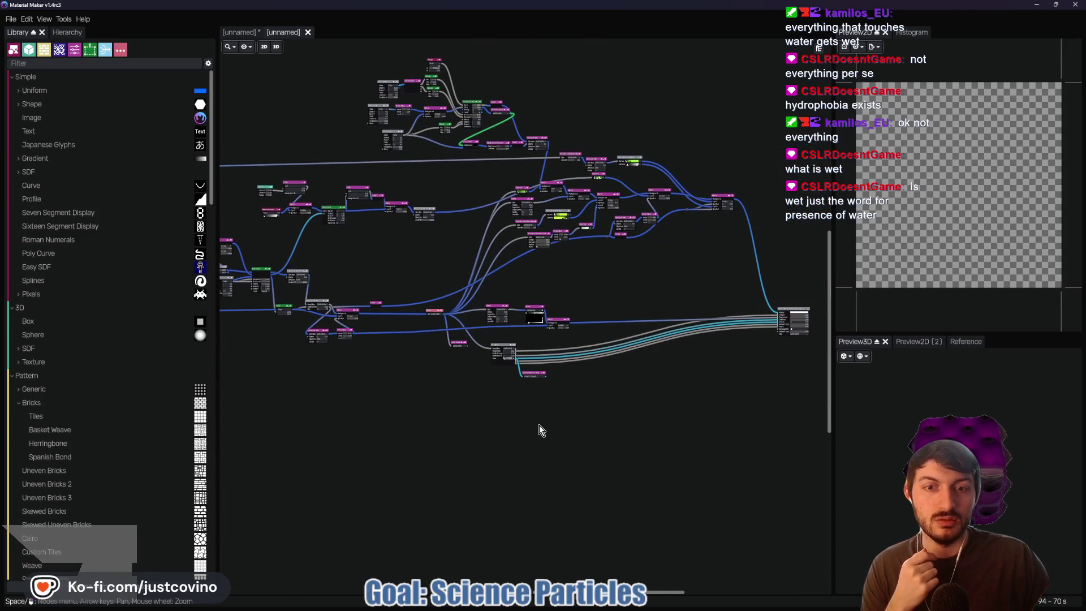
{"action": "scroll", "coordinate": [627, 433], "scroll_direction": "up", "scroll_amount": 5}
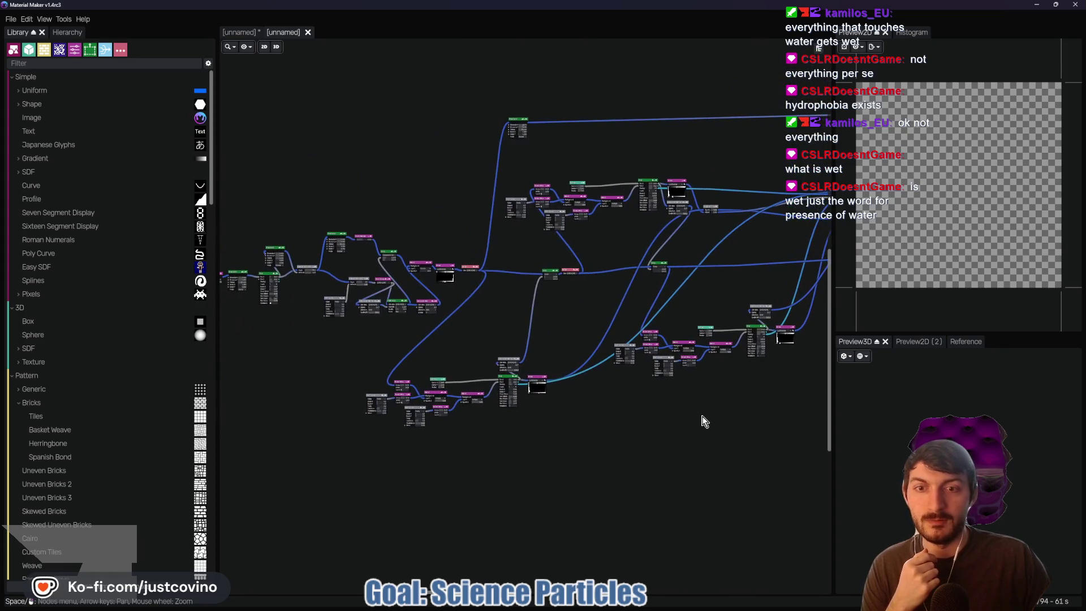
{"action": "scroll", "coordinate": [653, 446], "scroll_direction": "up", "scroll_amount": 2}
{"action": "scroll", "coordinate": [457, 449], "scroll_direction": "down", "scroll_amount": 2}
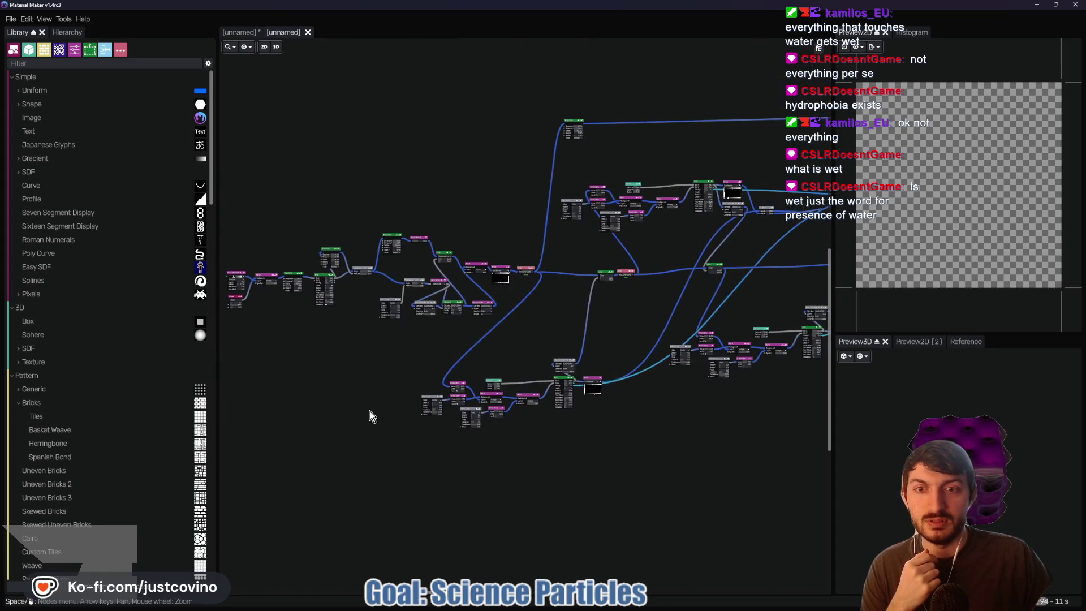
{"action": "scroll", "coordinate": [367, 408], "scroll_direction": "up", "scroll_amount": 3}
{"action": "scroll", "coordinate": [599, 443], "scroll_direction": "up", "scroll_amount": 2}
{"action": "scroll", "coordinate": [600, 443], "scroll_direction": "up", "scroll_amount": 2}
{"action": "scroll", "coordinate": [312, 431], "scroll_direction": "down", "scroll_amount": 3}
{"action": "scroll", "coordinate": [704, 361], "scroll_direction": "up", "scroll_amount": 3}
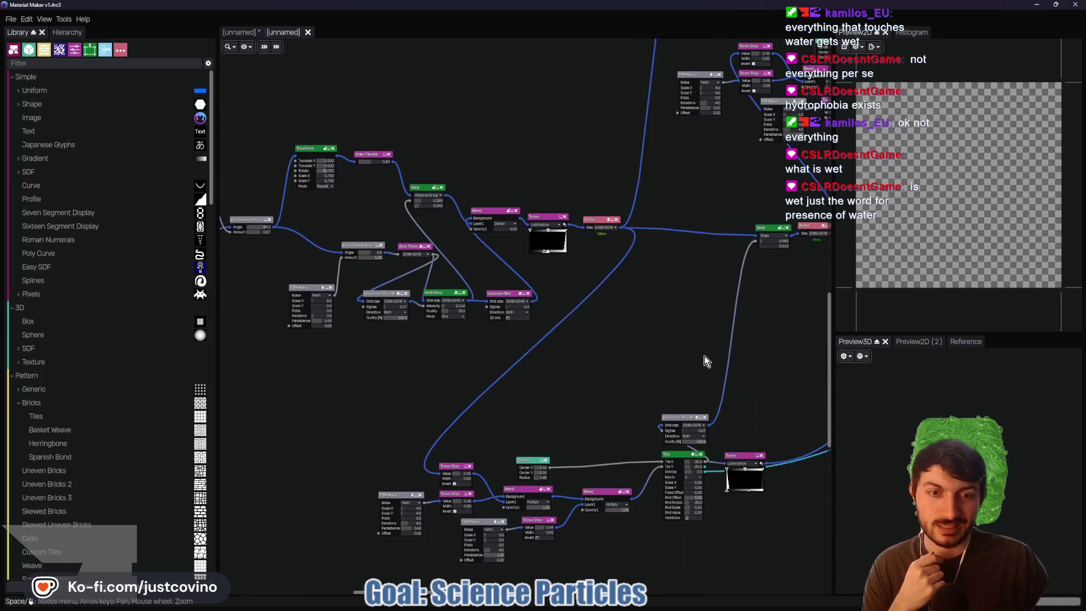
{"action": "scroll", "coordinate": [632, 384], "scroll_direction": "down", "scroll_amount": 3}
- Pan left across the graph to the Transform and Warp nodes
{"action": "mouse_move", "coordinate": [619, 249]}
{"action": "left_mouse_down"}
{"action": "mouse_move", "coordinate": [558, 366]}
{"action": "mouse_move", "coordinate": [327, 391]}
{"action": "left_mouse_up"}
{"action": "left_click_drag", "start_coordinate": [594, 328], "coordinate": [370, 364]}
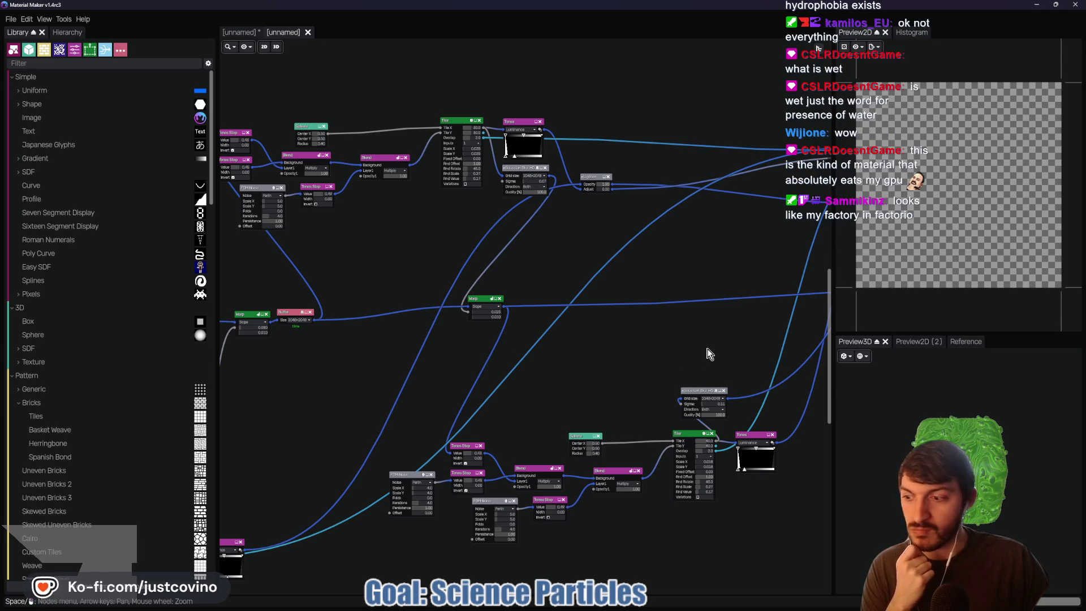
{"action": "mouse_move", "coordinate": [685, 353]}
{"action": "left_mouse_down"}
{"action": "mouse_move", "coordinate": [575, 373]}
{"action": "mouse_move", "coordinate": [373, 377]}
{"action": "left_mouse_up"}
{"action": "left_click_drag", "start_coordinate": [616, 363], "coordinate": [598, 364]}
{"action": "scroll", "coordinate": [597, 364], "scroll_direction": "up", "scroll_amount": 2}
{"action": "scroll", "coordinate": [578, 422], "scroll_direction": "up", "scroll_amount": 3}
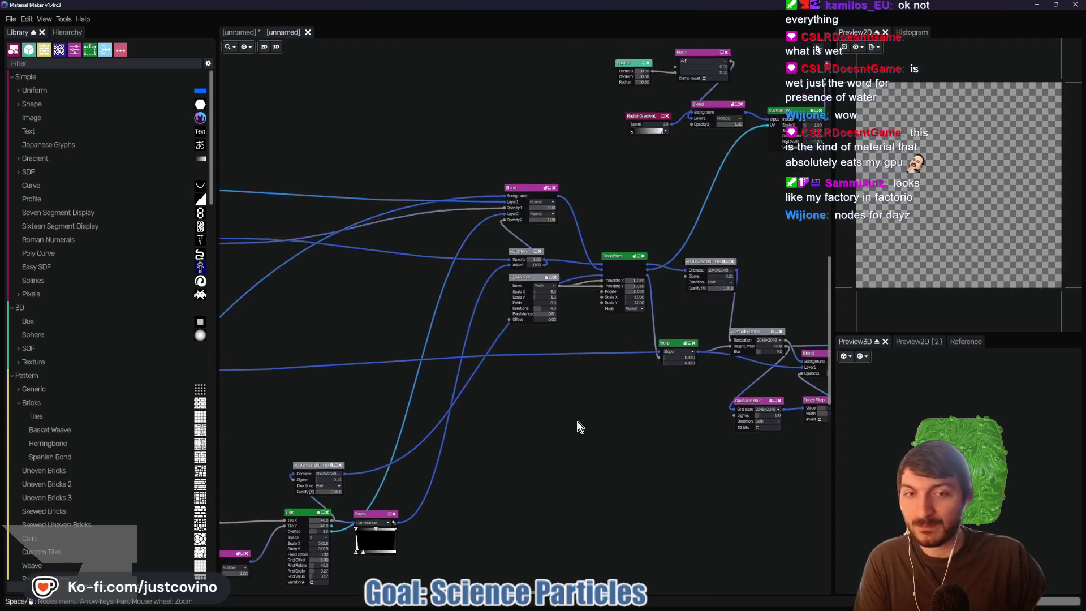
{"action": "mouse_move", "coordinate": [589, 388]}
{"action": "left_mouse_down"}
{"action": "mouse_move", "coordinate": [548, 492]}
{"action": "mouse_move", "coordinate": [340, 431]}
{"action": "mouse_move", "coordinate": [336, 441]}
{"action": "left_mouse_up"}
{"action": "scroll", "coordinate": [629, 134], "scroll_direction": "down", "scroll_amount": 3}
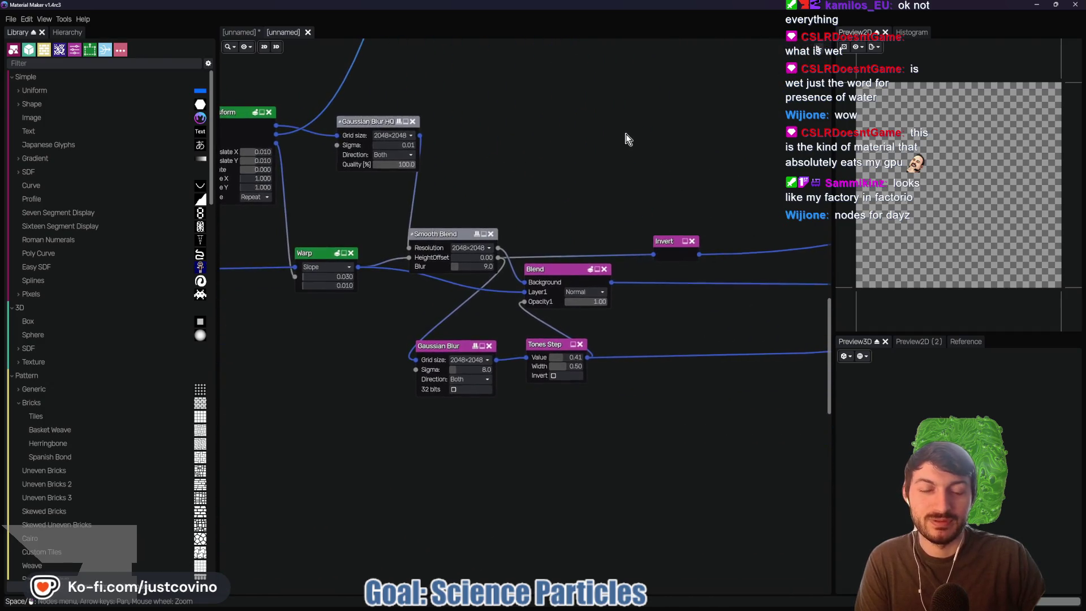
- Pan past Advanced Tiler, FBM Noise, Smooth Curvature and Blend nodes to the PBR output
{"action": "mouse_move", "coordinate": [626, 164]}
{"action": "left_mouse_down"}
{"action": "mouse_move", "coordinate": [604, 259]}
{"action": "mouse_move", "coordinate": [621, 425]}
{"action": "mouse_move", "coordinate": [474, 437]}
{"action": "mouse_move", "coordinate": [623, 314]}
{"action": "mouse_move", "coordinate": [378, 409]}
{"action": "mouse_move", "coordinate": [353, 454]}
{"action": "mouse_move", "coordinate": [305, 373]}
{"action": "mouse_move", "coordinate": [363, 405]}
{"action": "left_mouse_up"}
{"action": "left_click_drag", "start_coordinate": [633, 192], "coordinate": [718, 182]}
{"action": "left_click_drag", "start_coordinate": [461, 296], "coordinate": [668, 234]}
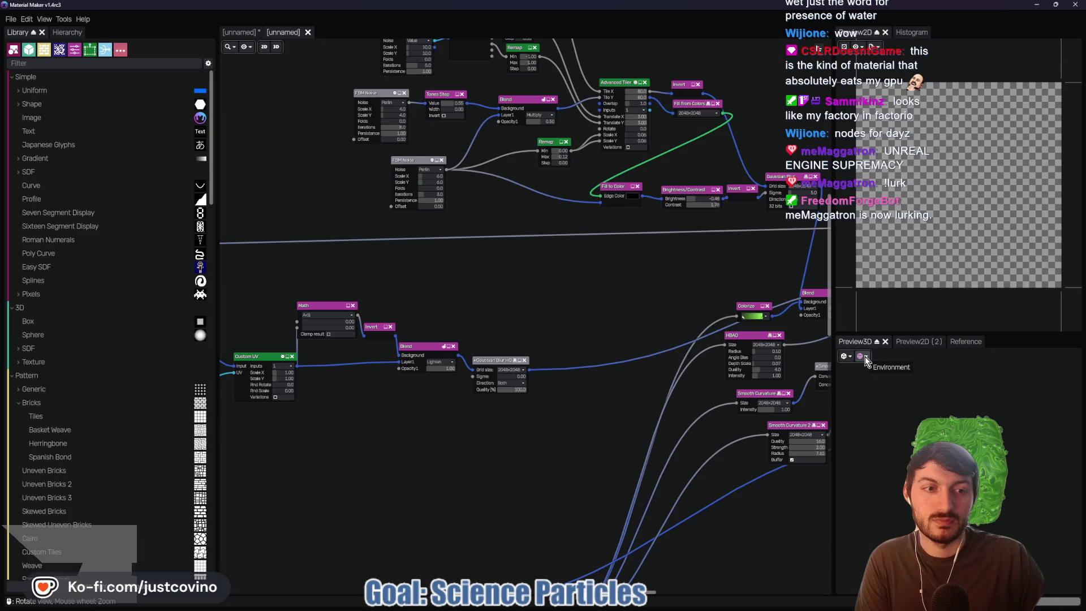
{"action": "left_click_drag", "start_coordinate": [793, 261], "coordinate": [589, 263]}
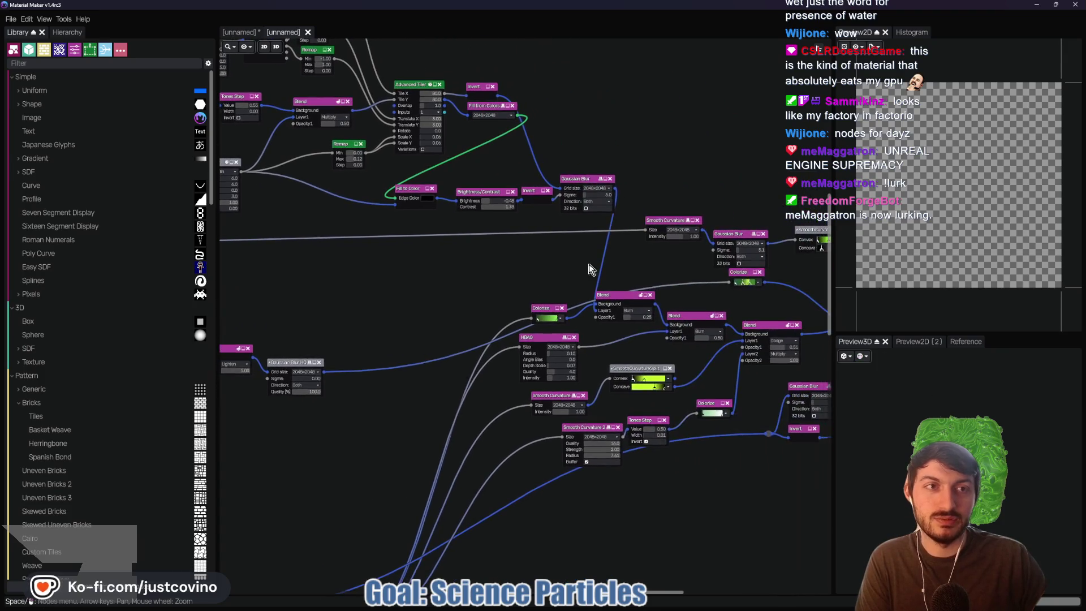
{"action": "left_click_drag", "start_coordinate": [767, 195], "coordinate": [511, 191]}
{"action": "left_click_drag", "start_coordinate": [798, 249], "coordinate": [527, 207]}
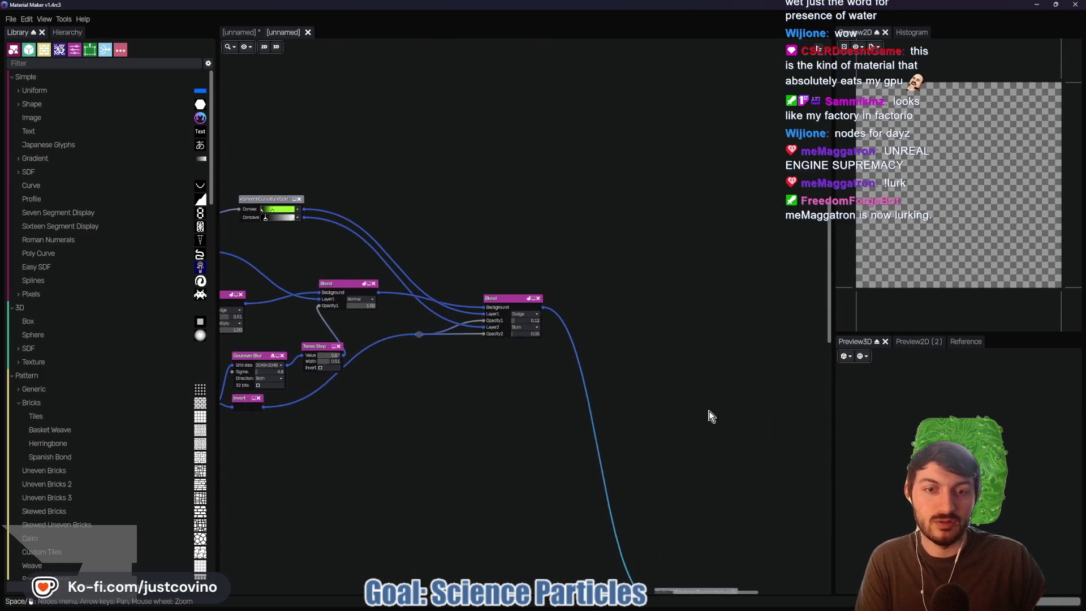
{"action": "left_click_drag", "start_coordinate": [712, 416], "coordinate": [573, 165]}
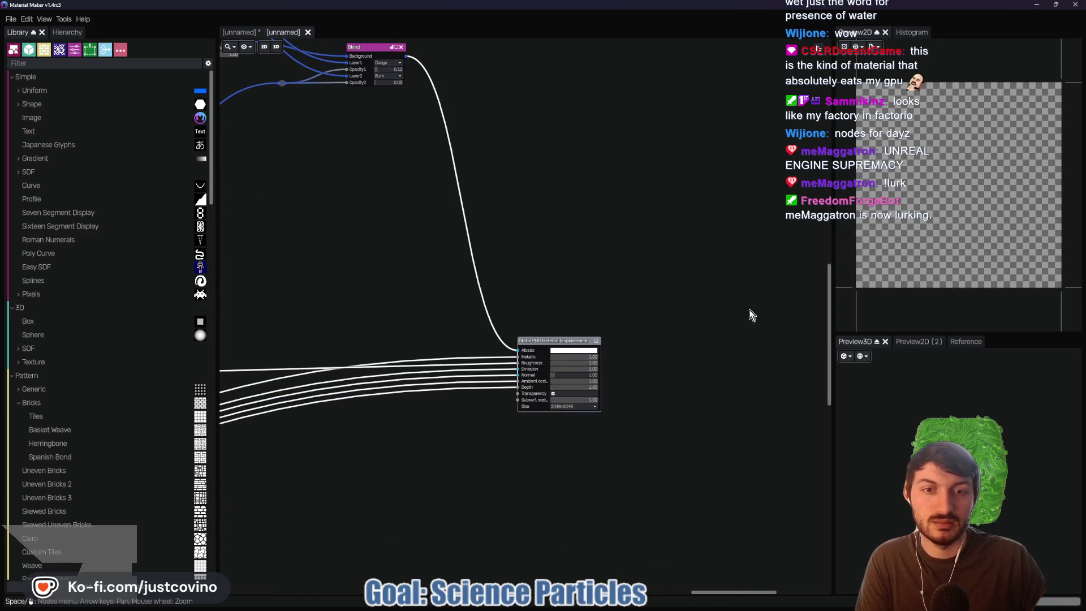
{"action": "scroll", "coordinate": [583, 304], "scroll_direction": "down", "scroll_amount": 4}
{"action": "mouse_move", "coordinate": [495, 473]}
{"action": "left_mouse_down"}
{"action": "mouse_move", "coordinate": [632, 460]}
{"action": "mouse_move", "coordinate": [539, 442]}
{"action": "left_mouse_up"}
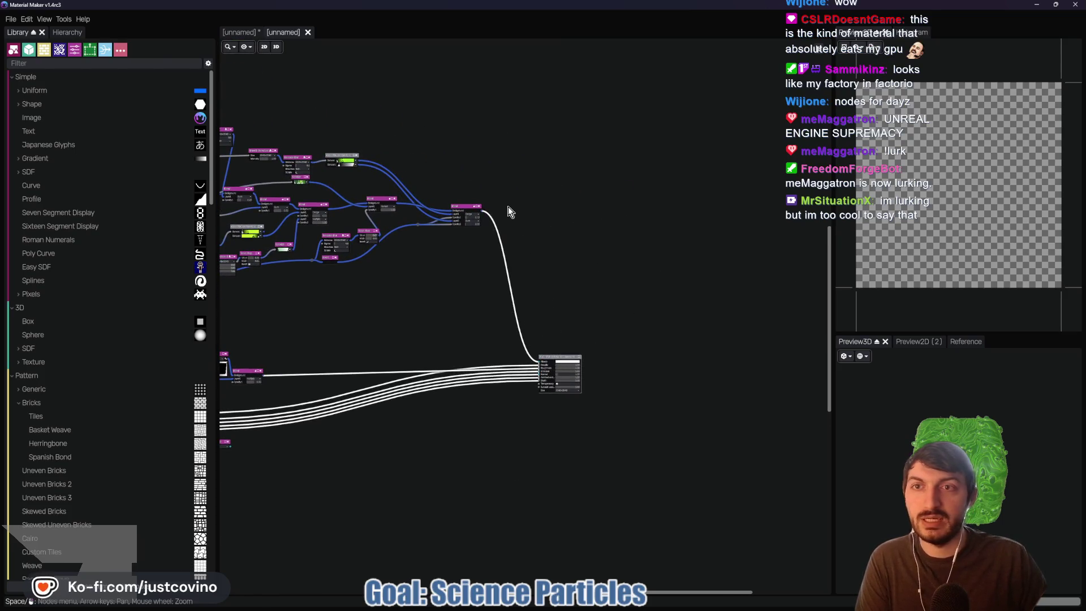
- Close the empty starting material tab, discarding its changes
{"action": "left_click", "coordinate": [245, 32]}
{"action": "left_click", "coordinate": [269, 32]}
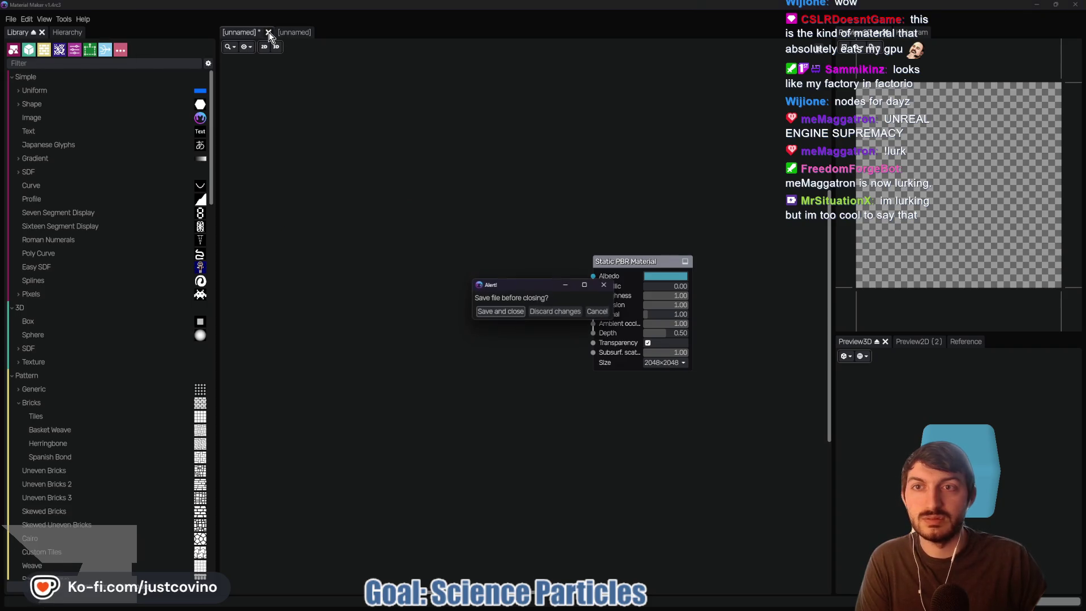
{"action": "left_click", "coordinate": [556, 312]}
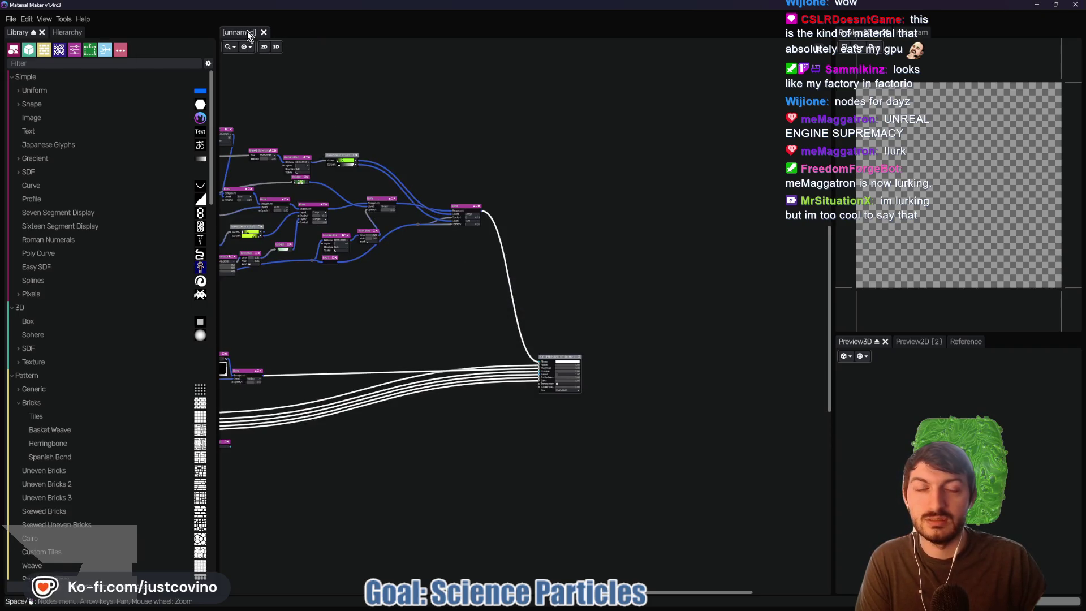
{"action": "left_click_drag", "start_coordinate": [632, 411], "coordinate": [726, 345]}
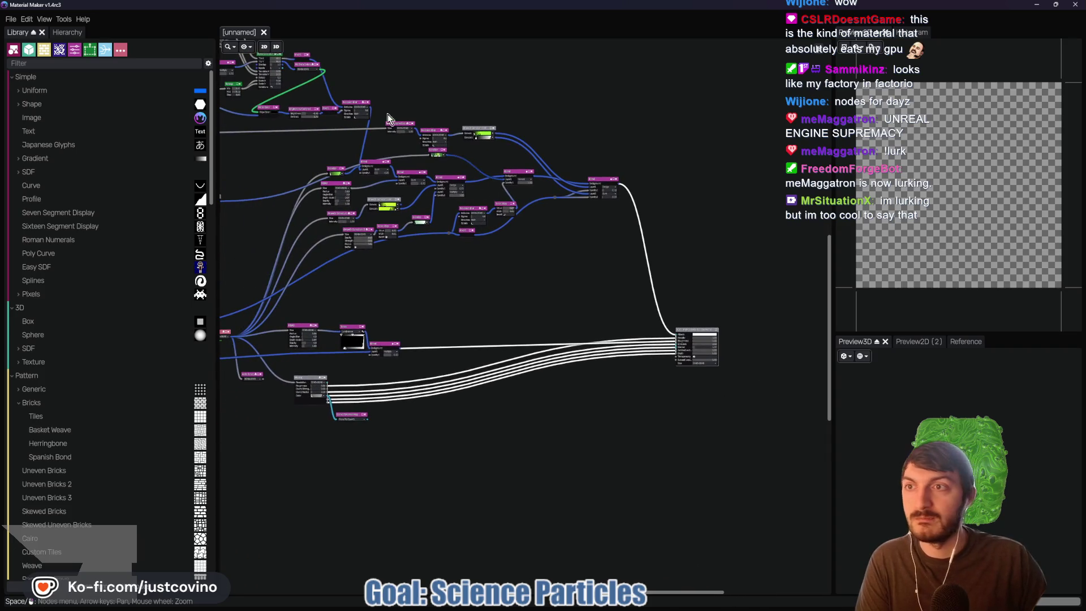
- Choose File > Export material > Godot > G4 Standard for the Toxic acid material
{"action": "left_click", "coordinate": [12, 20]}
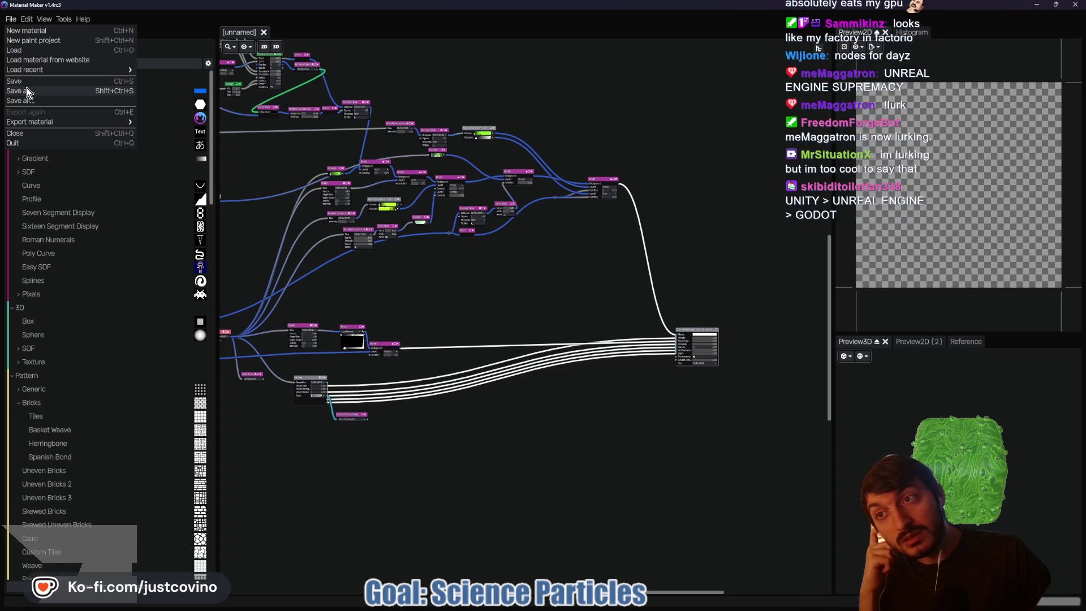
{"action": "mouse_move", "coordinate": [39, 123]}
{"action": "mouse_move", "coordinate": [150, 131]}
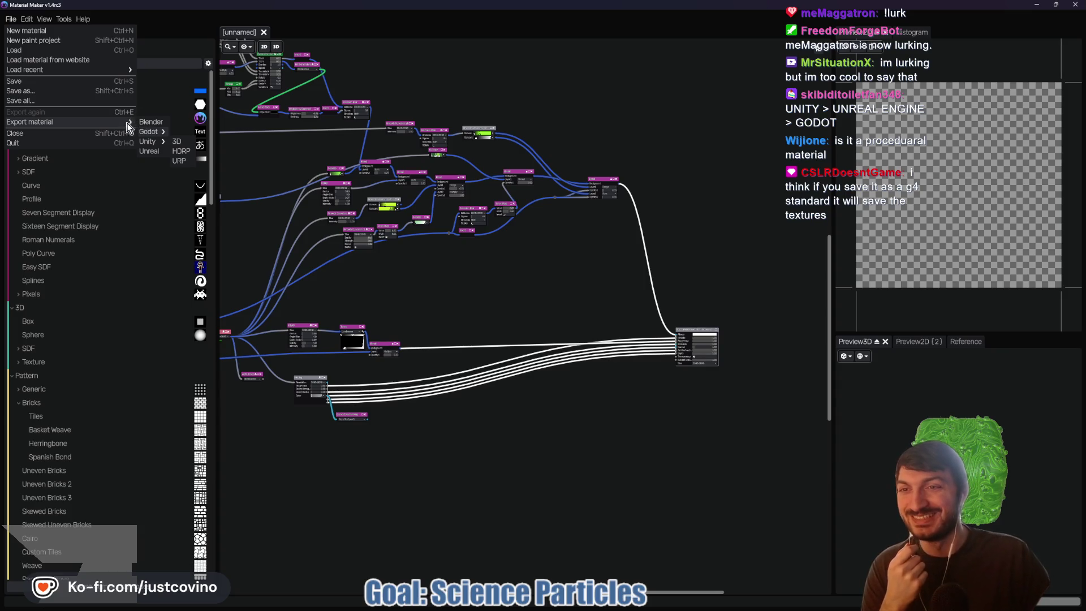
{"action": "left_click", "coordinate": [177, 141]}
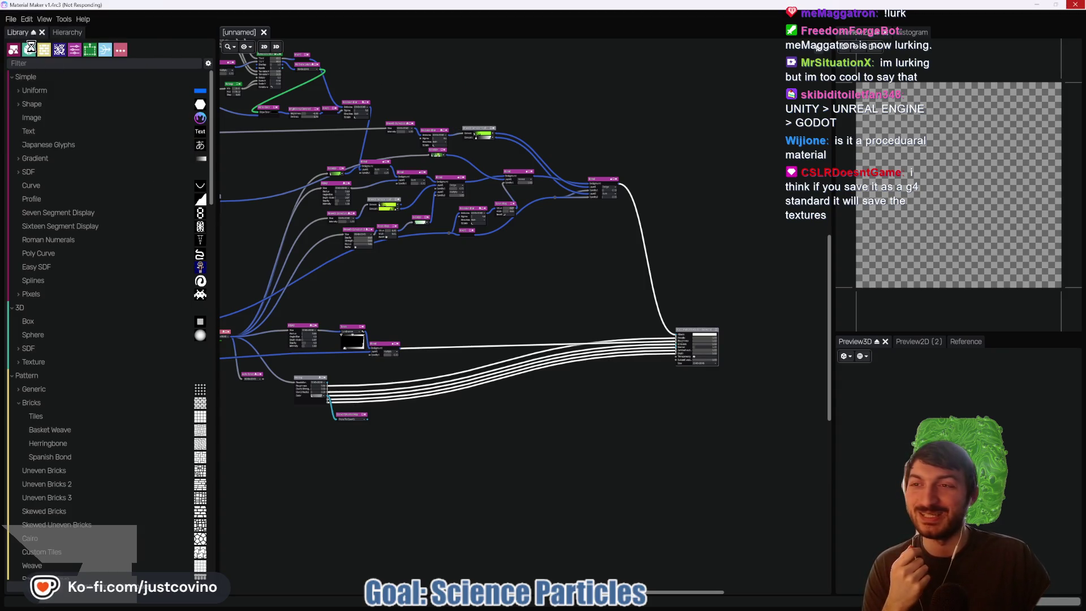
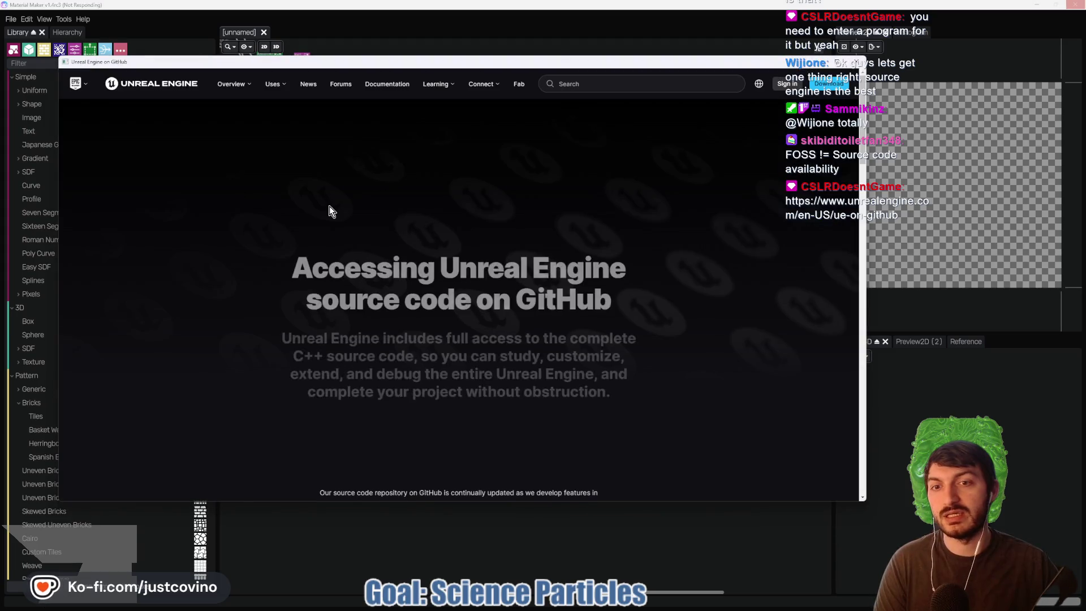
- Read through the GitHub source-access instructions, then close the Unreal Engine page
{"action": "scroll", "coordinate": [493, 300], "scroll_direction": "down", "scroll_amount": 3}
{"action": "scroll", "coordinate": [489, 306], "scroll_direction": "down", "scroll_amount": 3}
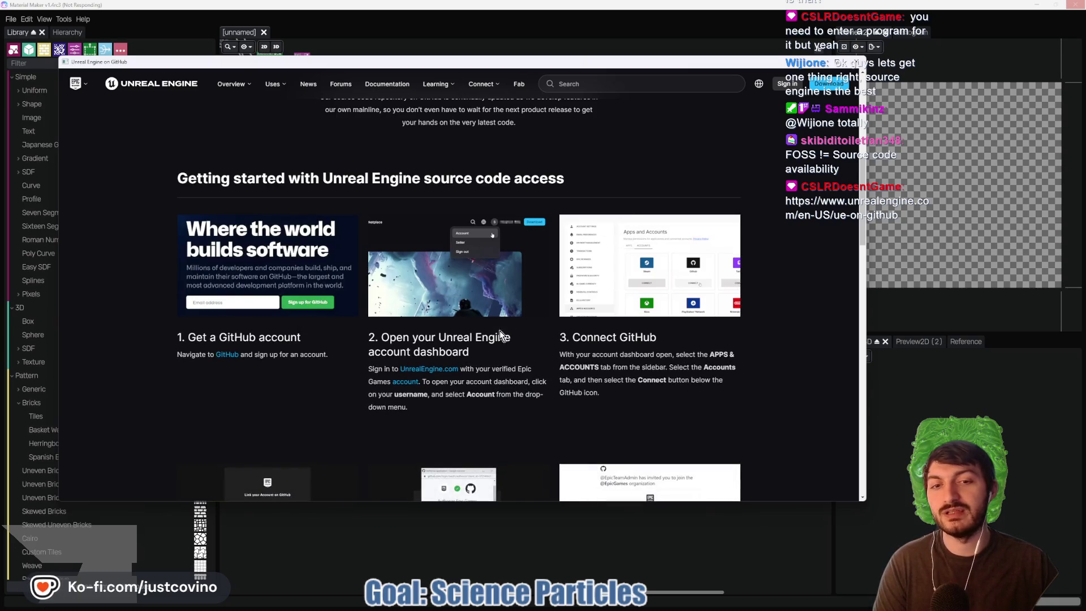
{"action": "scroll", "coordinate": [620, 348], "scroll_direction": "down", "scroll_amount": 1}
{"action": "scroll", "coordinate": [620, 352], "scroll_direction": "down", "scroll_amount": 3}
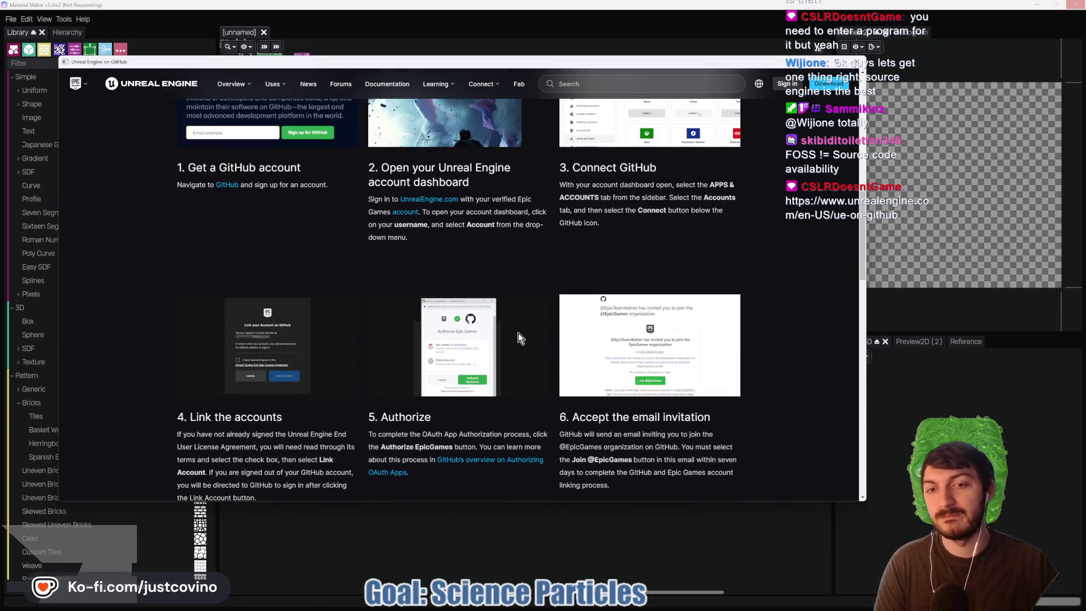
{"action": "scroll", "coordinate": [521, 344], "scroll_direction": "down", "scroll_amount": 4}
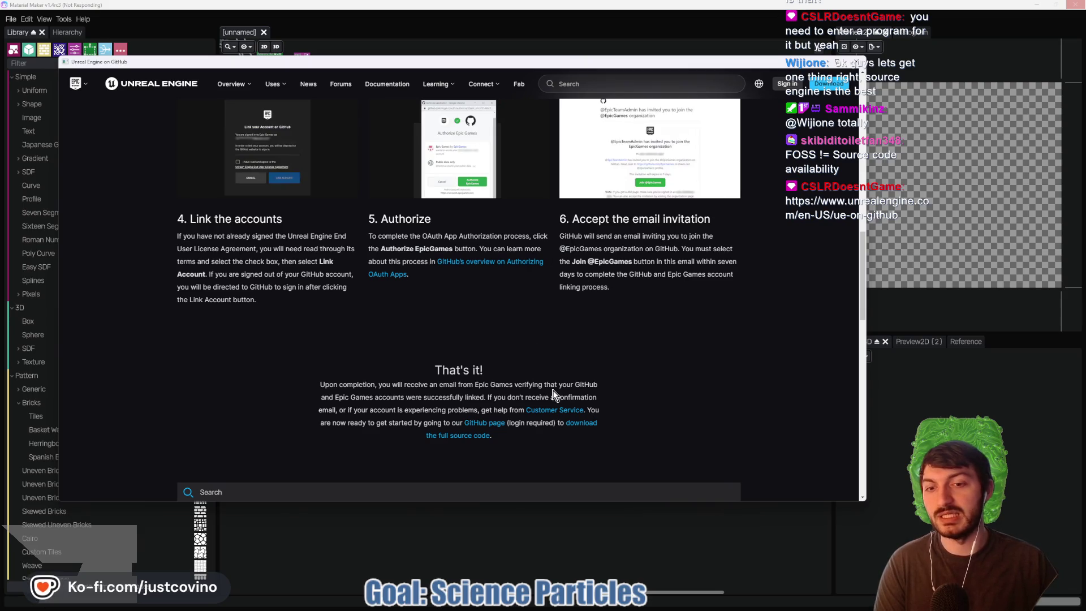
{"action": "scroll", "coordinate": [568, 389], "scroll_direction": "down", "scroll_amount": 2}
{"action": "scroll", "coordinate": [572, 385], "scroll_direction": "down", "scroll_amount": 3}
{"action": "scroll", "coordinate": [568, 386], "scroll_direction": "up", "scroll_amount": 7}
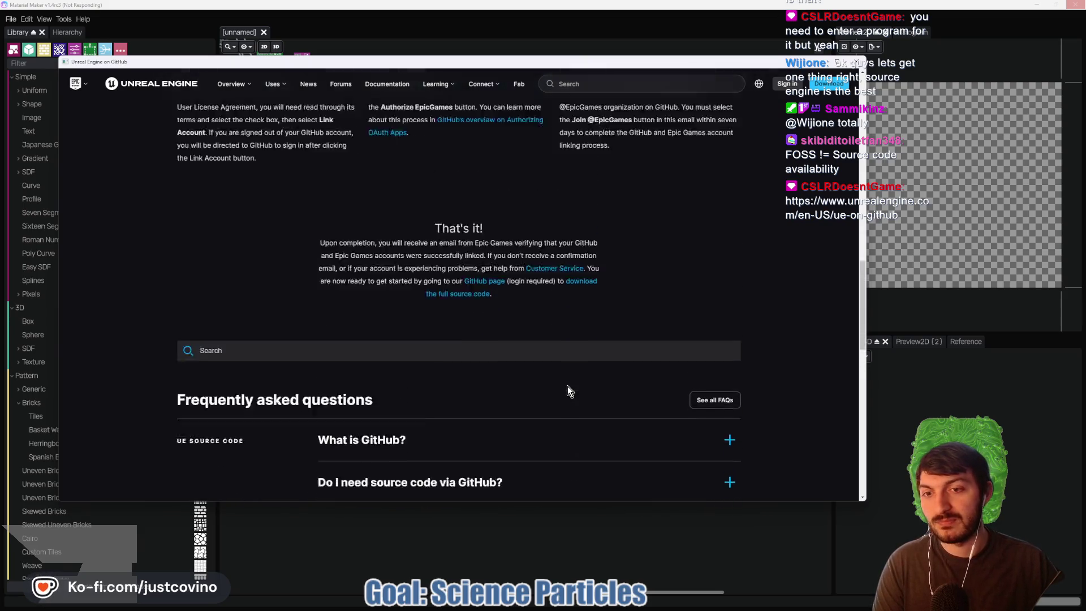
{"action": "left_click", "coordinate": [865, 69]}
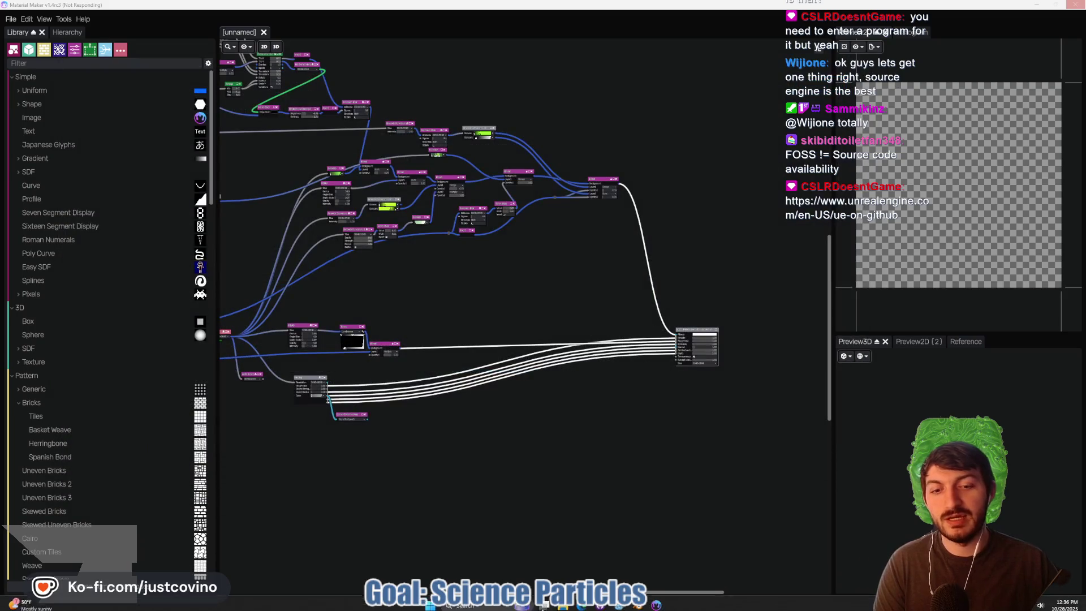
- Restore the browser, check the User Manual, return to the CC0 water assets, then minimize it
{"action": "left_click", "coordinate": [583, 607]}
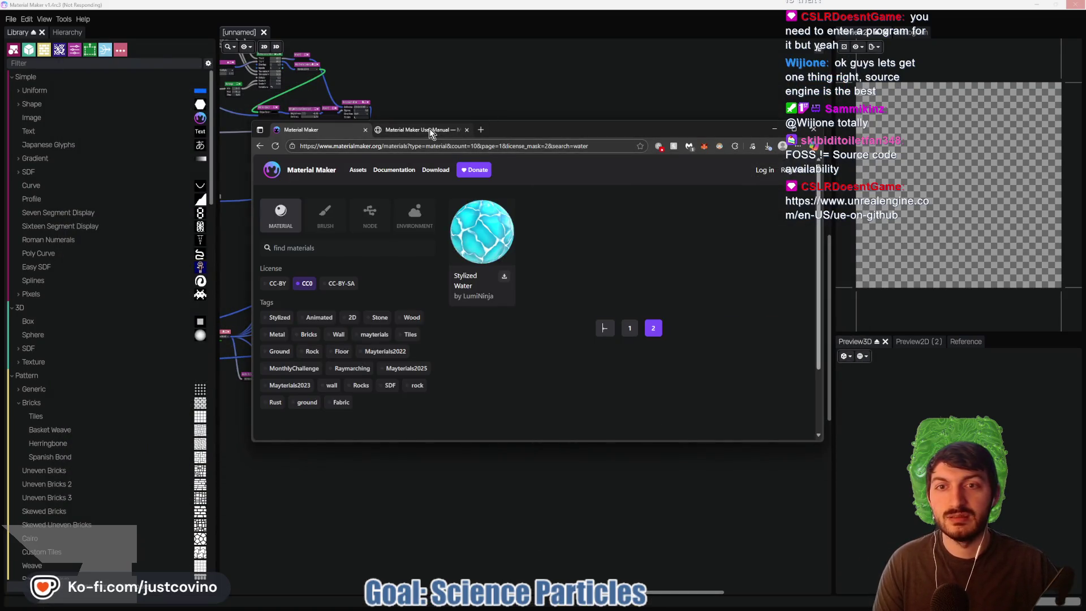
{"action": "left_click", "coordinate": [405, 131]}
{"action": "left_click", "coordinate": [305, 130]}
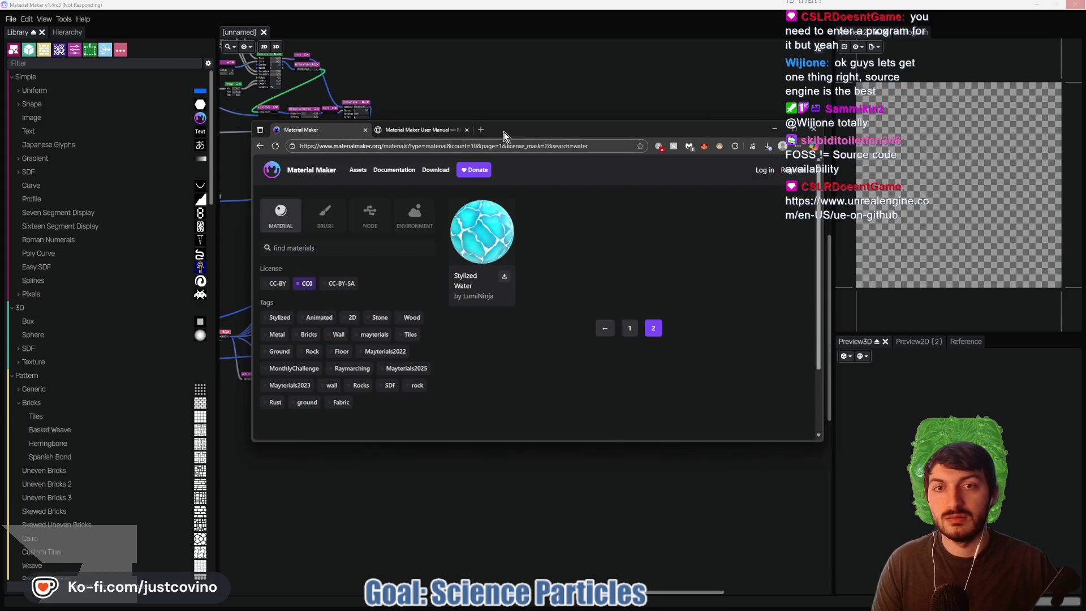
{"action": "left_click", "coordinate": [775, 129]}
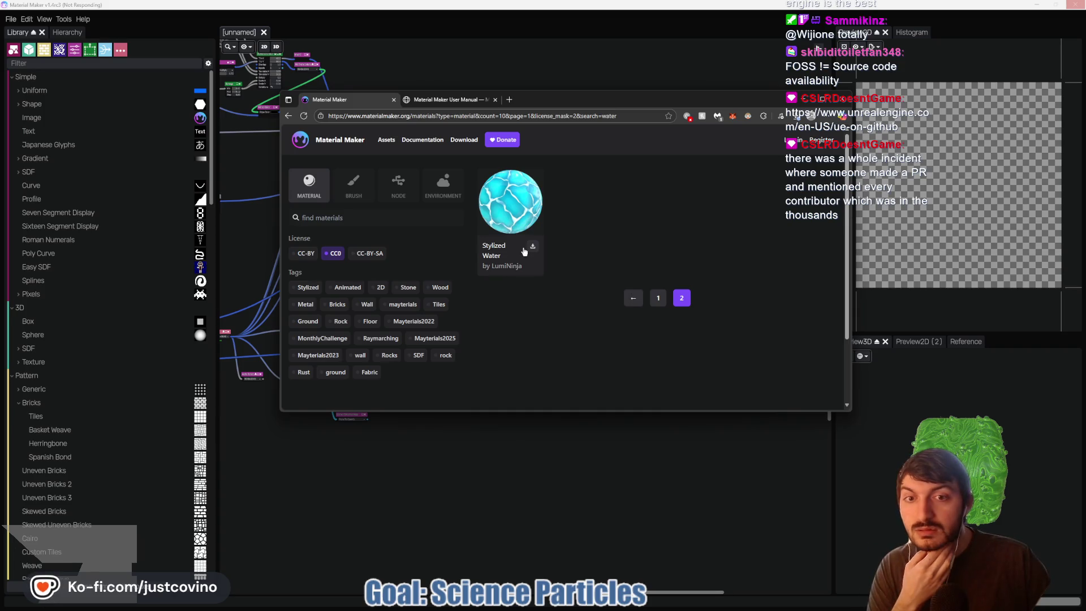
- Force-close the frozen, not-responding Material Maker editor
{"action": "left_click", "coordinate": [505, 502]}
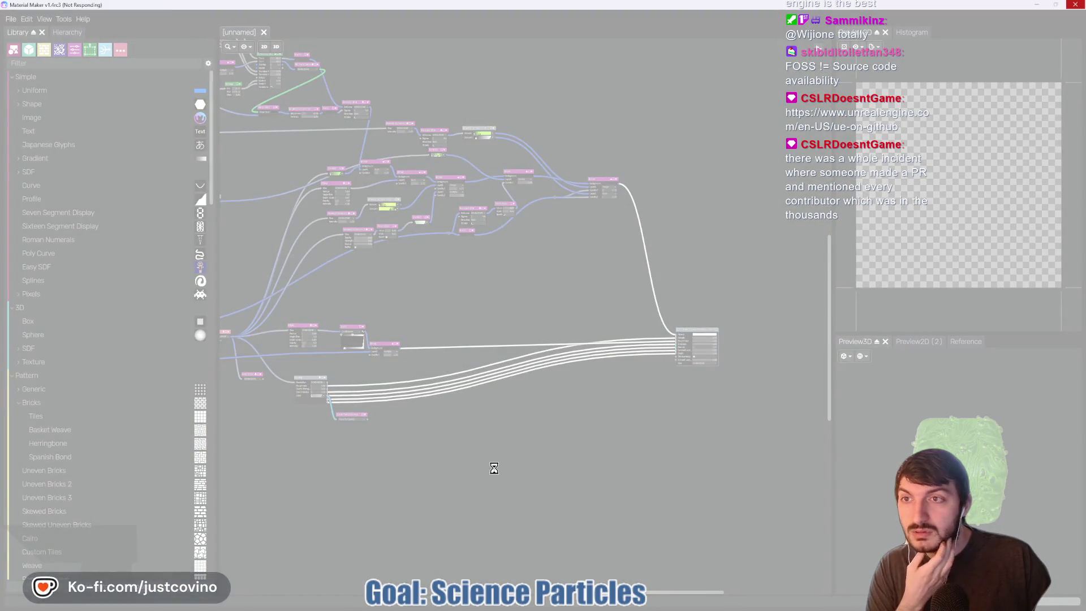
{"action": "left_click", "coordinate": [1074, 6]}
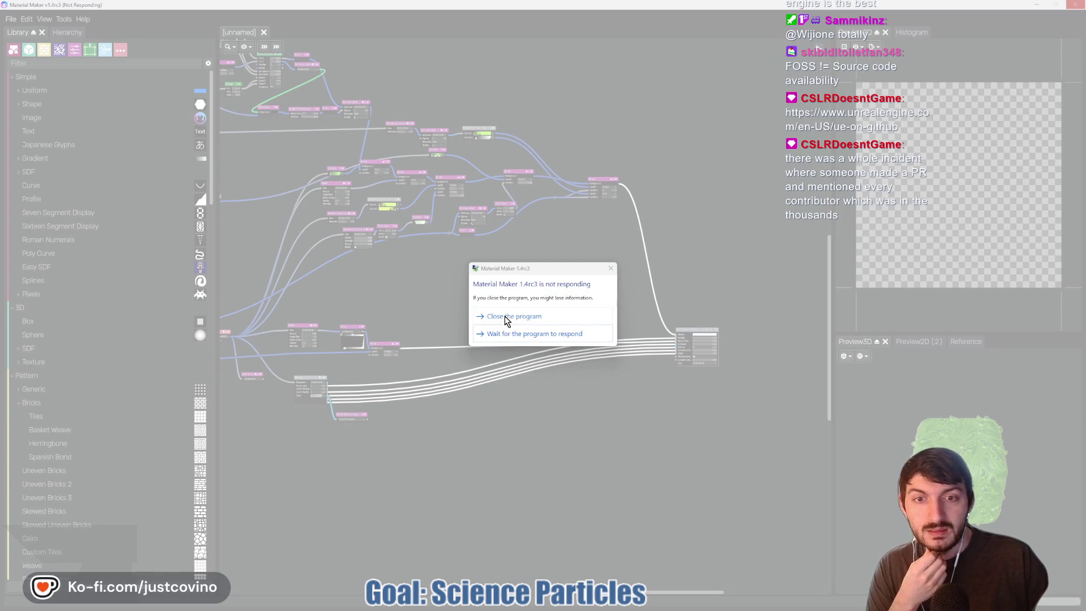
{"action": "left_click", "coordinate": [506, 320]}
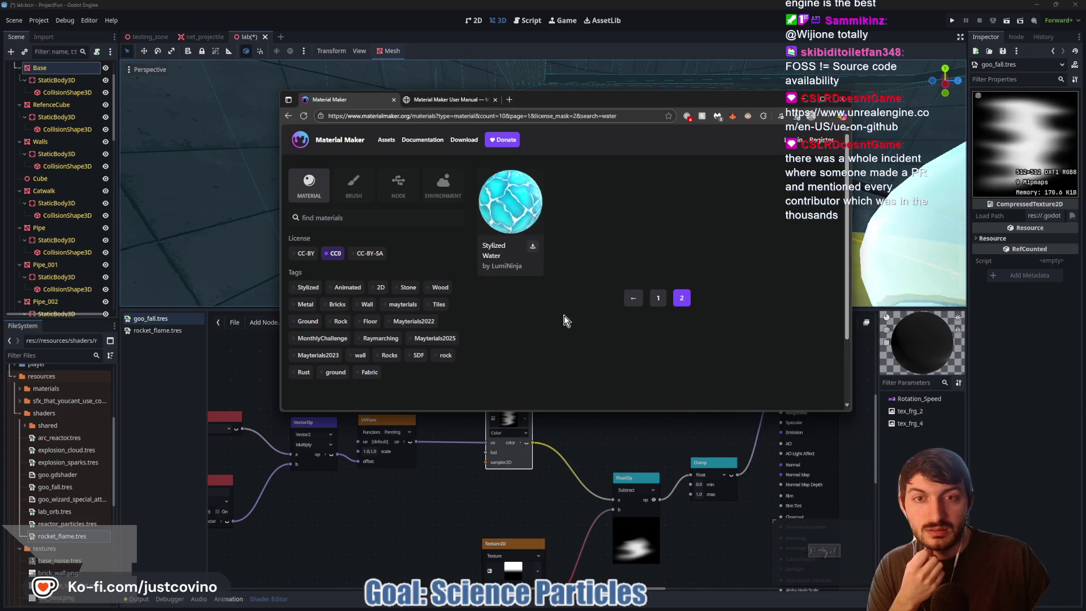
- Open Material Maker's itch.io download page from the asset site
{"action": "left_click", "coordinate": [357, 219]}
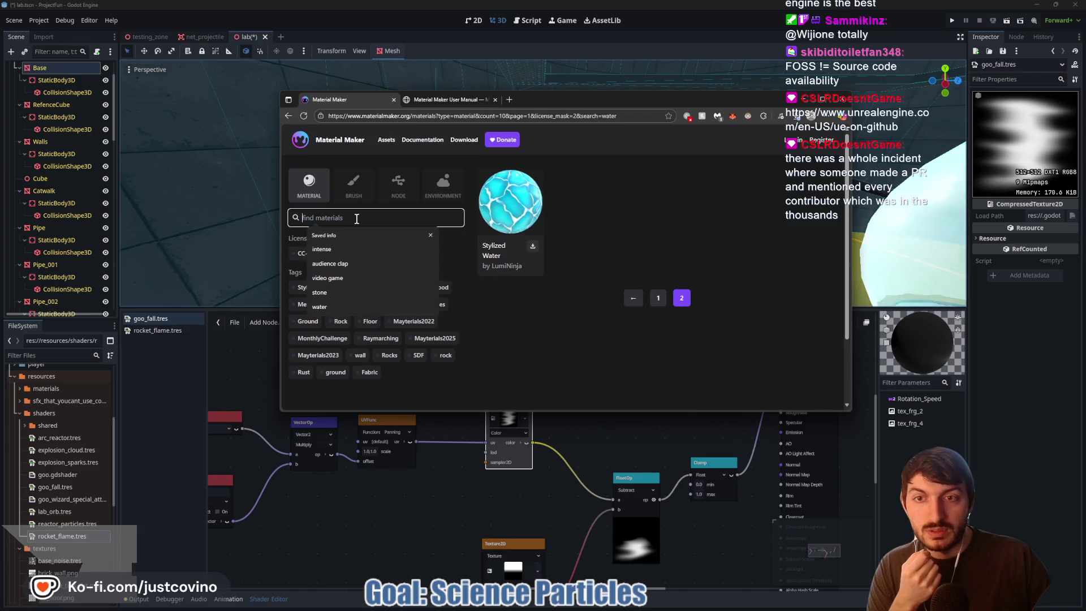
{"action": "left_click", "coordinate": [433, 234]}
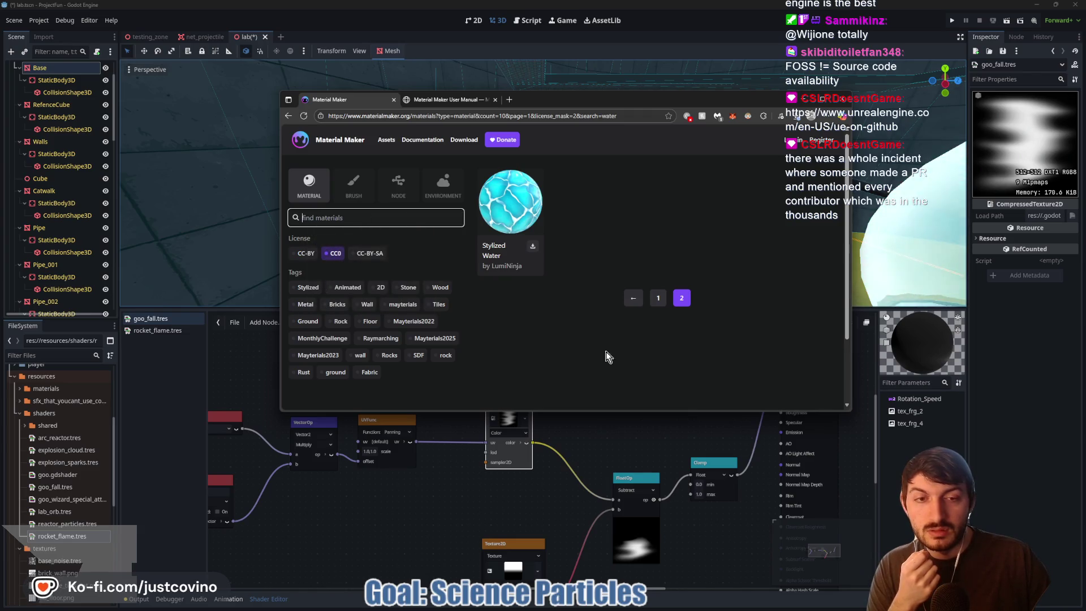
{"action": "mouse_move", "coordinate": [435, 607]}
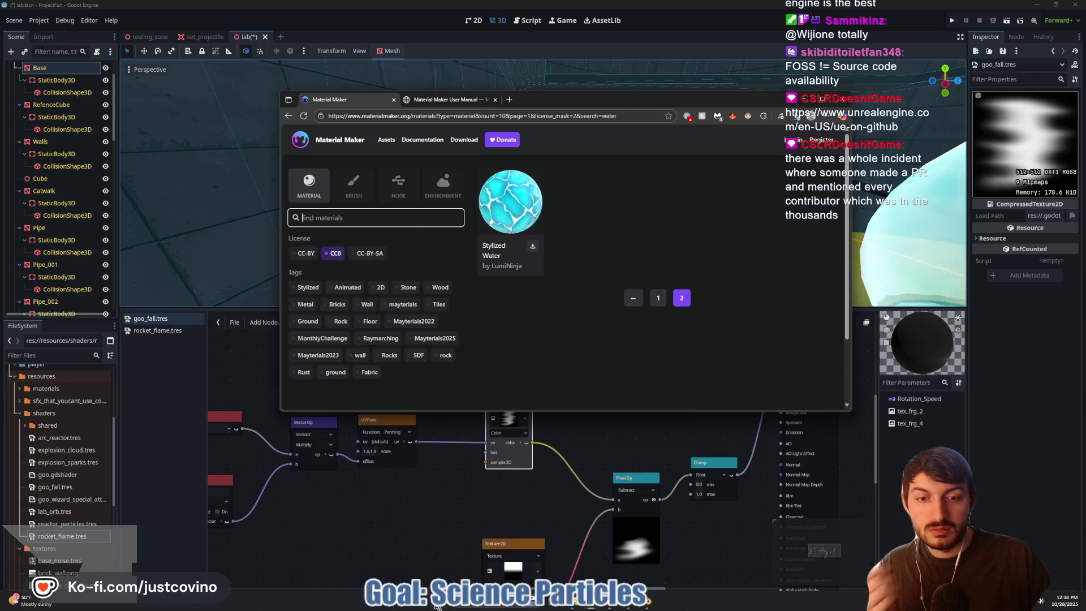
{"action": "left_click", "coordinate": [466, 142]}
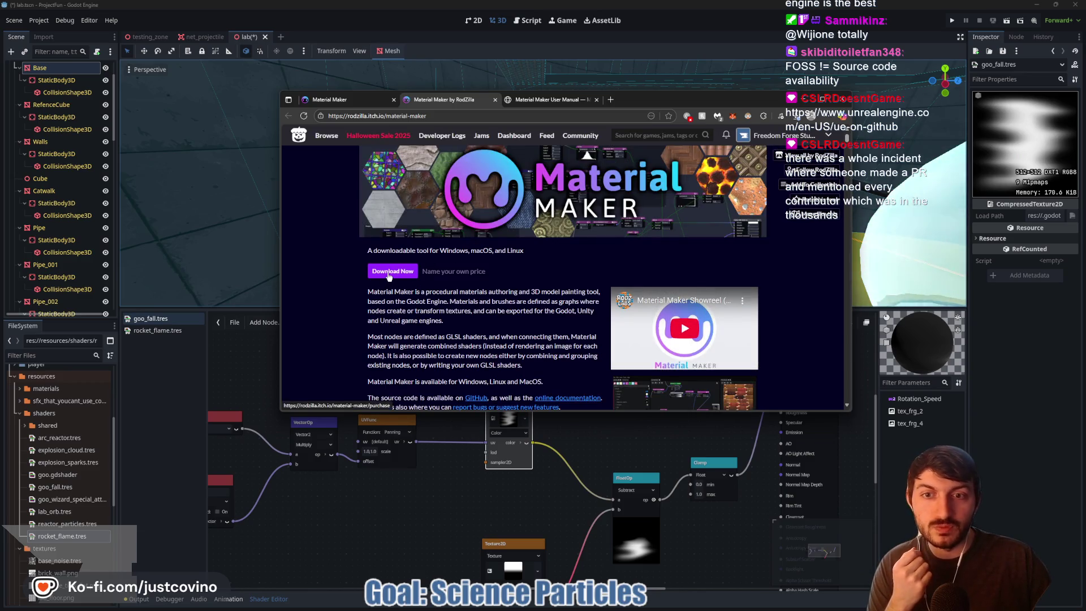
- Download the free 88 MB material_maker_1_4_windows.zip from itch.io and save it to the Desktop
{"action": "left_click", "coordinate": [389, 273]}
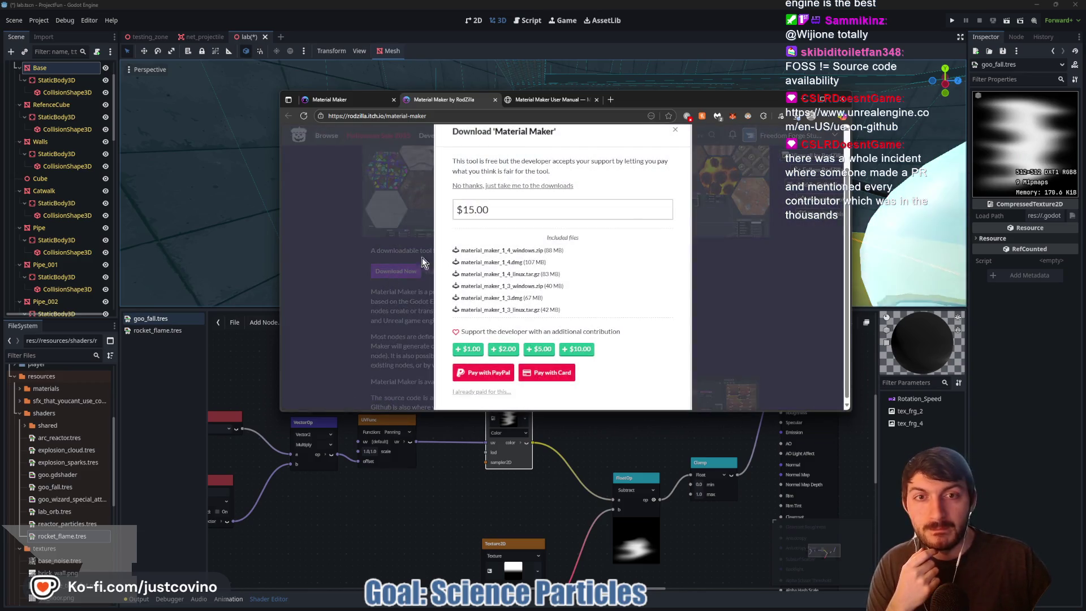
{"action": "left_click", "coordinate": [523, 187]}
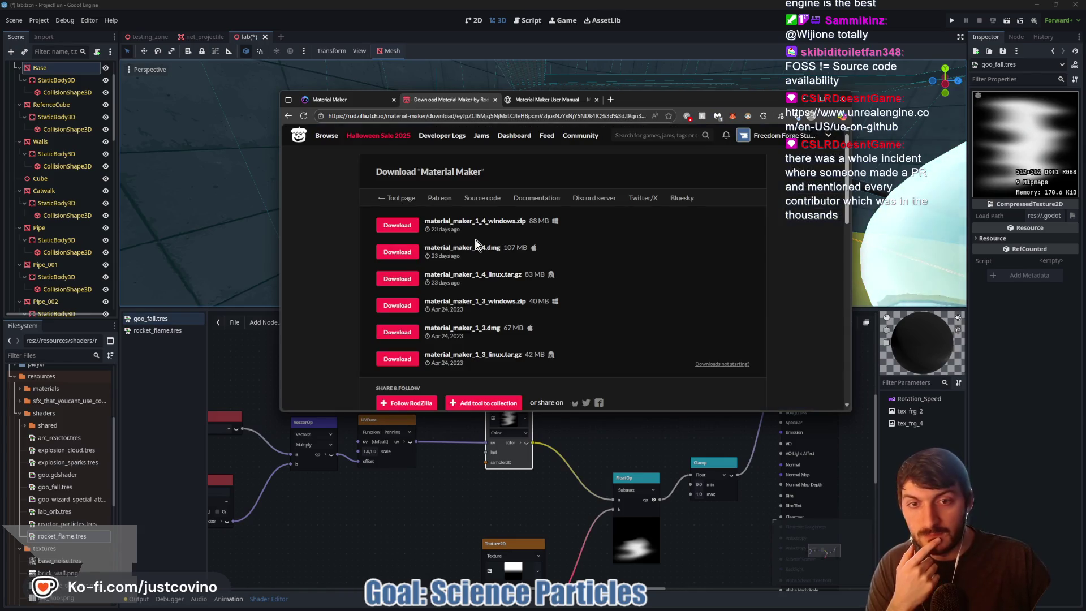
{"action": "left_click", "coordinate": [394, 228]}
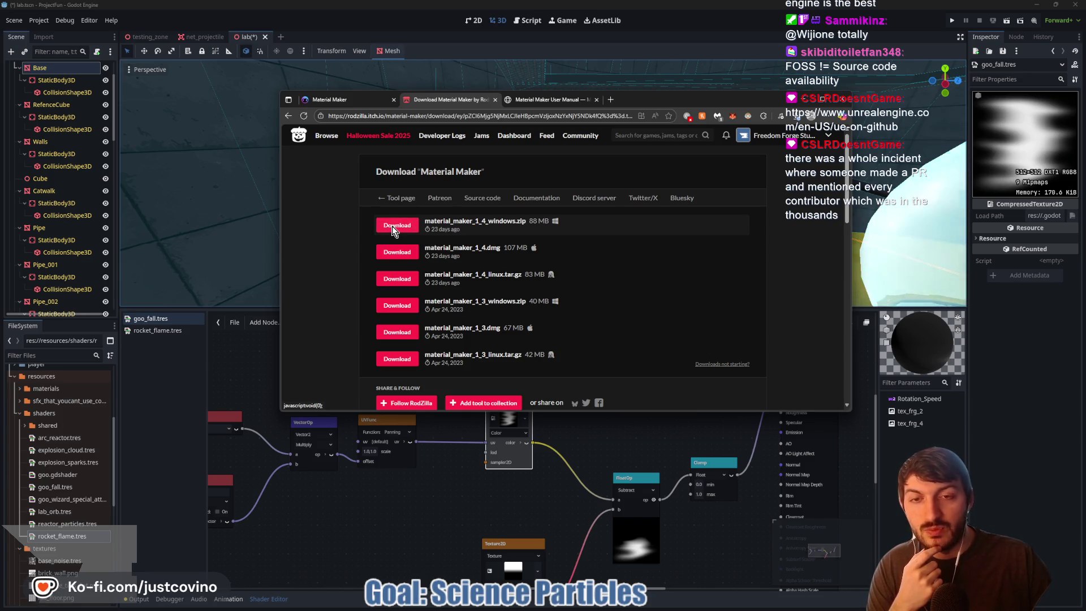
{"action": "left_click", "coordinate": [392, 226]}
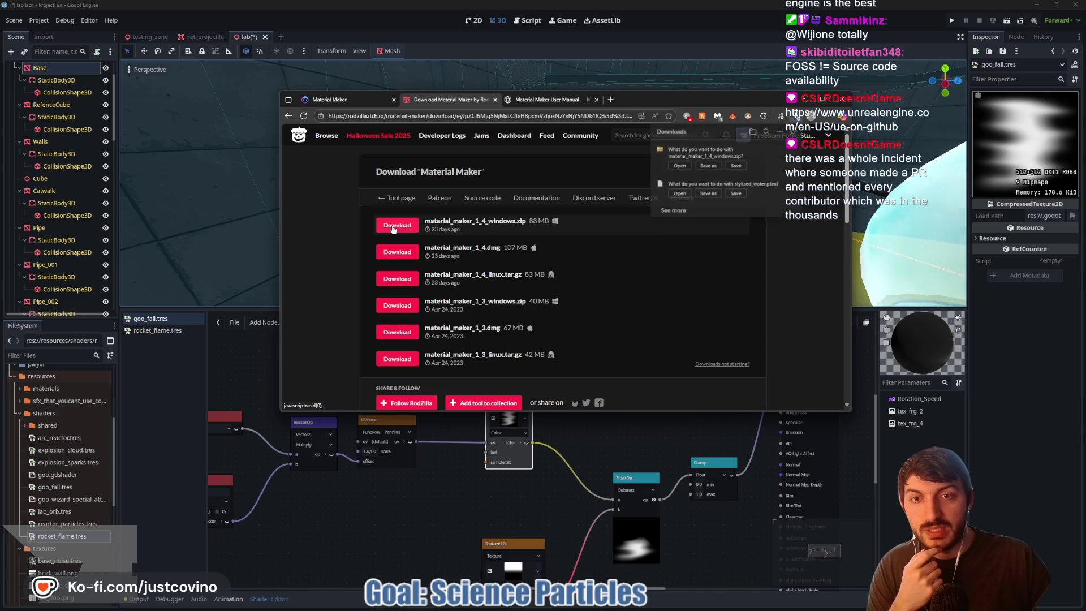
{"action": "left_click", "coordinate": [705, 167]}
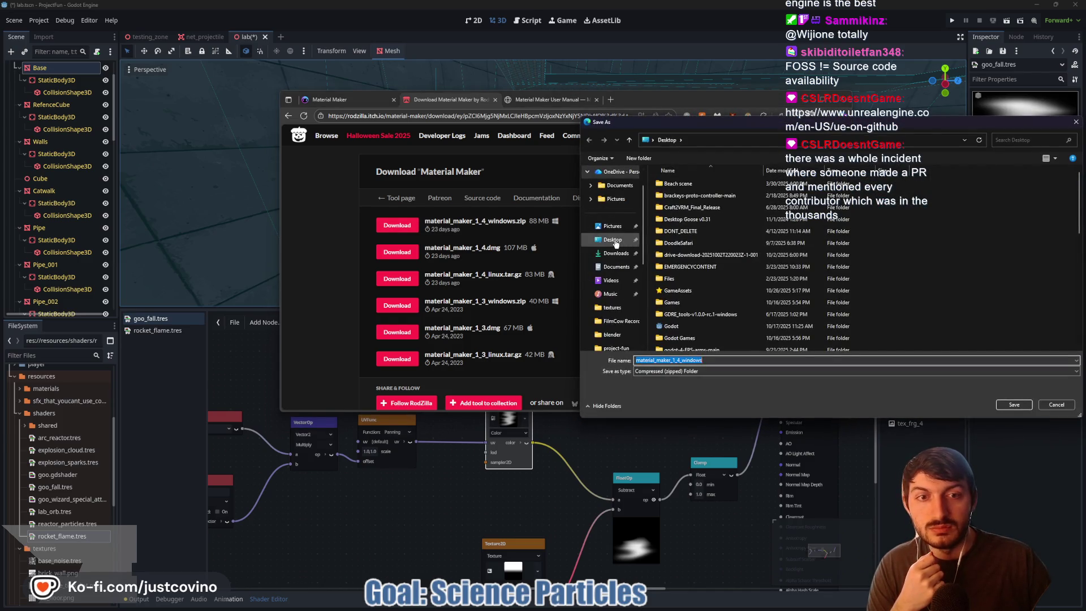
{"action": "left_click", "coordinate": [1015, 404]}
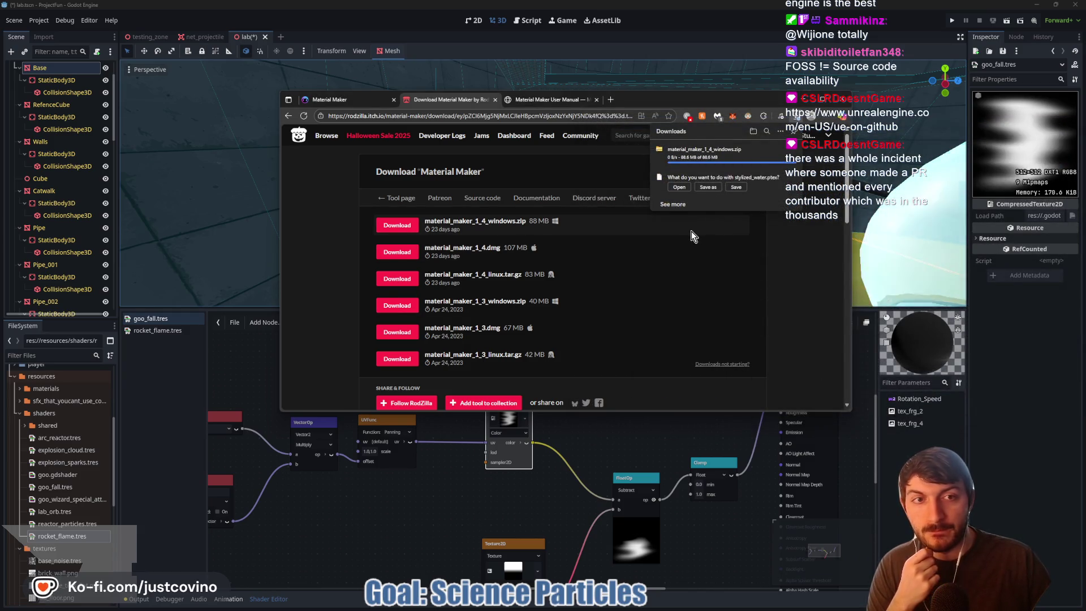
{"action": "left_click", "coordinate": [778, 150]}
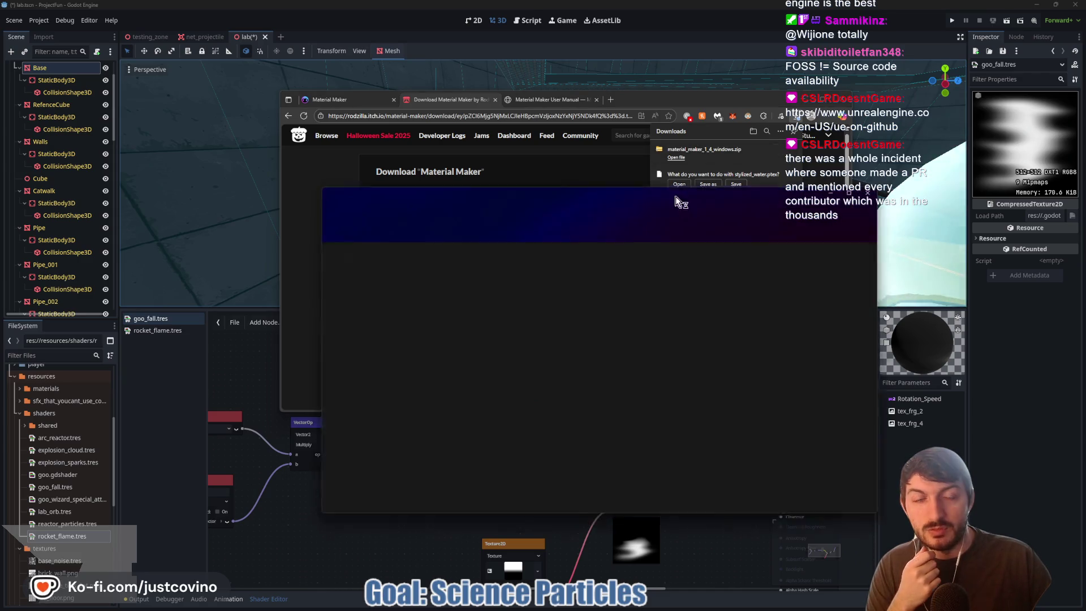
- Extract the Material Maker 1.4 zip and open the material_maker_1_4_windows folder
{"action": "left_click", "coordinate": [577, 229]}
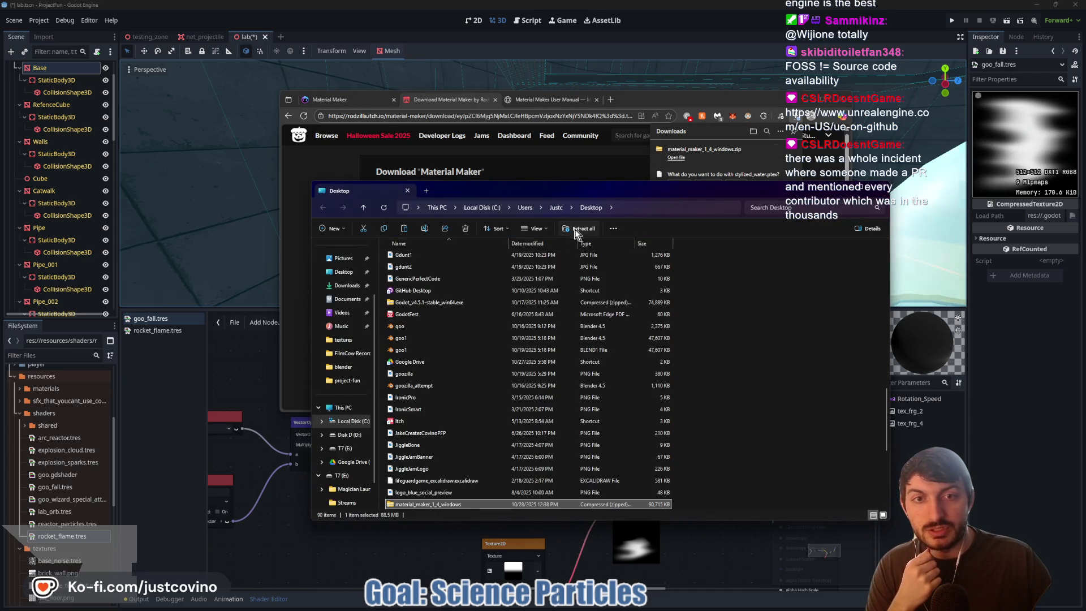
{"action": "left_click", "coordinate": [615, 392]}
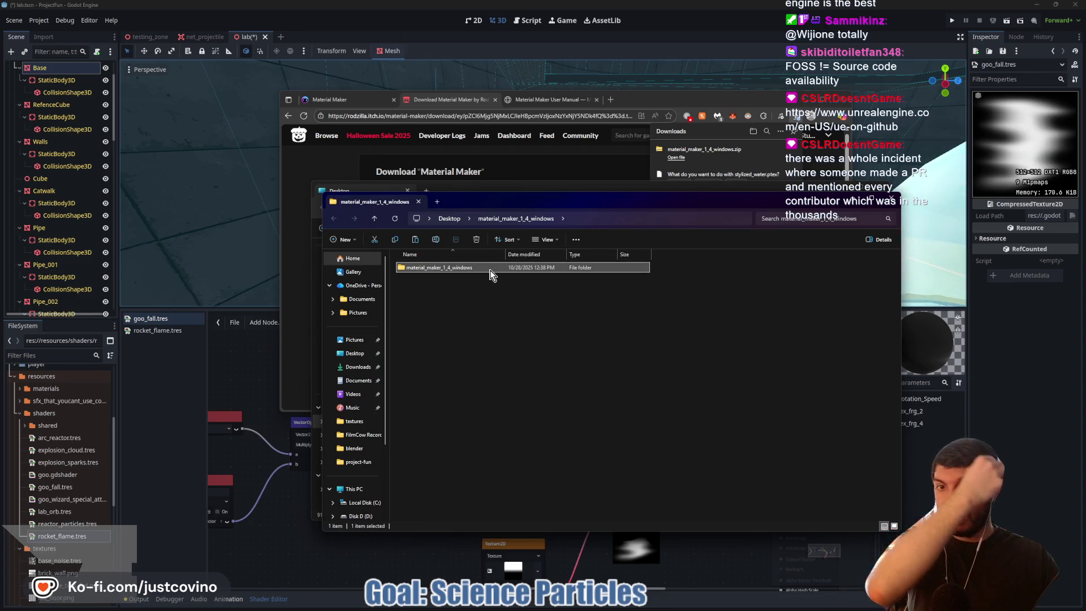
{"action": "double_click", "coordinate": [496, 270]}
- Launch material_maker.exe past the security warning via More info > Run anyway
{"action": "left_click", "coordinate": [436, 355]}
{"action": "double_click", "coordinate": [437, 355]}
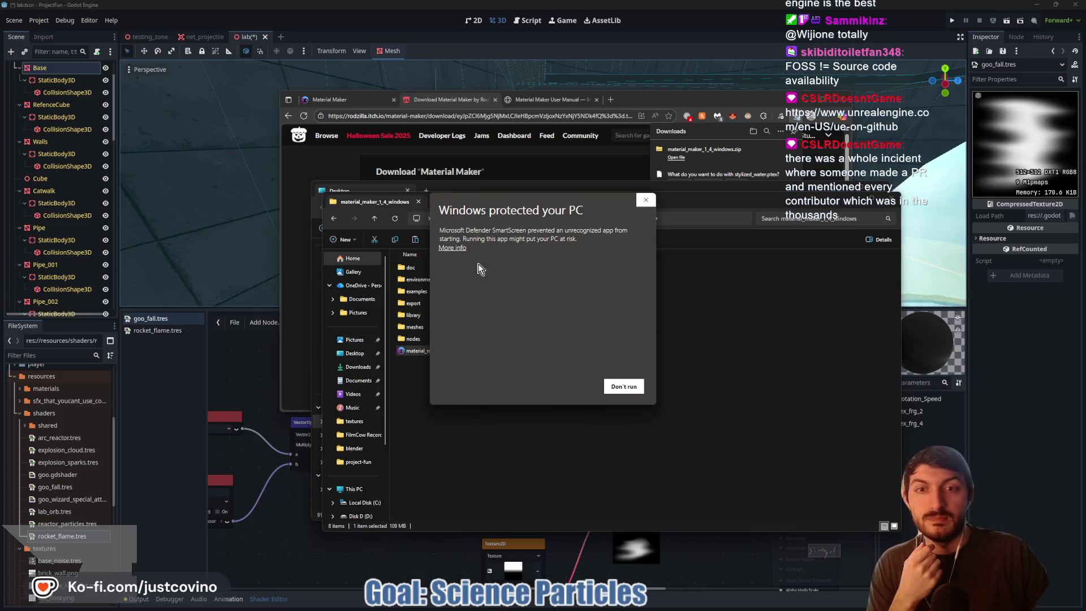
{"action": "left_click", "coordinate": [453, 248]}
{"action": "left_click", "coordinate": [571, 386]}
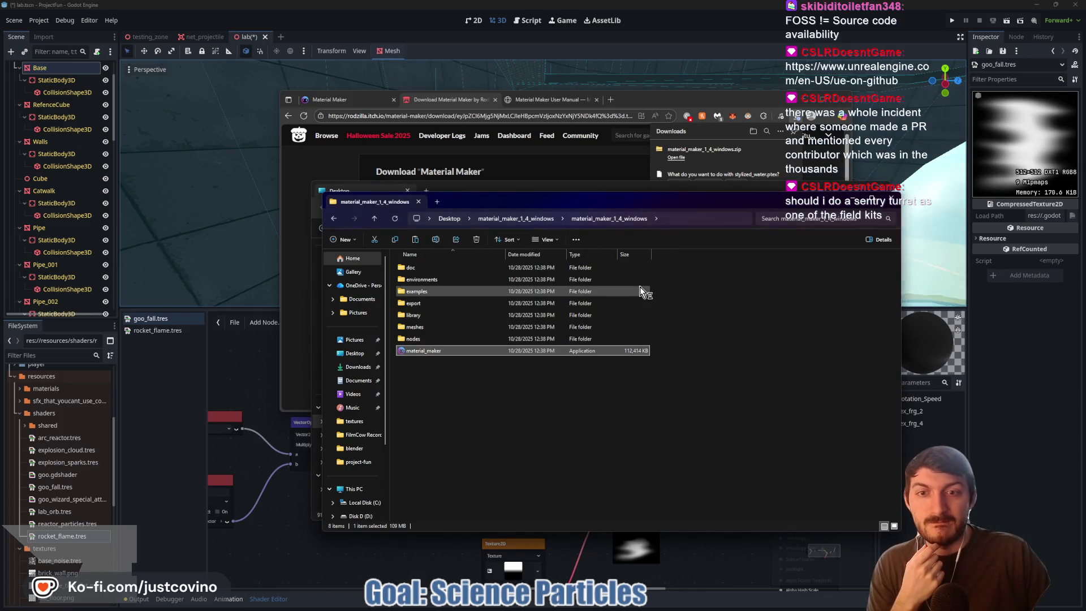
{"action": "left_click", "coordinate": [496, 100]}
{"action": "left_click", "coordinate": [564, 440]}
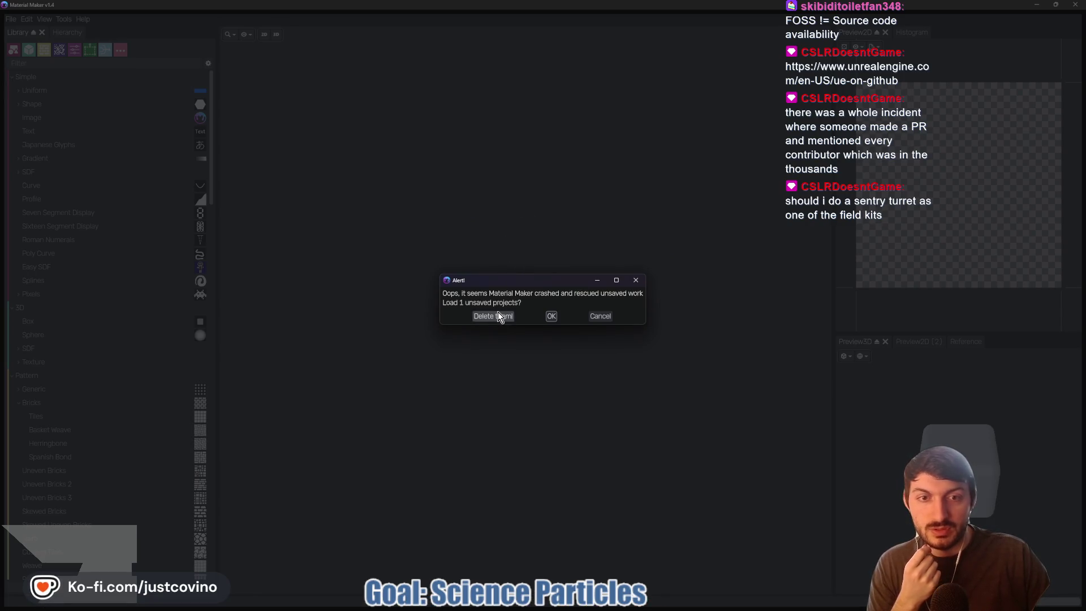
- Recover the unsaved slime project and inspect the Material output node's connections
{"action": "left_click", "coordinate": [553, 316]}
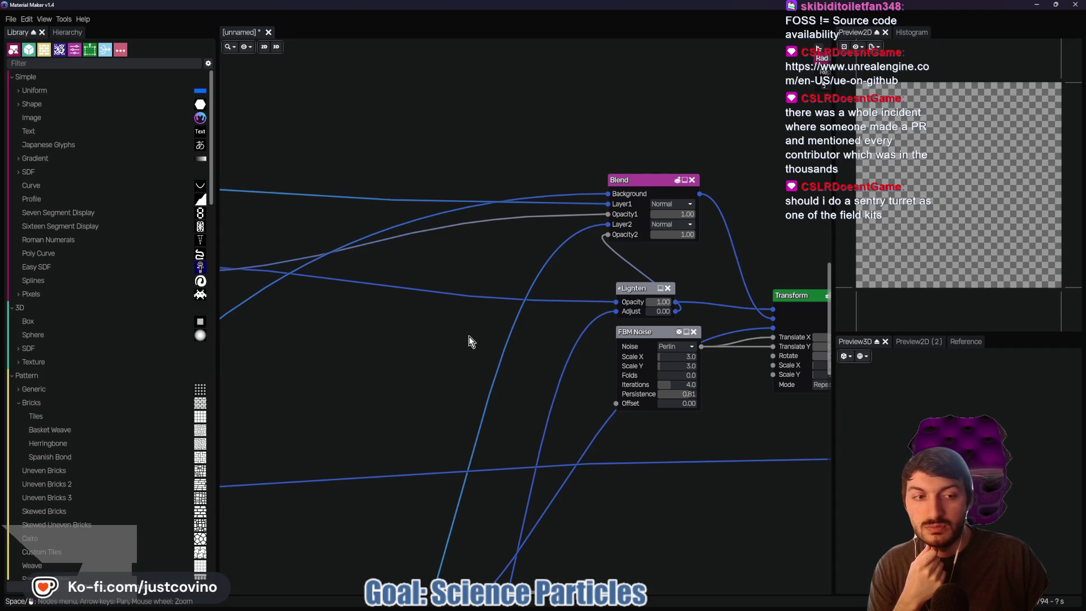
{"action": "scroll", "coordinate": [469, 336], "scroll_direction": "down", "scroll_amount": 5}
{"action": "key", "text": "Right"}
{"action": "key", "text": "Right"}
{"action": "key", "text": "Right"}
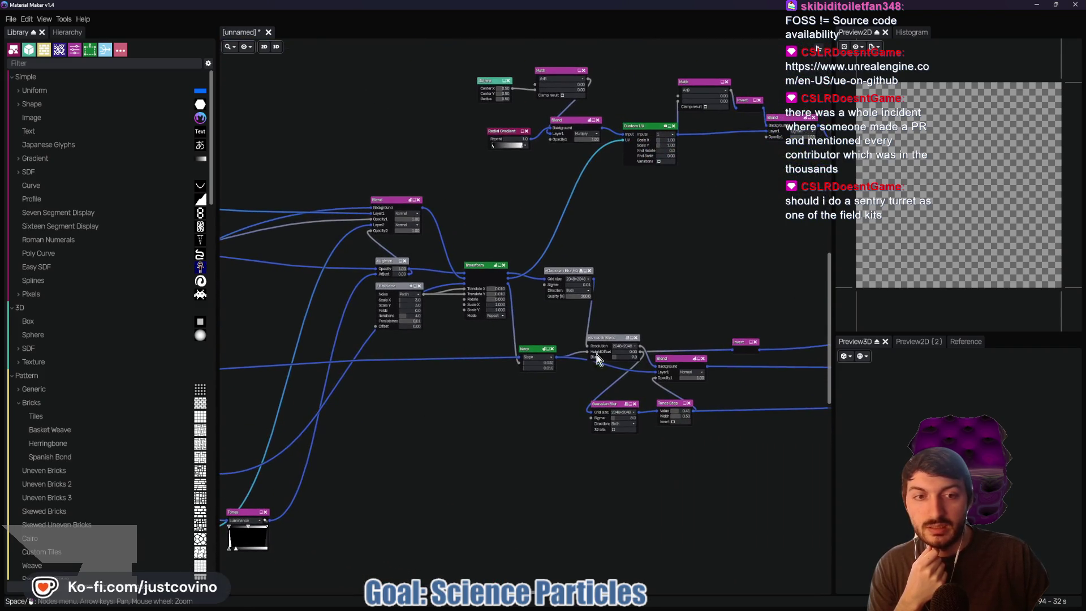
{"action": "key", "text": "Right"}
{"action": "key", "text": "Right"}
{"action": "key", "text": "Right"}
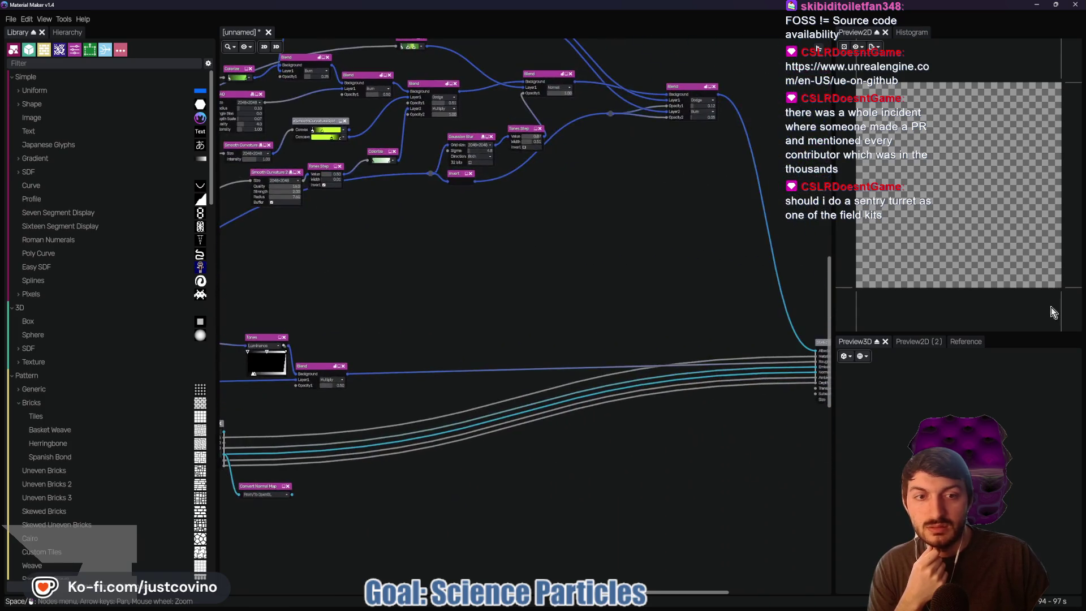
{"action": "key", "text": "Right"}
{"action": "key", "text": "Right"}
{"action": "left_click", "coordinate": [668, 337]}
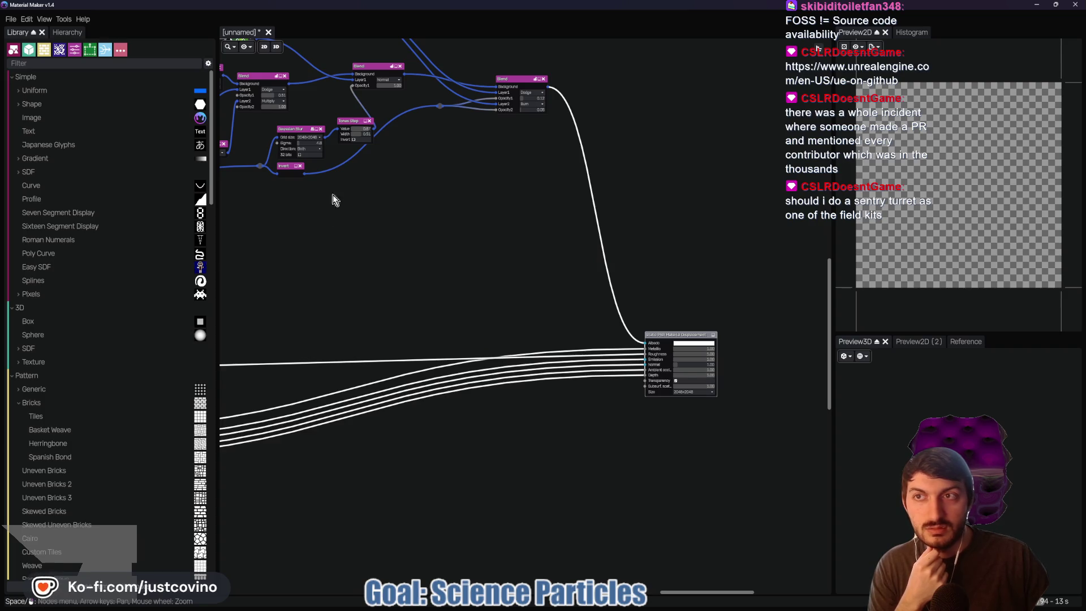
{"action": "key", "text": "Left"}
{"action": "key", "text": "Left"}
{"action": "key", "text": "Left"}
{"action": "left_click", "coordinate": [11, 19]}
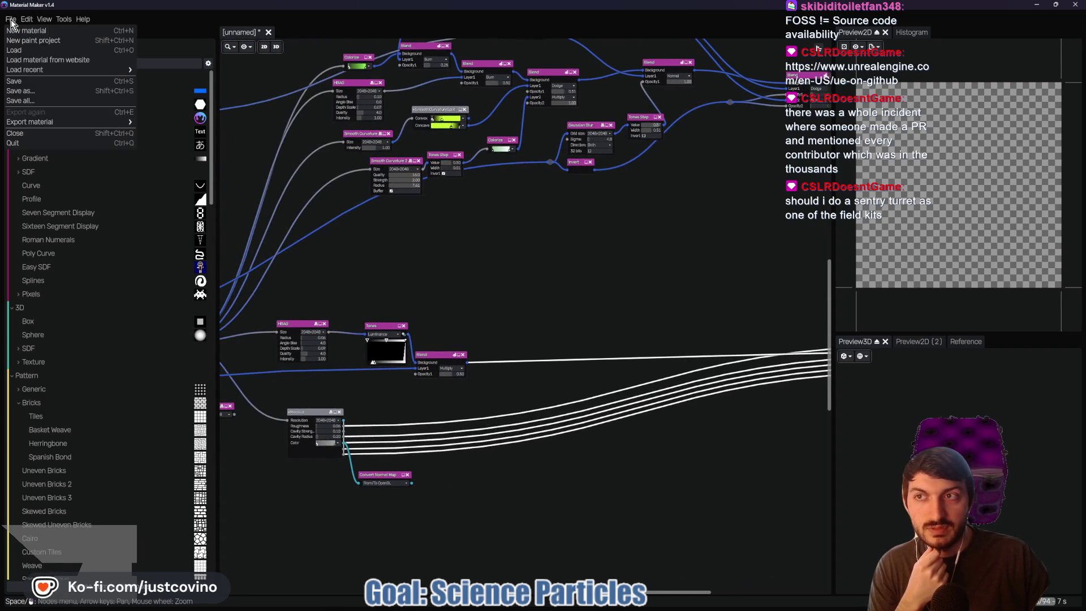
- Export the material via File > Export material > Godot > G4 Standard
{"action": "mouse_move", "coordinate": [45, 122]}
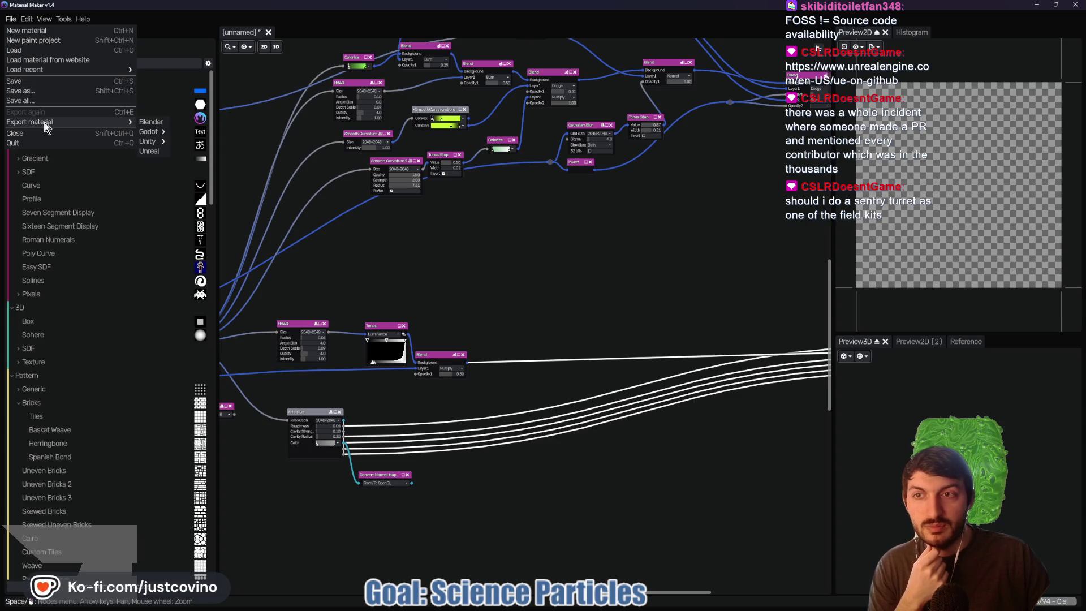
{"action": "mouse_move", "coordinate": [158, 131]}
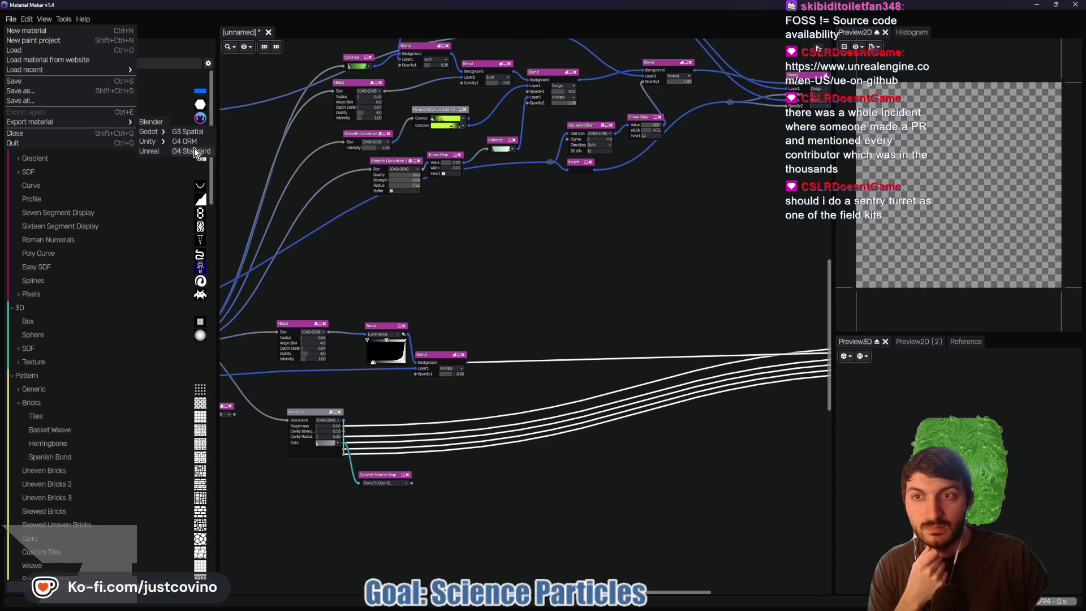
{"action": "left_click", "coordinate": [195, 150]}
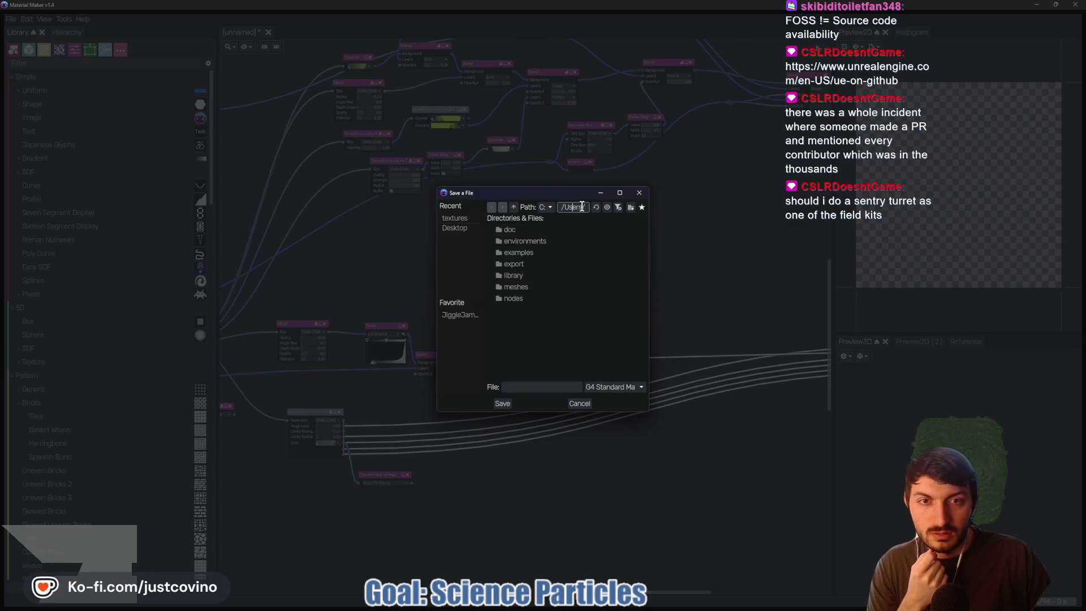
- Widen the save dialog and trim the save path to end at Desktop
{"action": "left_click_drag", "start_coordinate": [590, 207], "coordinate": [590, 208]}
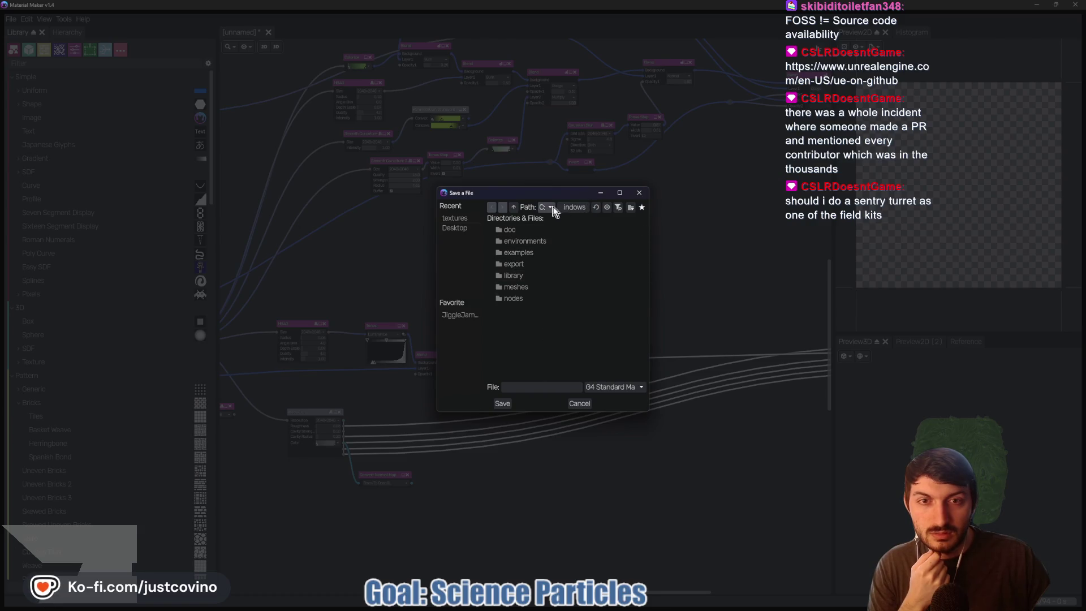
{"action": "left_click_drag", "start_coordinate": [650, 225], "coordinate": [829, 237]}
{"action": "left_click_drag", "start_coordinate": [695, 187], "coordinate": [535, 182]}
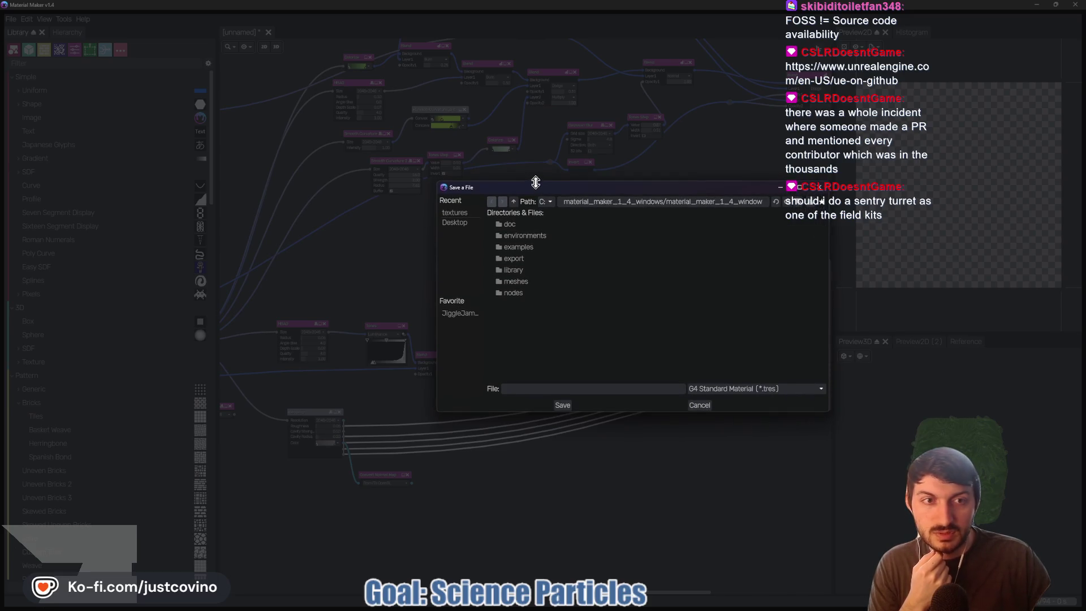
{"action": "left_click_drag", "start_coordinate": [710, 188], "coordinate": [541, 178]}
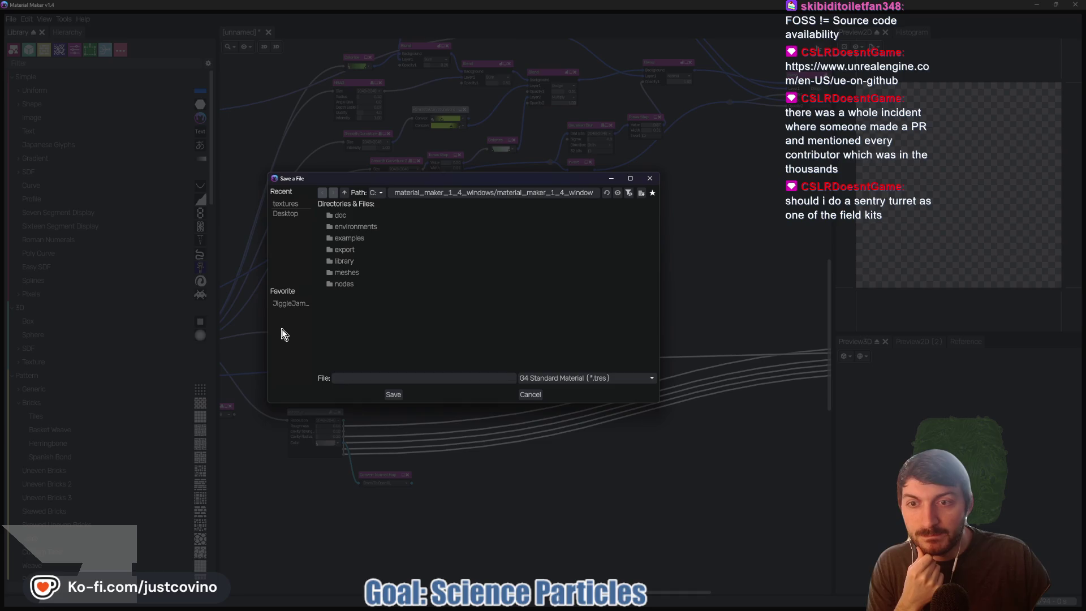
{"action": "left_click", "coordinate": [594, 193]}
{"action": "left_click", "coordinate": [570, 193]}
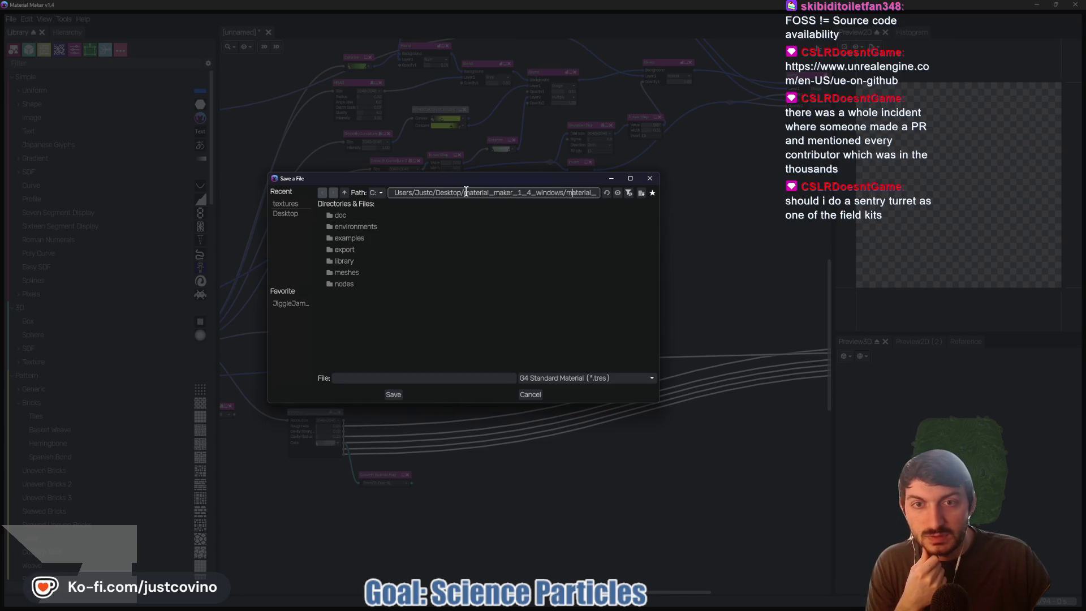
{"action": "left_click_drag", "start_coordinate": [464, 192], "coordinate": [609, 194]}
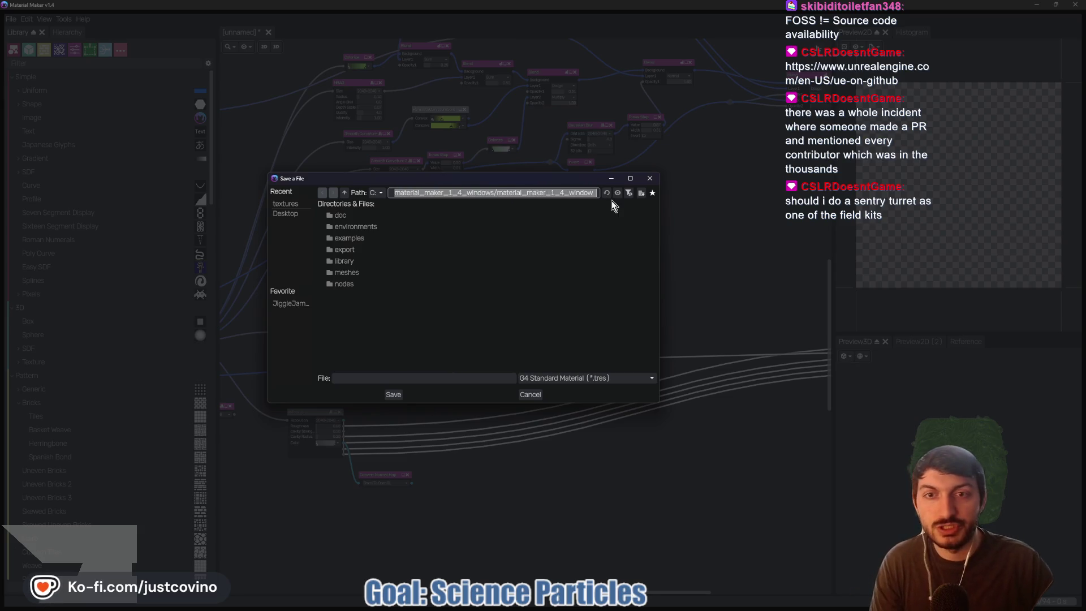
{"action": "key", "text": "BackSpace"}
{"action": "type", "text": "/Users/Justc/Desktop/"}
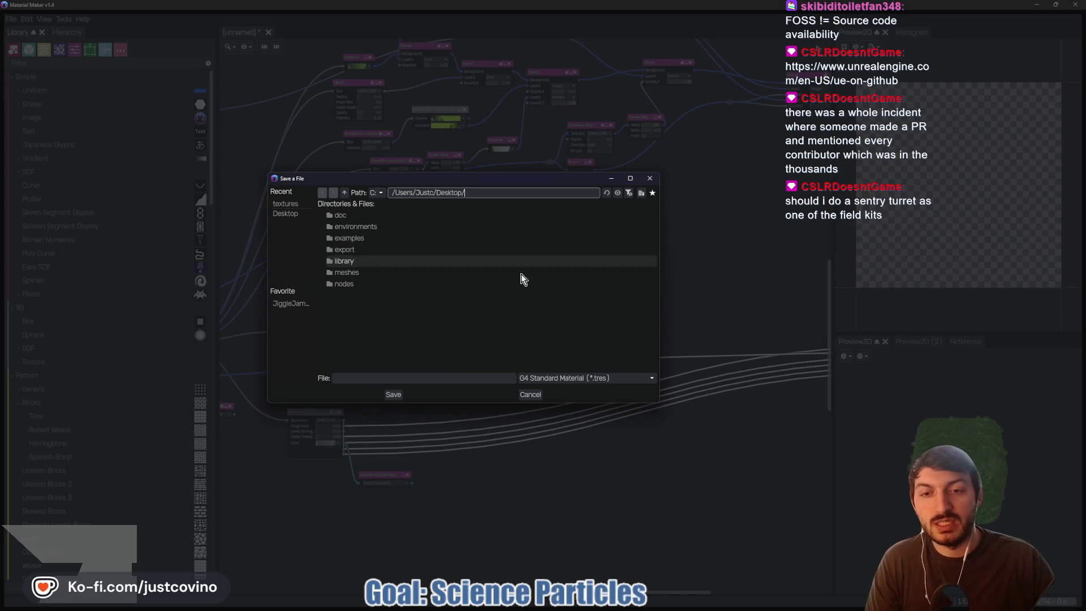
{"action": "left_click", "coordinate": [411, 377]}
{"action": "type", "text": "slime_material"}
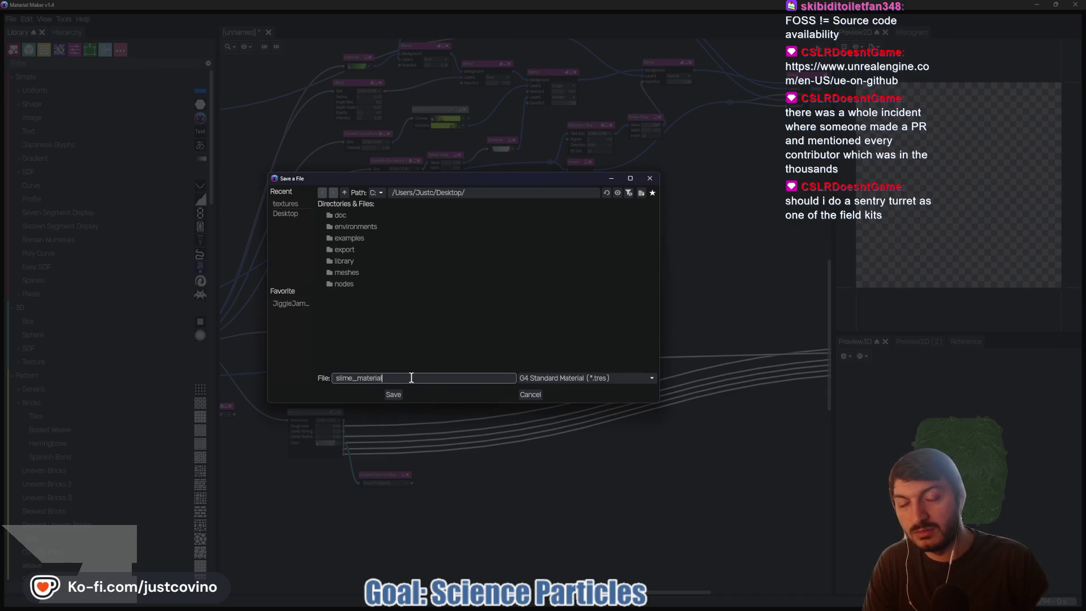
- In Explorer, open resources > materials and copy that folder's path
{"action": "mouse_move", "coordinate": [624, 607]}
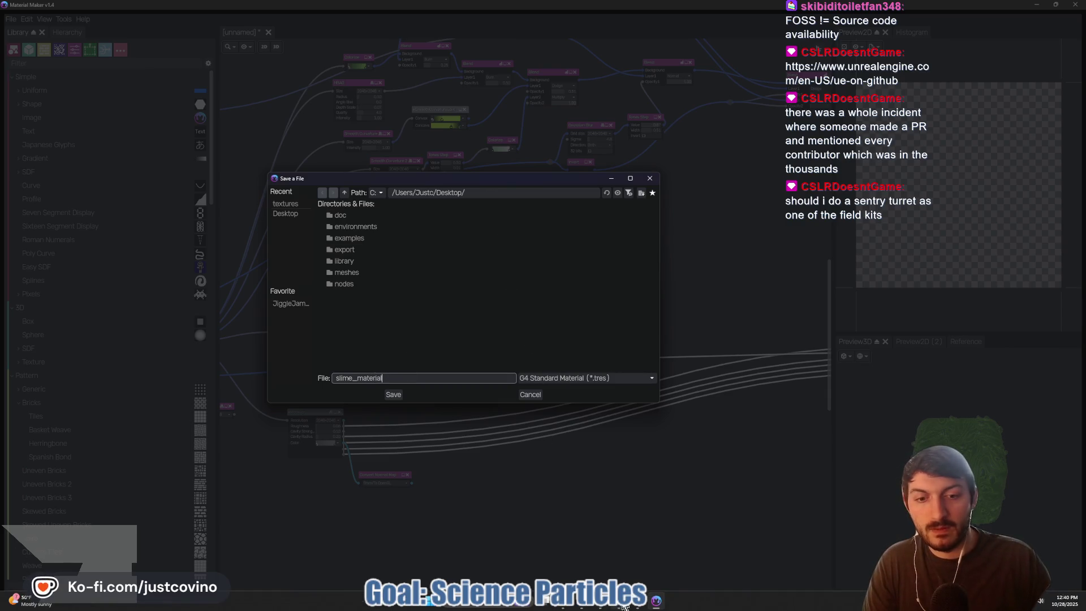
{"action": "mouse_move", "coordinate": [567, 607]}
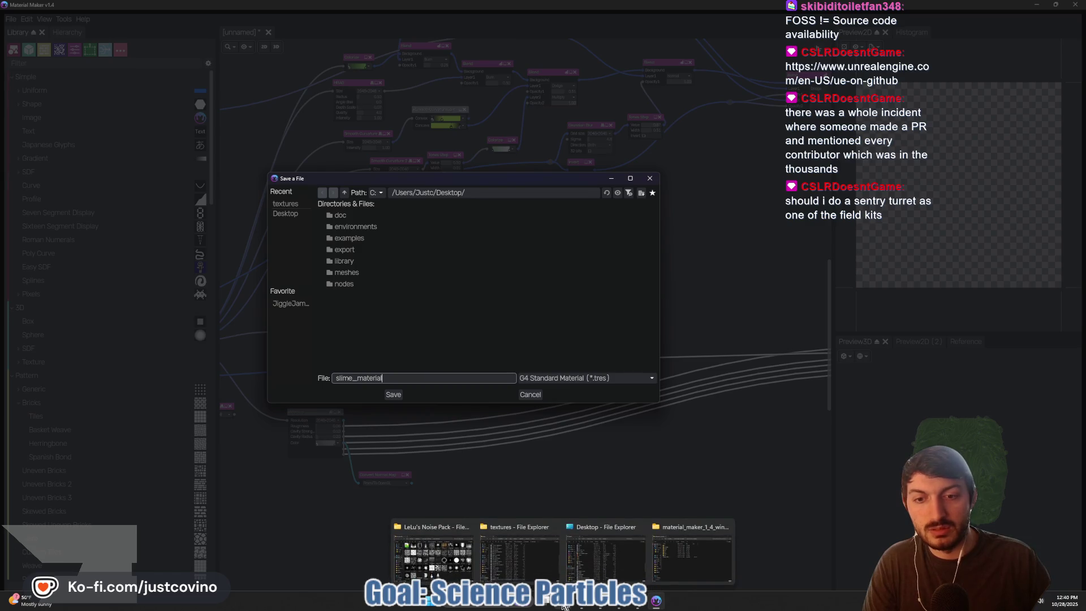
{"action": "left_click", "coordinate": [519, 557]}
{"action": "left_click", "coordinate": [353, 197]}
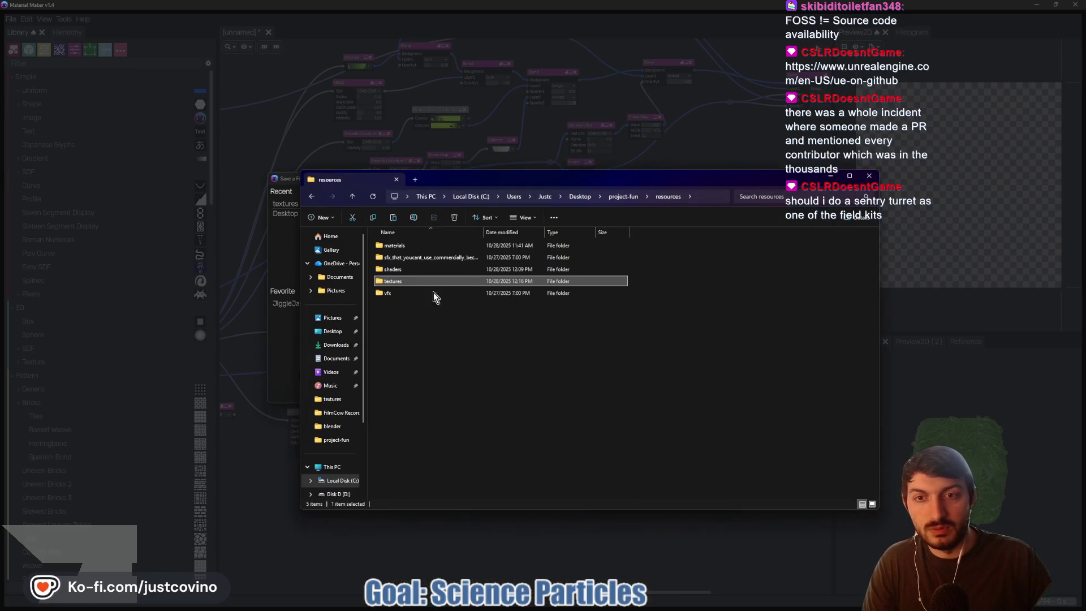
{"action": "double_click", "coordinate": [397, 249]}
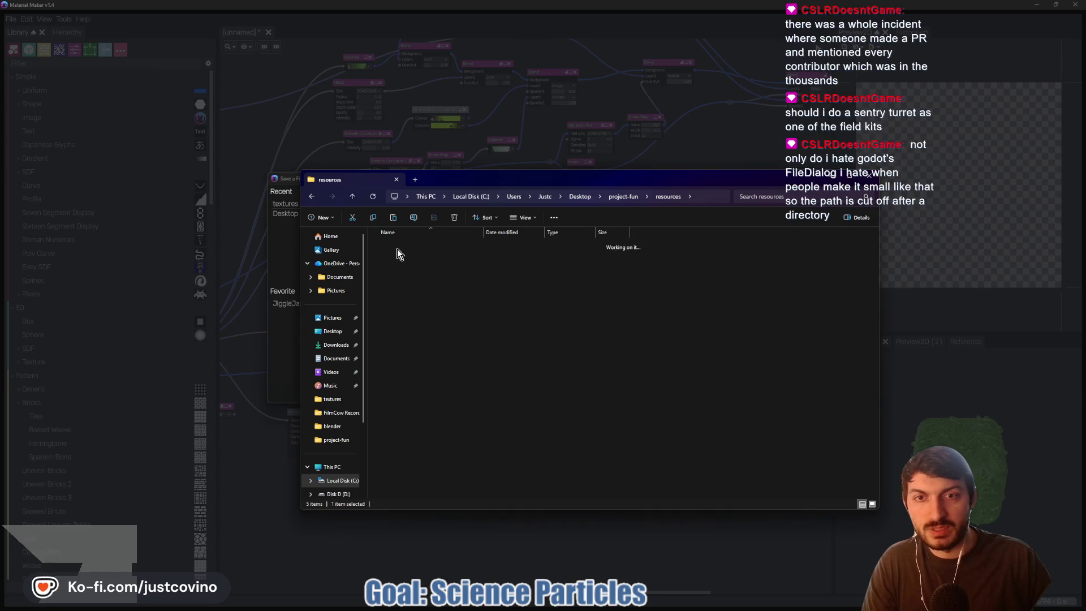
{"action": "left_click", "coordinate": [717, 197]}
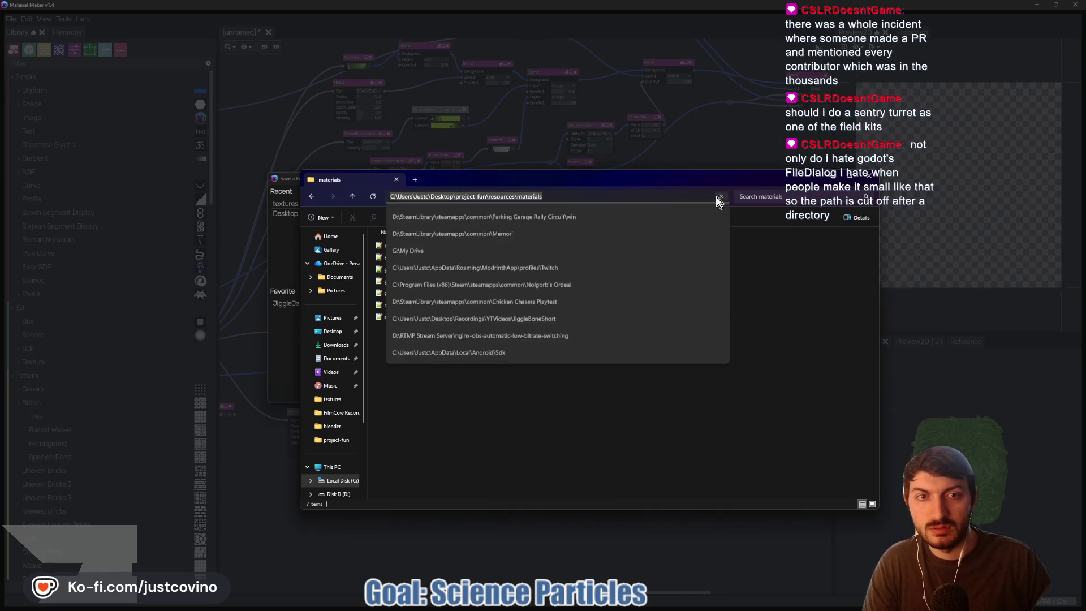
{"action": "left_click", "coordinate": [626, 197]}
{"action": "key", "text": "ctrl+a"}
{"action": "key", "text": "ctrl+c"}
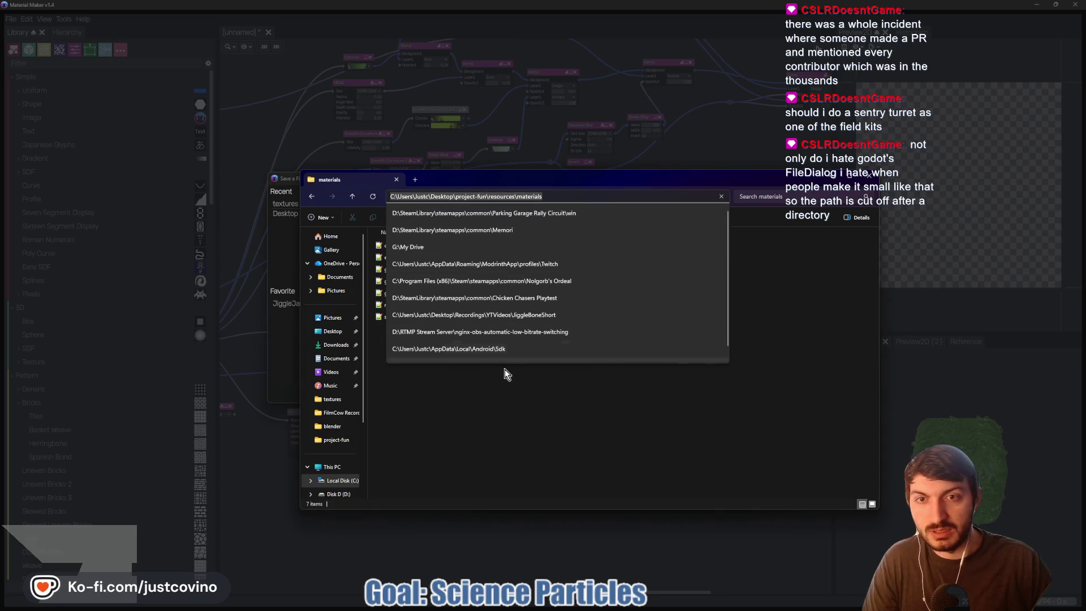
- Paste the materials folder path into the save dialog and save slime_material there
{"action": "key", "text": "alt+Tab"}
{"action": "left_click", "coordinate": [475, 193]}
{"action": "key", "text": "ctrl+a"}
{"action": "key", "text": "ctrl+v"}
{"action": "left_click", "coordinate": [396, 395]}
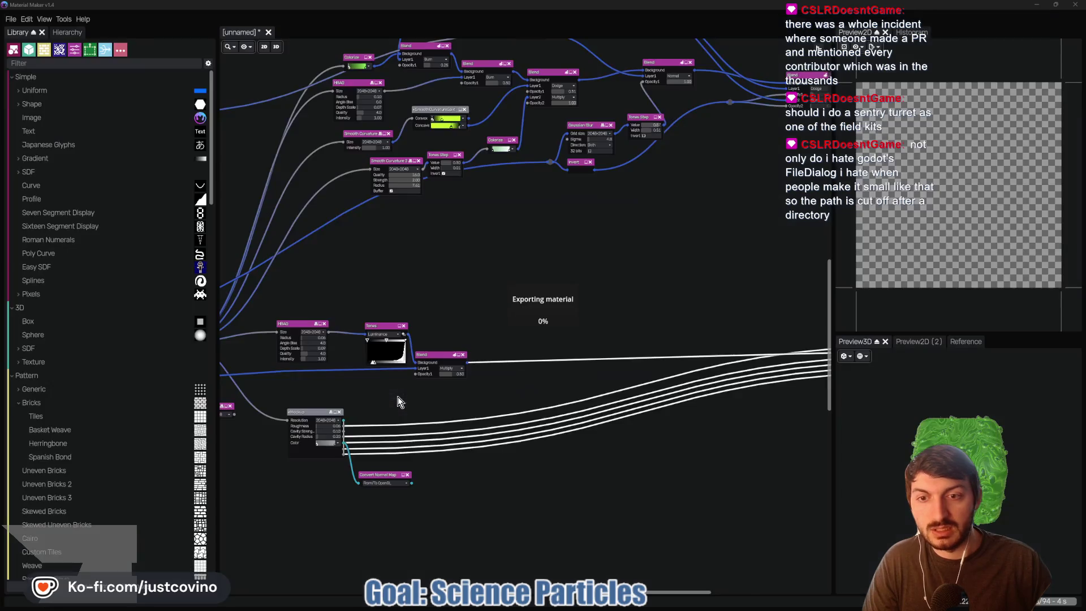
- In Godot's FileSystem dock, expand res://resources/materials to look for slime_material
{"action": "key", "text": "alt+Tab"}
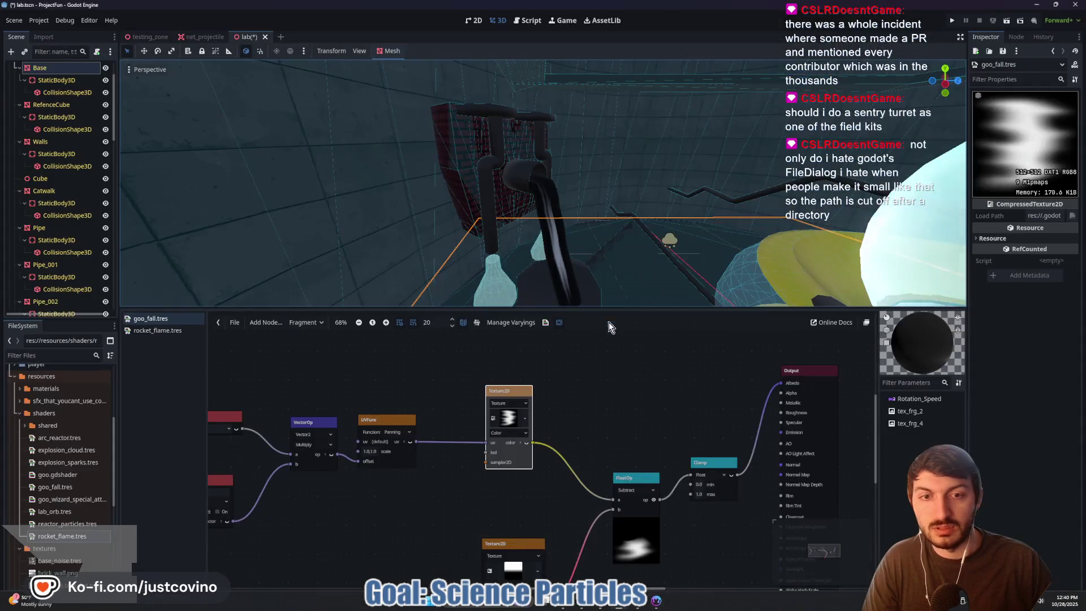
{"action": "left_click", "coordinate": [509, 376]}
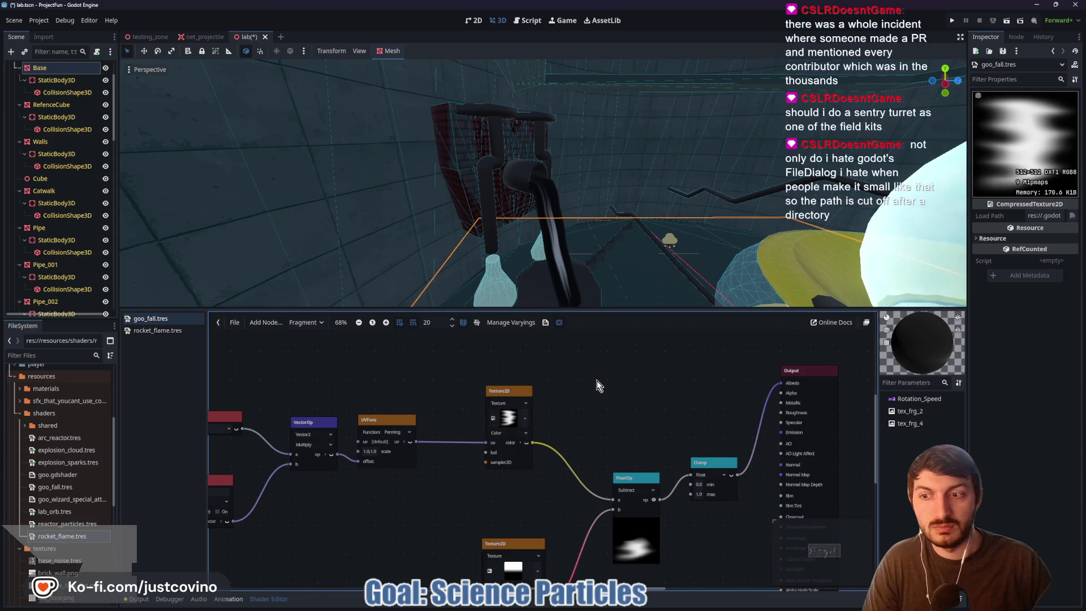
{"action": "left_click", "coordinate": [19, 401]}
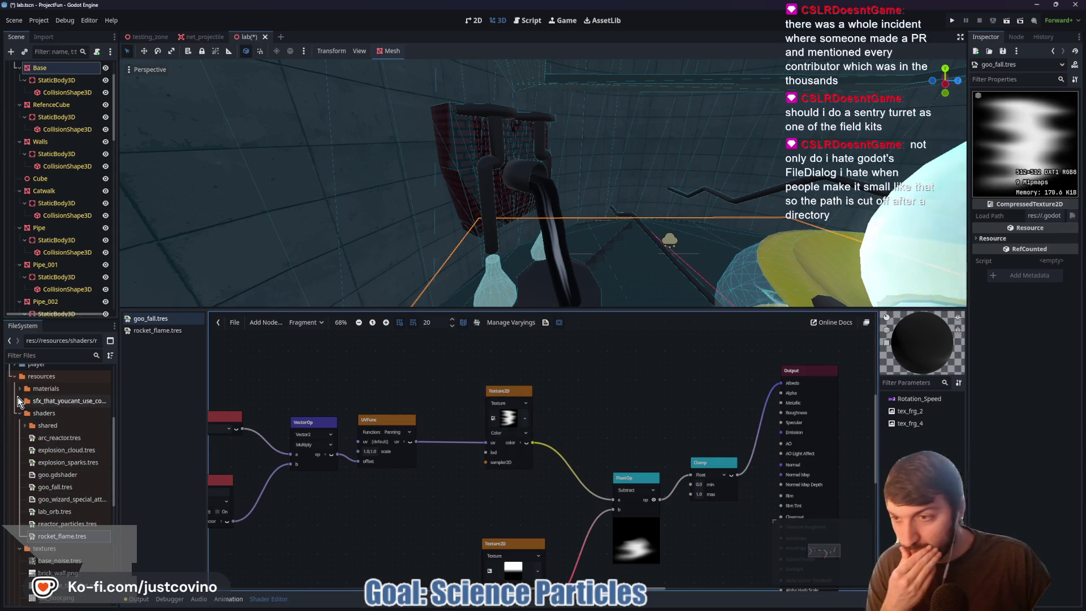
{"action": "left_click", "coordinate": [20, 400]}
{"action": "left_click", "coordinate": [19, 389]}
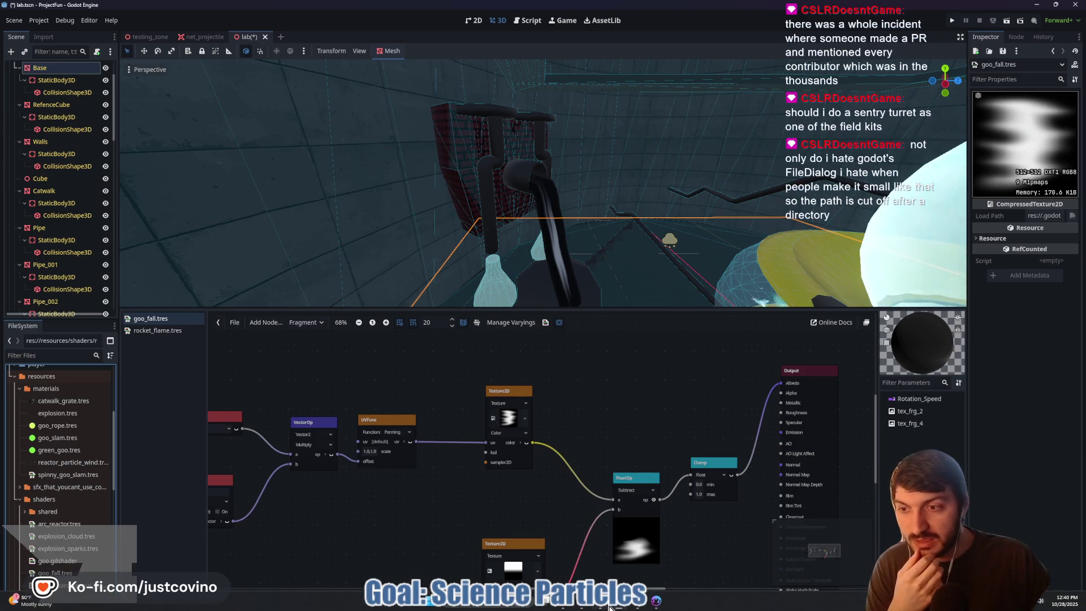
{"action": "mouse_move", "coordinate": [611, 607]}
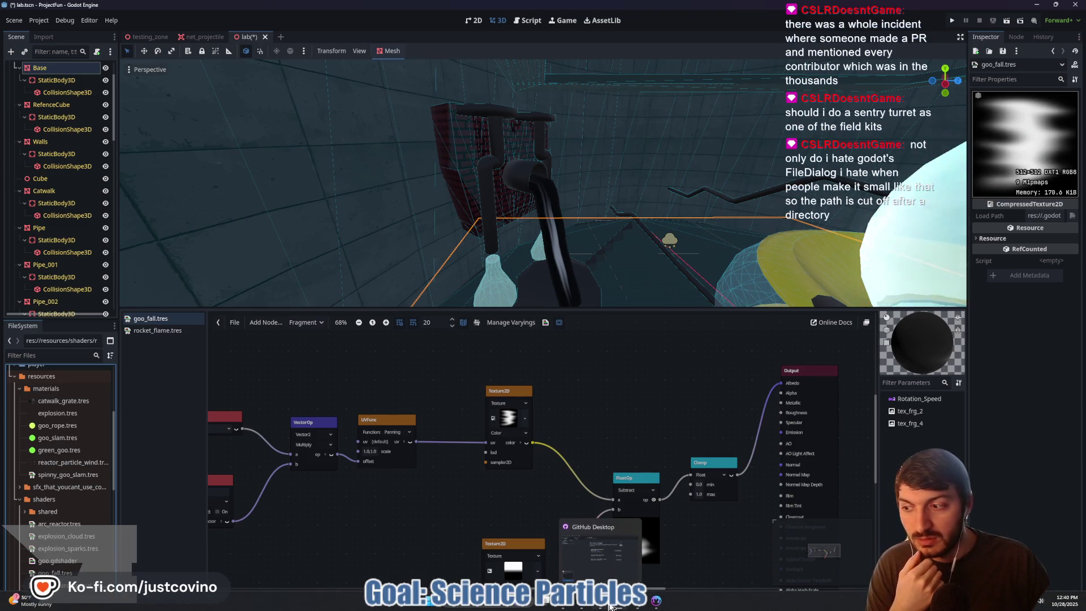
{"action": "left_click", "coordinate": [636, 605]}
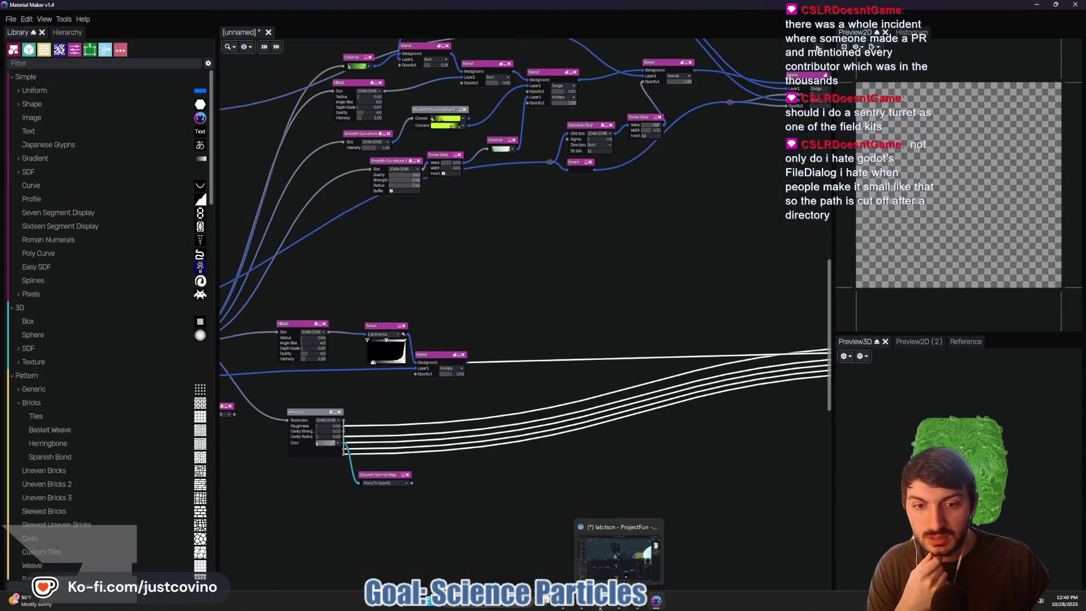
- Review the seven .tres files in the materials folder, then return to the Godot editor
{"action": "mouse_move", "coordinate": [580, 607]}
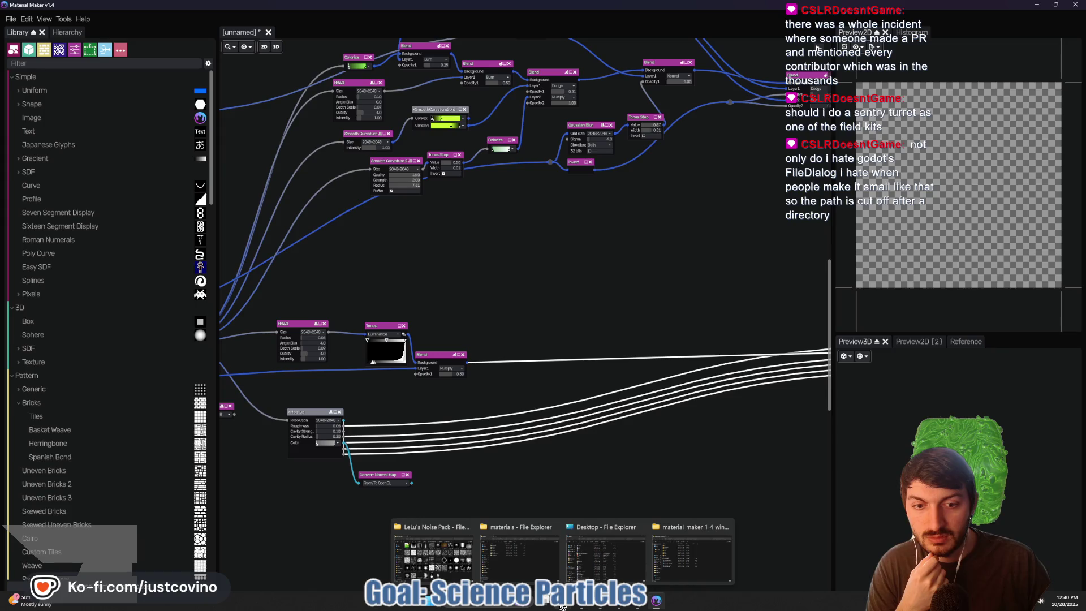
{"action": "left_click", "coordinate": [524, 567]}
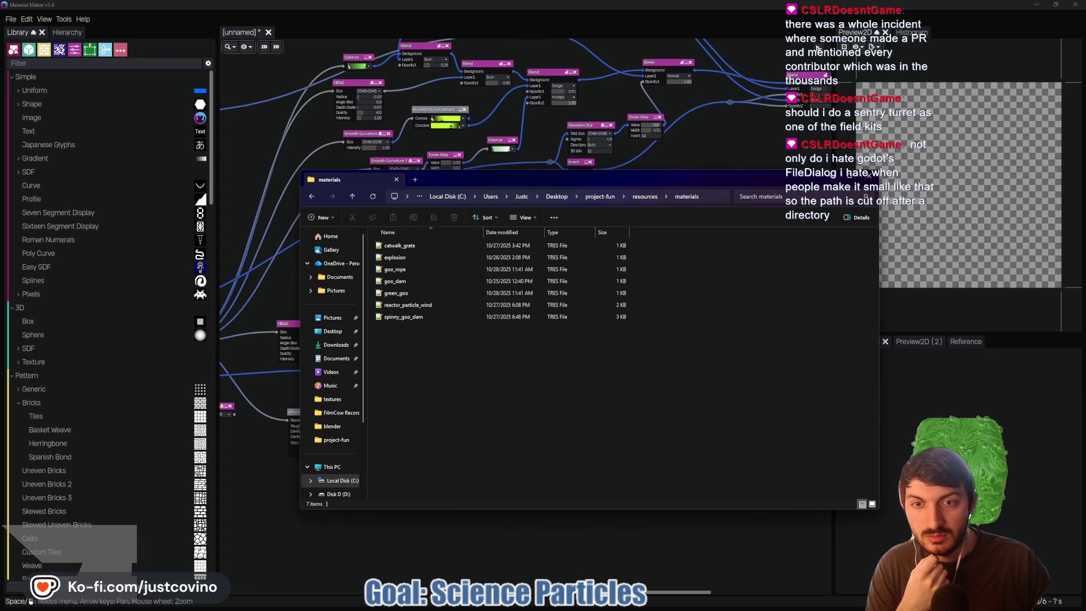
{"action": "mouse_move", "coordinate": [638, 607]}
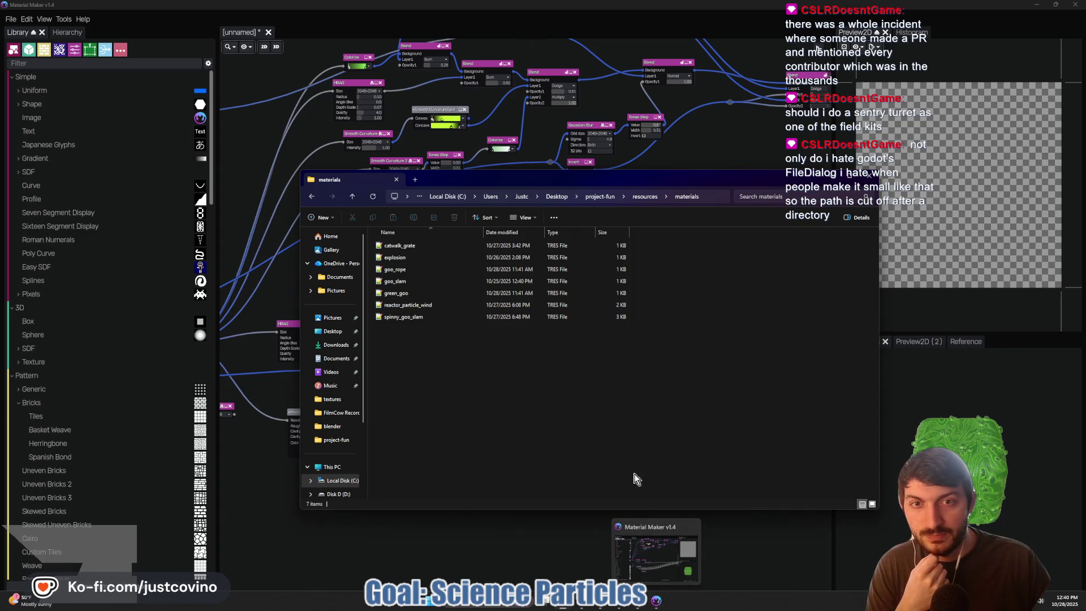
{"action": "left_click", "coordinate": [126, 19]}
{"action": "left_click", "coordinate": [10, 19]}
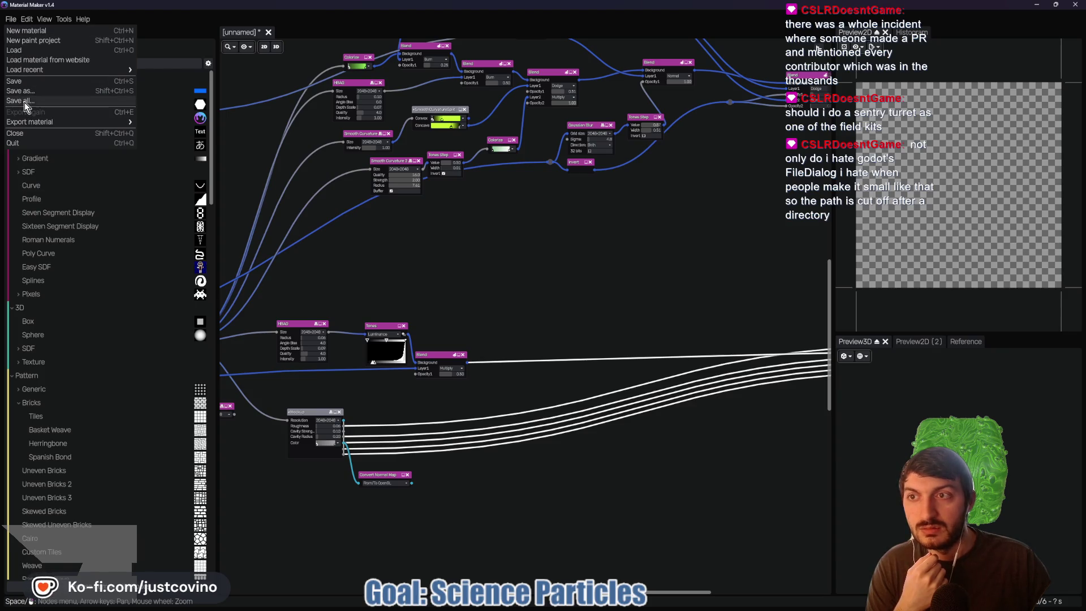
{"action": "key", "text": "alt+Tab"}
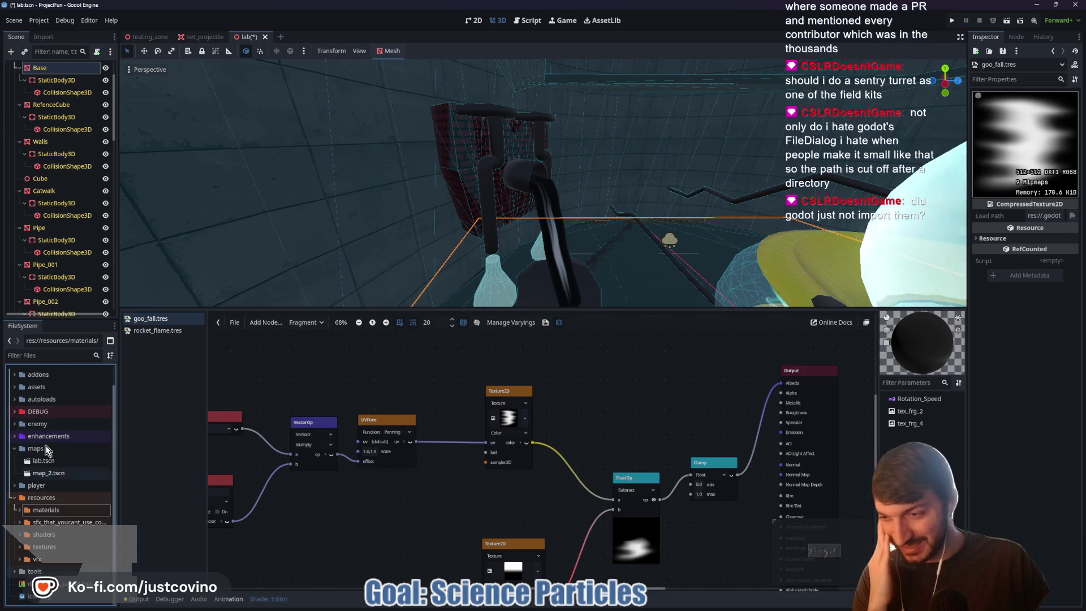
- Filter the FileSystem for 'slime' and preview slime_albedo.png in resources/materials
{"action": "left_click", "coordinate": [39, 355]}
{"action": "type", "text": "slime"}
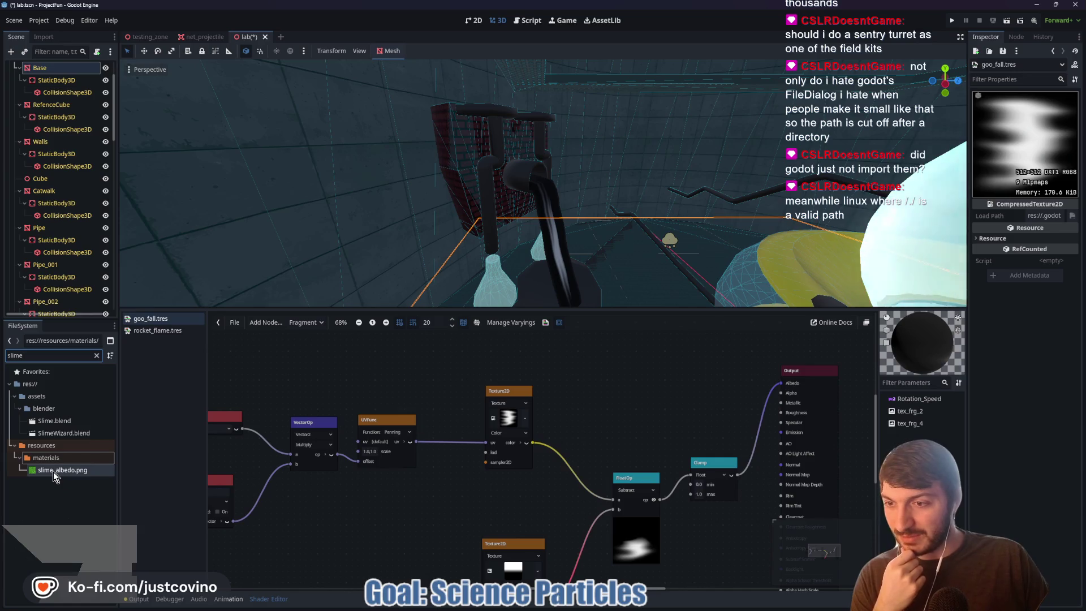
{"action": "mouse_move", "coordinate": [54, 473]}
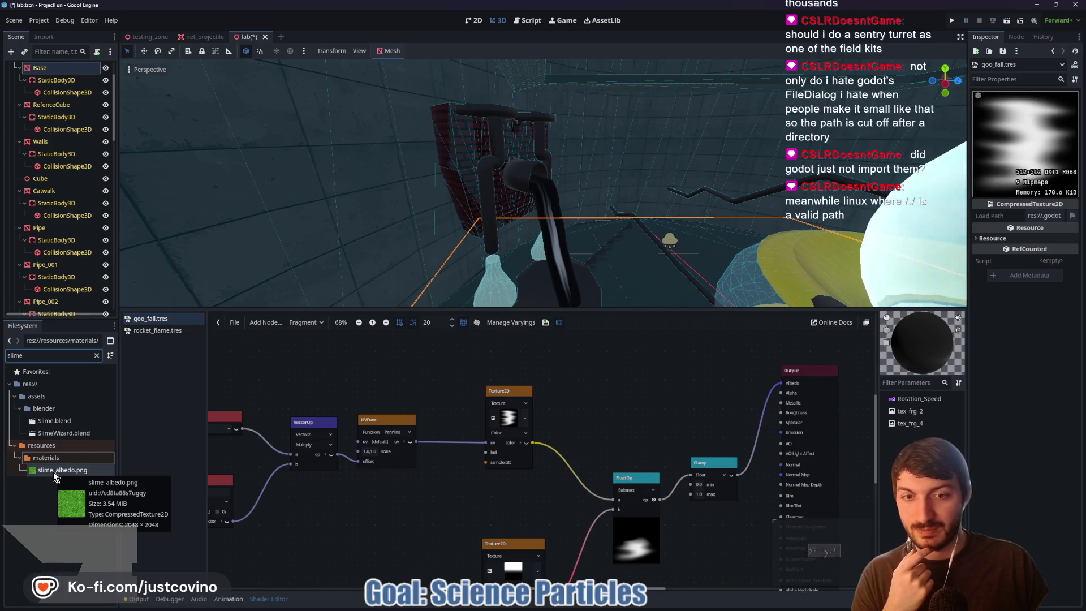
- Clear the Texture2D node's texture and quick-load slime_albedo.png in its place
{"action": "right_click", "coordinate": [511, 423]}
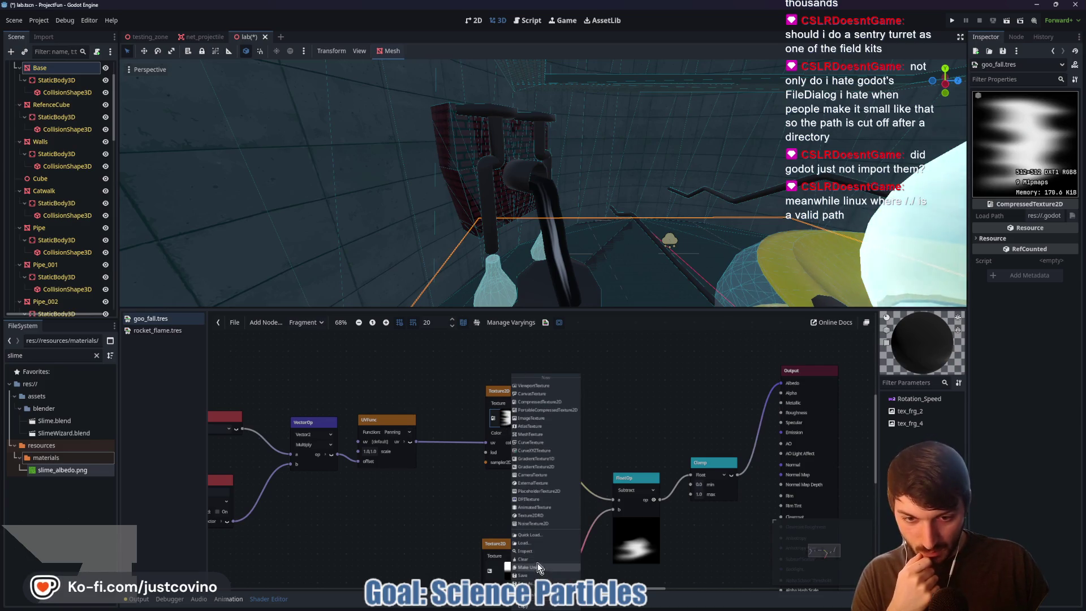
{"action": "left_click", "coordinate": [536, 560]}
{"action": "left_click", "coordinate": [499, 413]}
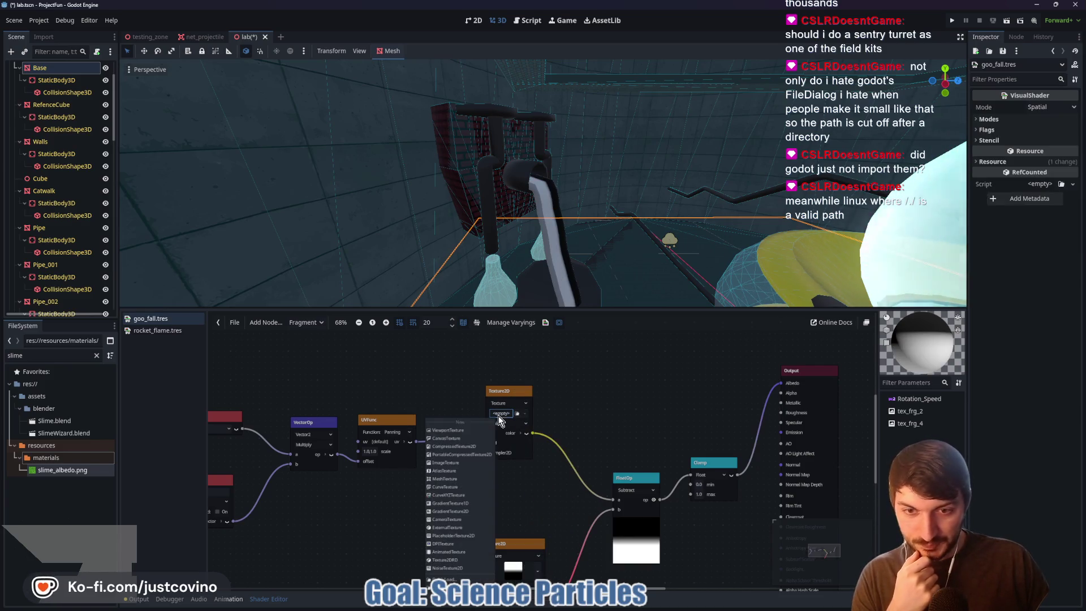
{"action": "left_click", "coordinate": [480, 579]}
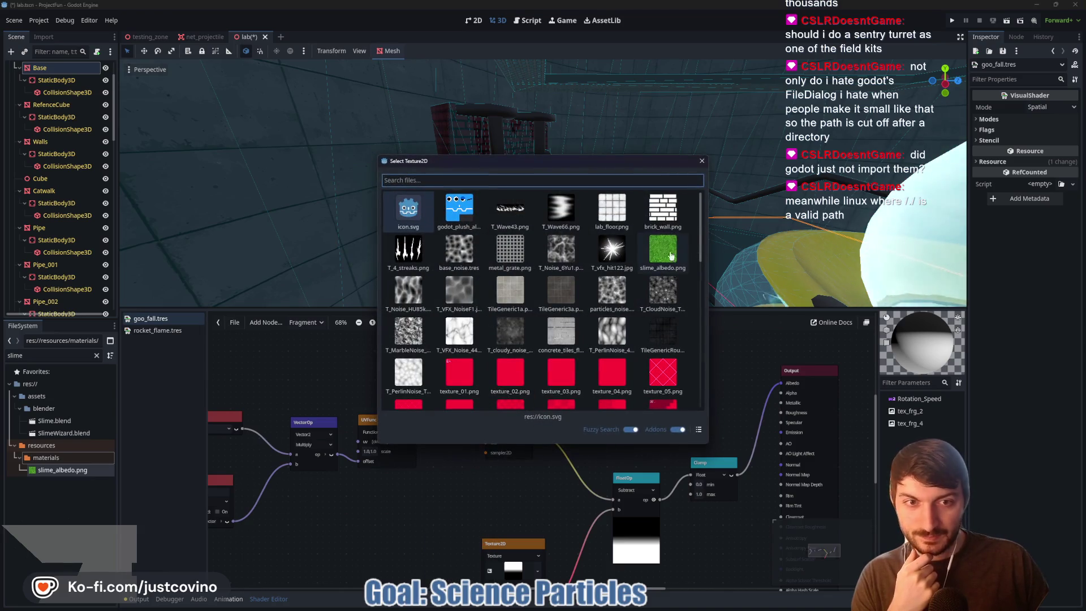
{"action": "left_click", "coordinate": [671, 256]}
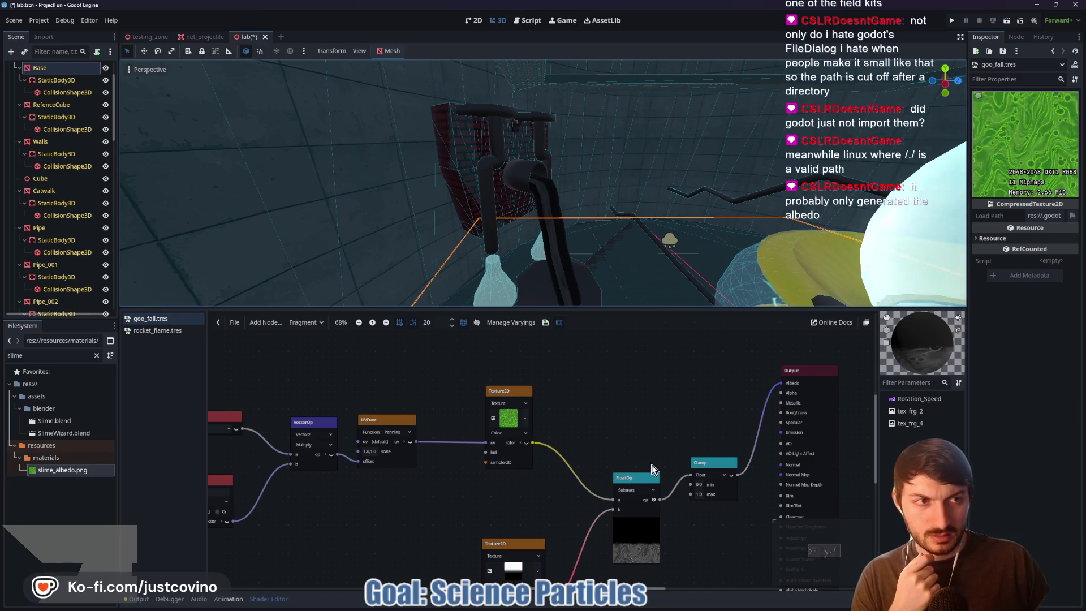
- Disconnect the mask, Clamp→Albedo and texture→subtract links so the slime texture feeds Albedo directly
{"action": "left_click_drag", "start_coordinate": [612, 512], "coordinate": [611, 529]}
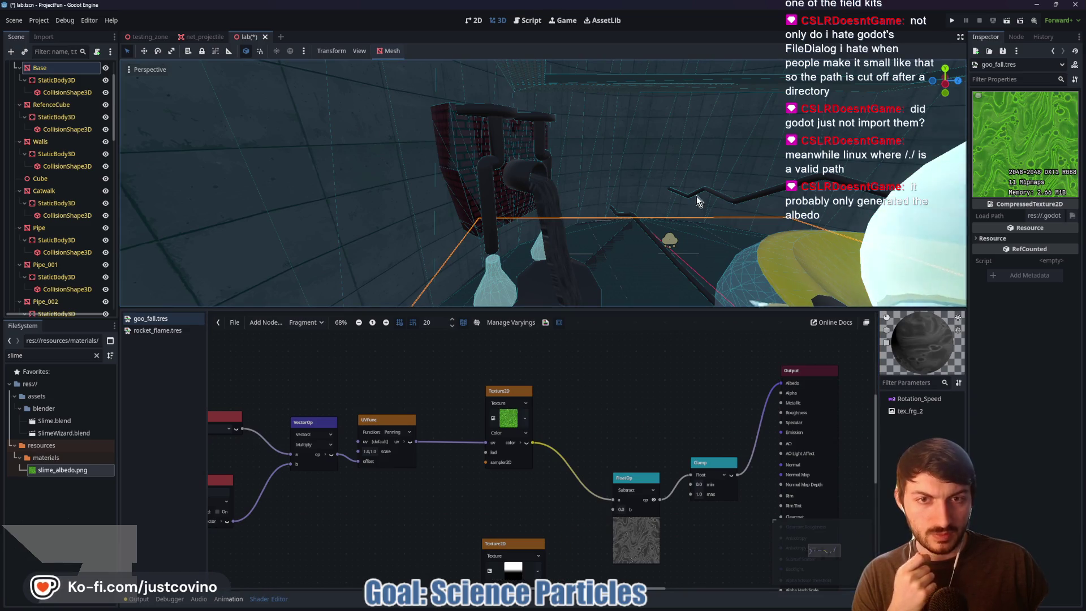
{"action": "left_click_drag", "start_coordinate": [668, 190], "coordinate": [521, 178]}
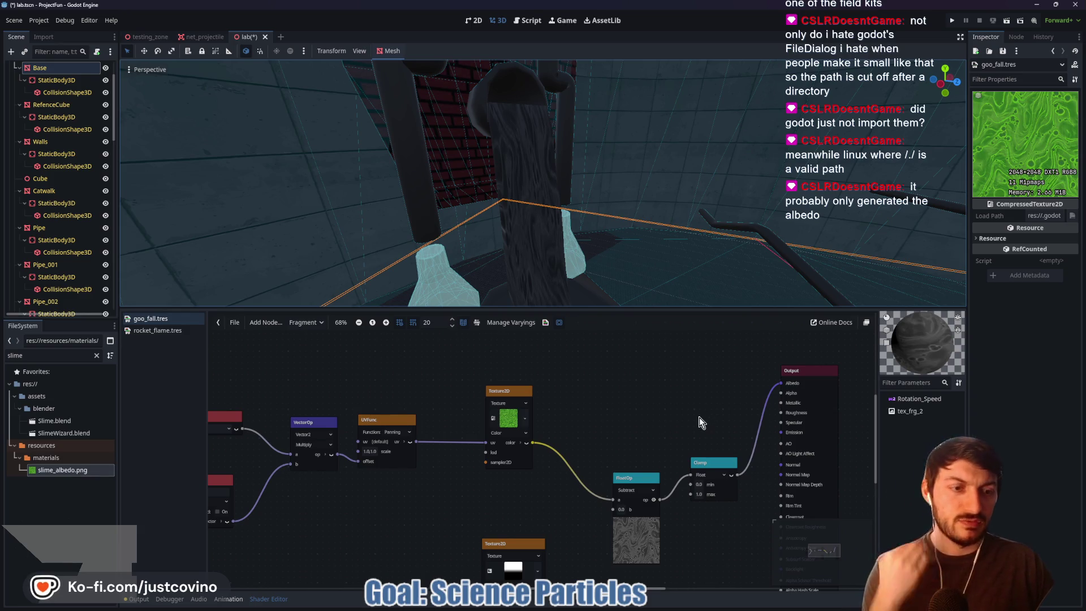
{"action": "right_click", "coordinate": [652, 455]}
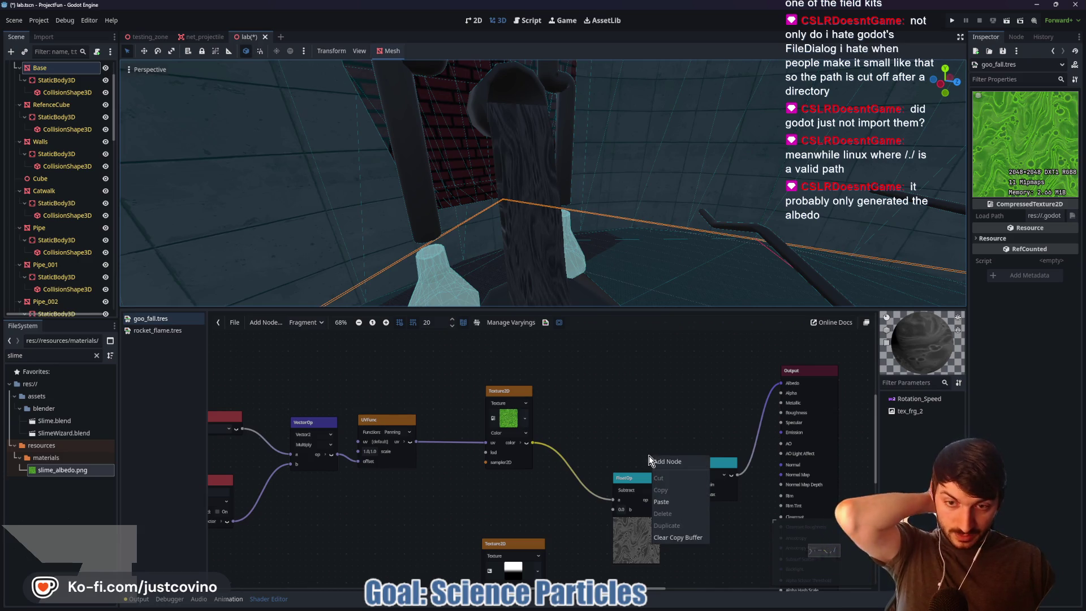
{"action": "left_click", "coordinate": [590, 422]}
{"action": "right_click", "coordinate": [590, 424]}
{"action": "type", "text": "rotat"}
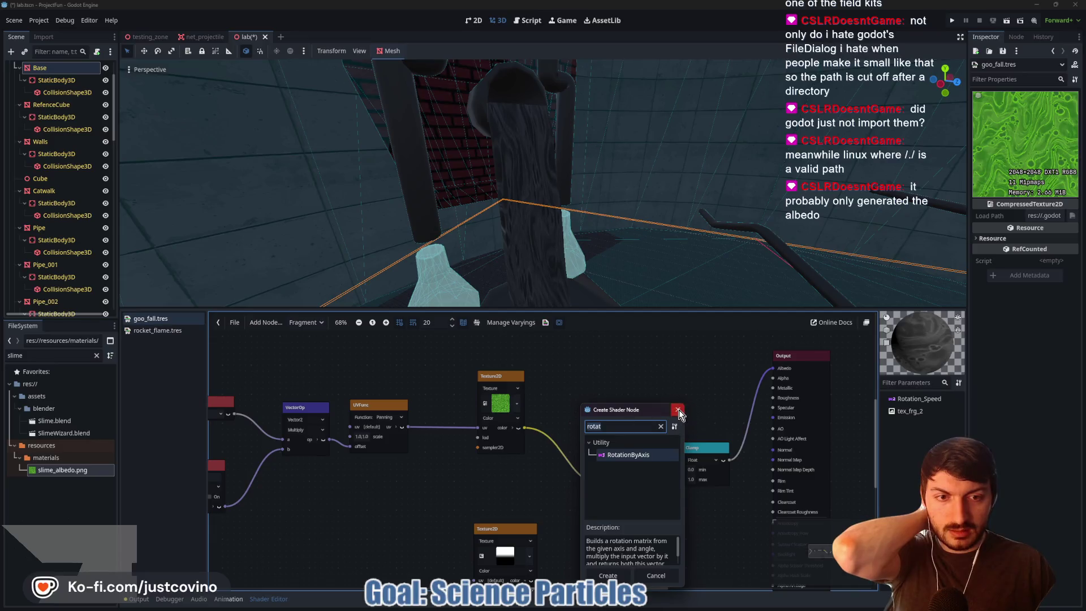
{"action": "left_click", "coordinate": [678, 411]}
{"action": "left_click_drag", "start_coordinate": [775, 368], "coordinate": [741, 424]}
{"action": "mouse_move", "coordinate": [605, 485]}
{"action": "left_mouse_down"}
{"action": "mouse_move", "coordinate": [578, 479]}
{"action": "mouse_move", "coordinate": [527, 429]}
{"action": "mouse_move", "coordinate": [773, 368]}
{"action": "left_mouse_up"}
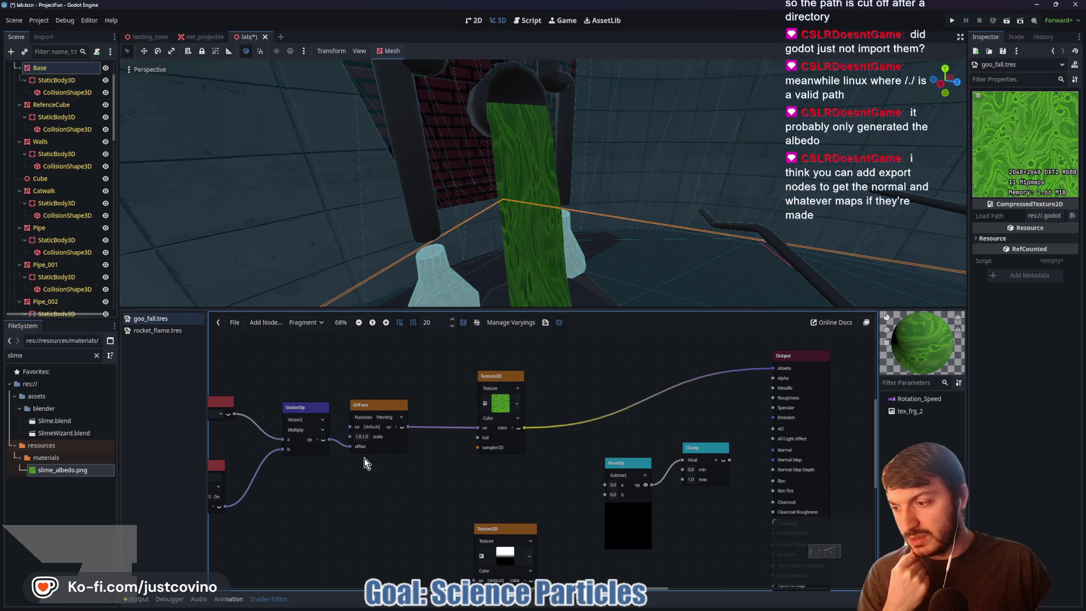
- In Material Maker, review File > Export material > Godot without exporting, then bring up its folder
{"action": "mouse_move", "coordinate": [606, 605]}
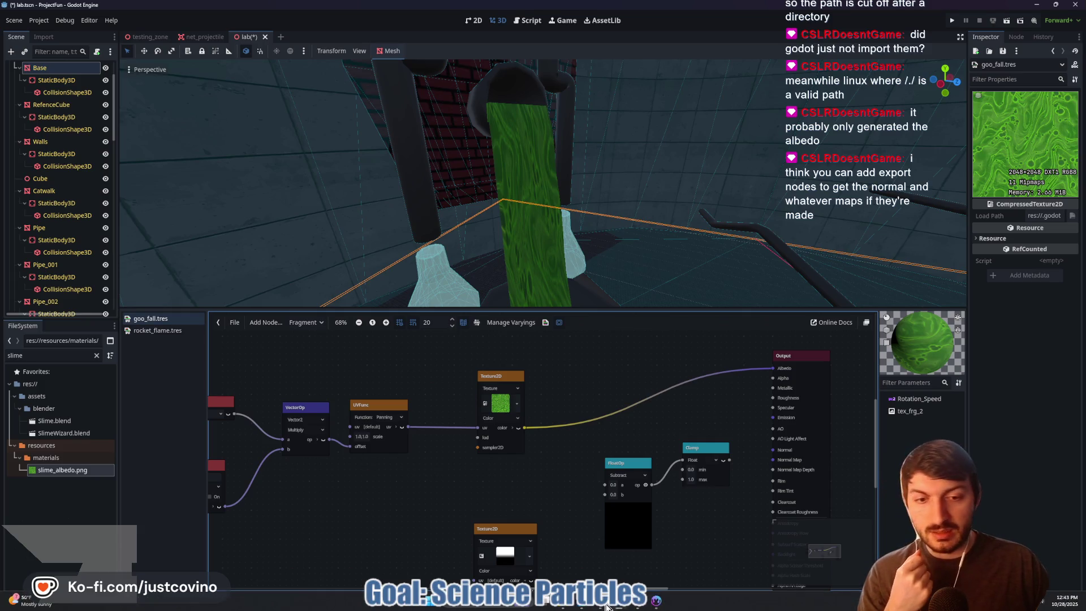
{"action": "left_click", "coordinate": [657, 603]}
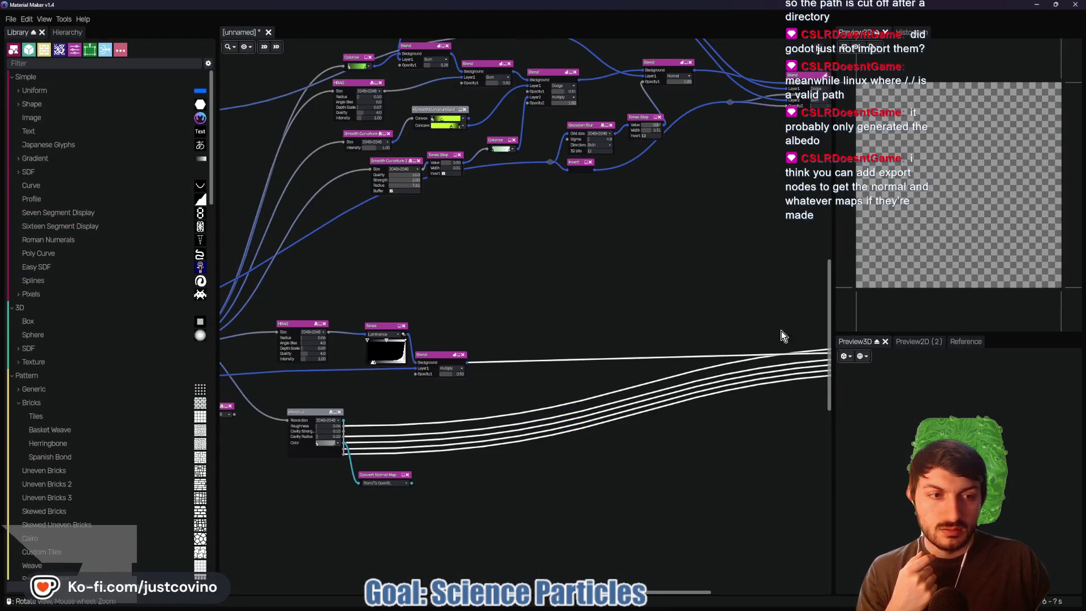
{"action": "left_click", "coordinate": [11, 19]}
{"action": "mouse_move", "coordinate": [38, 125]}
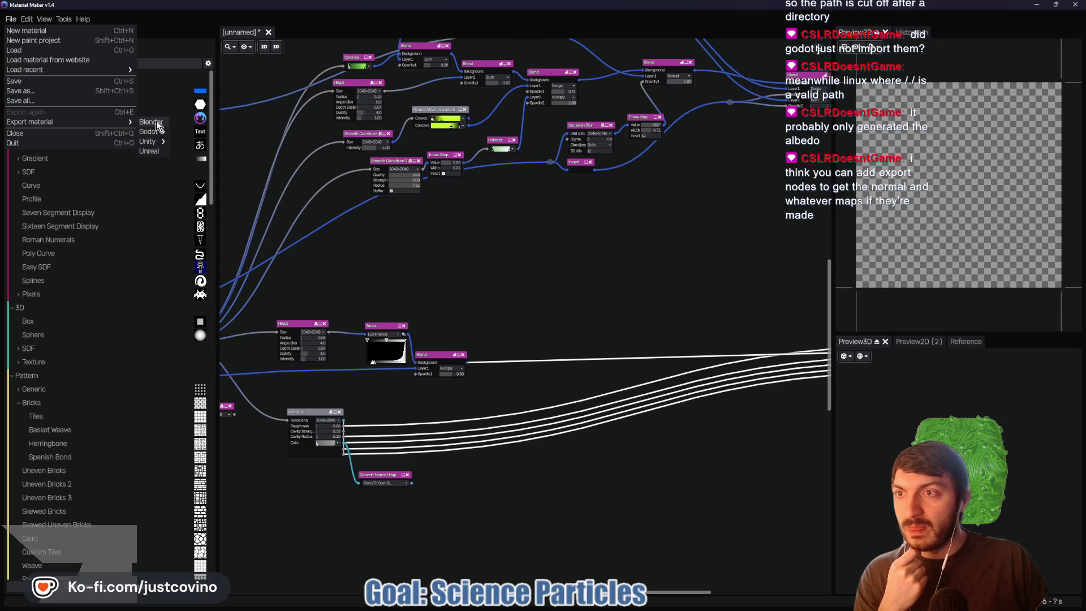
{"action": "mouse_move", "coordinate": [153, 132]}
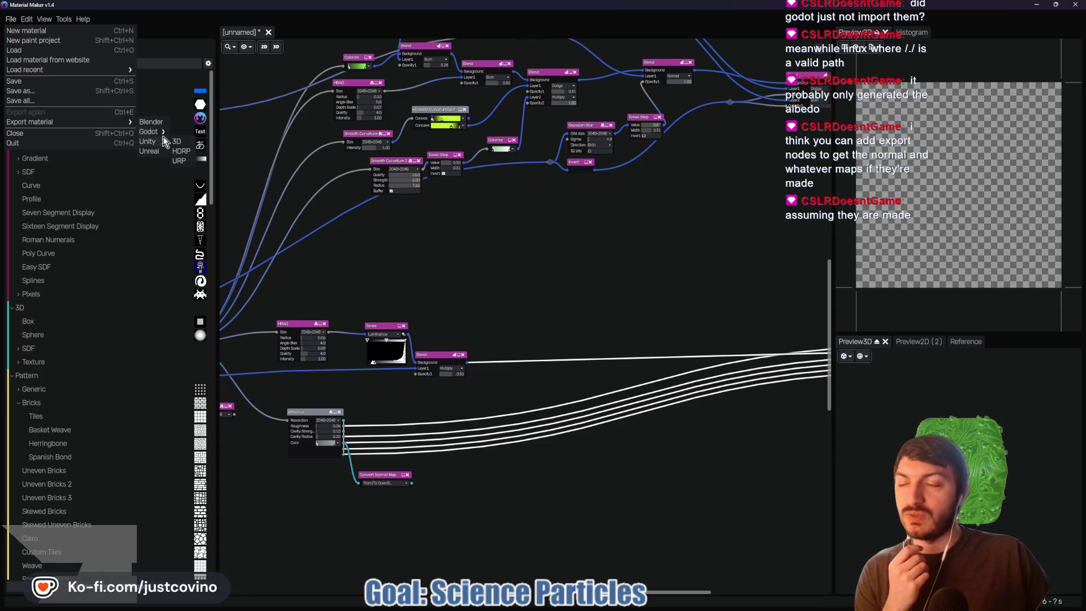
{"action": "left_click", "coordinate": [232, 107]}
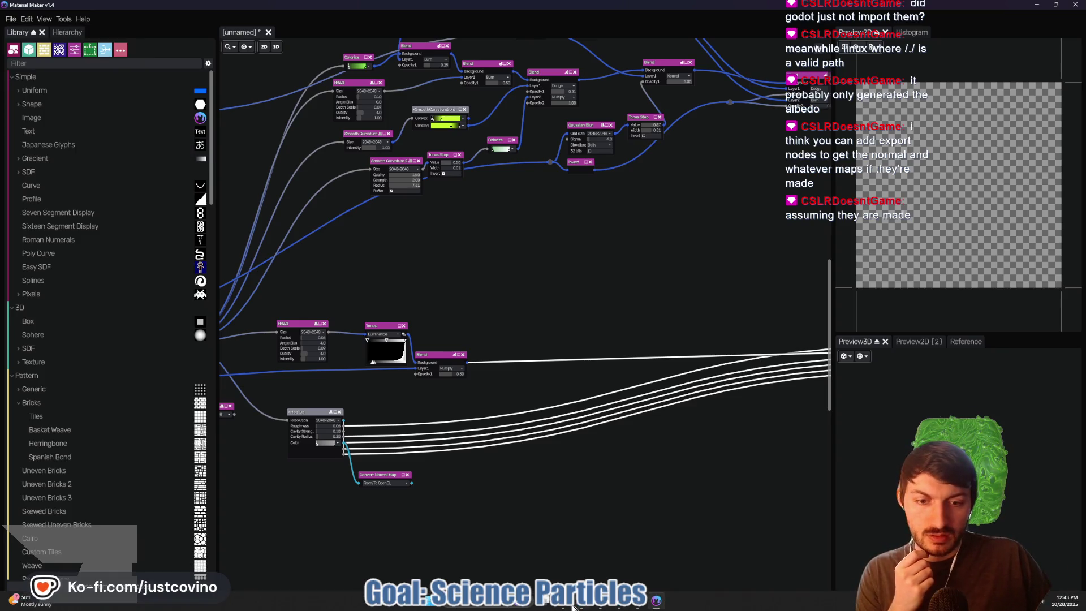
{"action": "mouse_move", "coordinate": [566, 607]}
{"action": "left_click", "coordinate": [691, 558]}
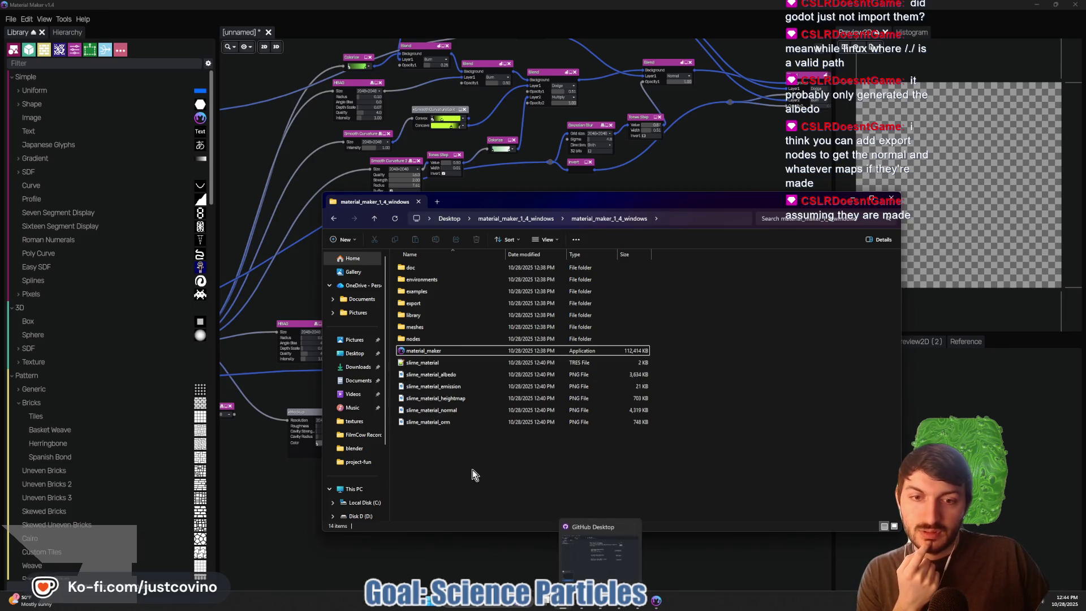
- Copy the six exported slime_material files, check the project's materials folder, and return to Godot
{"action": "left_click_drag", "start_coordinate": [441, 451], "coordinate": [443, 362]}
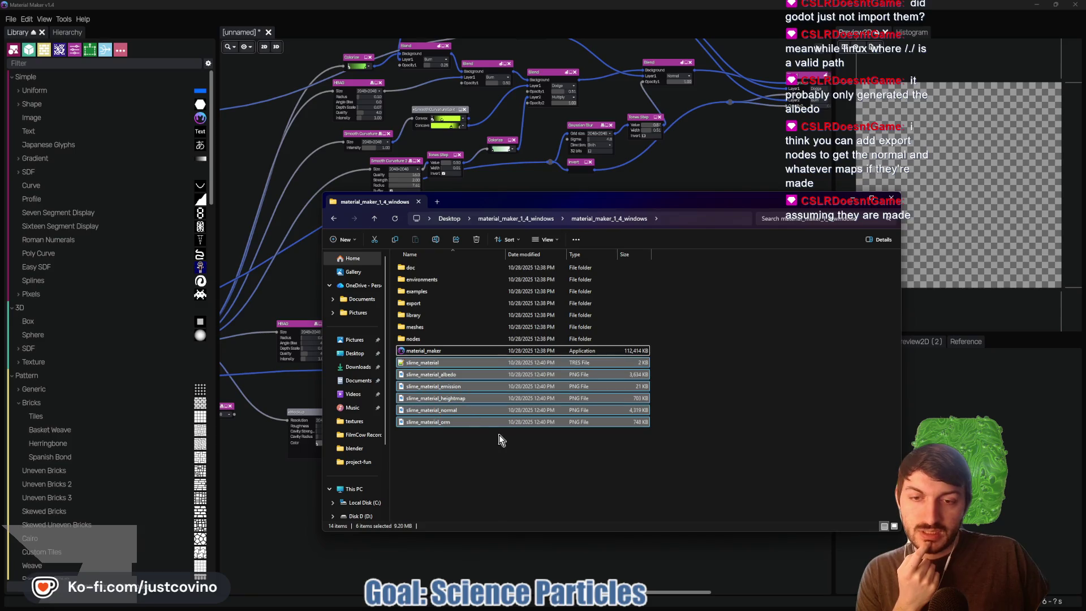
{"action": "left_click", "coordinate": [395, 239]}
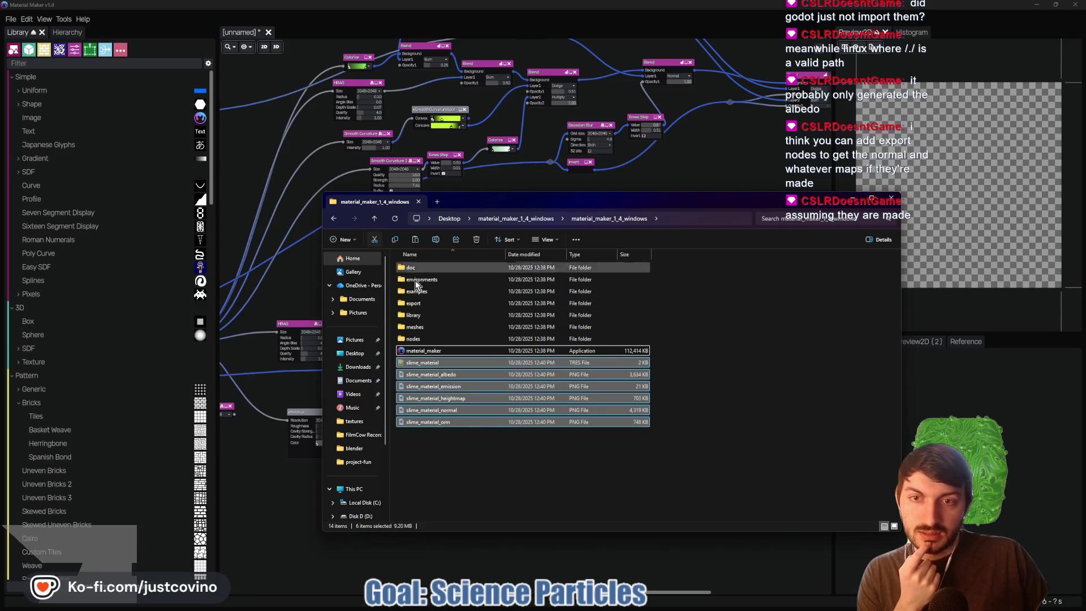
{"action": "mouse_move", "coordinate": [566, 607]}
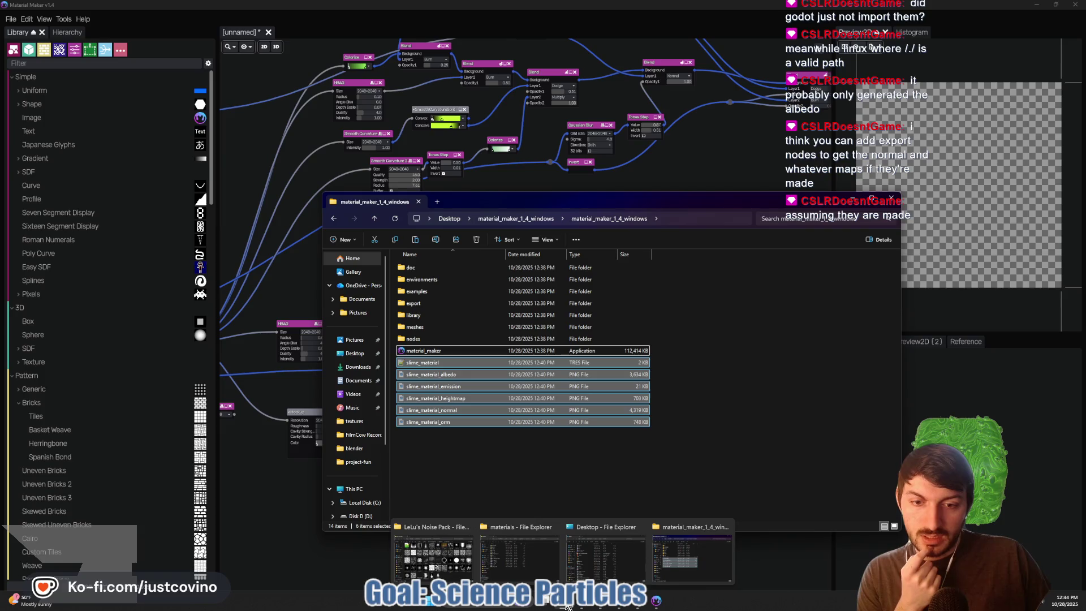
{"action": "left_click", "coordinate": [519, 557]}
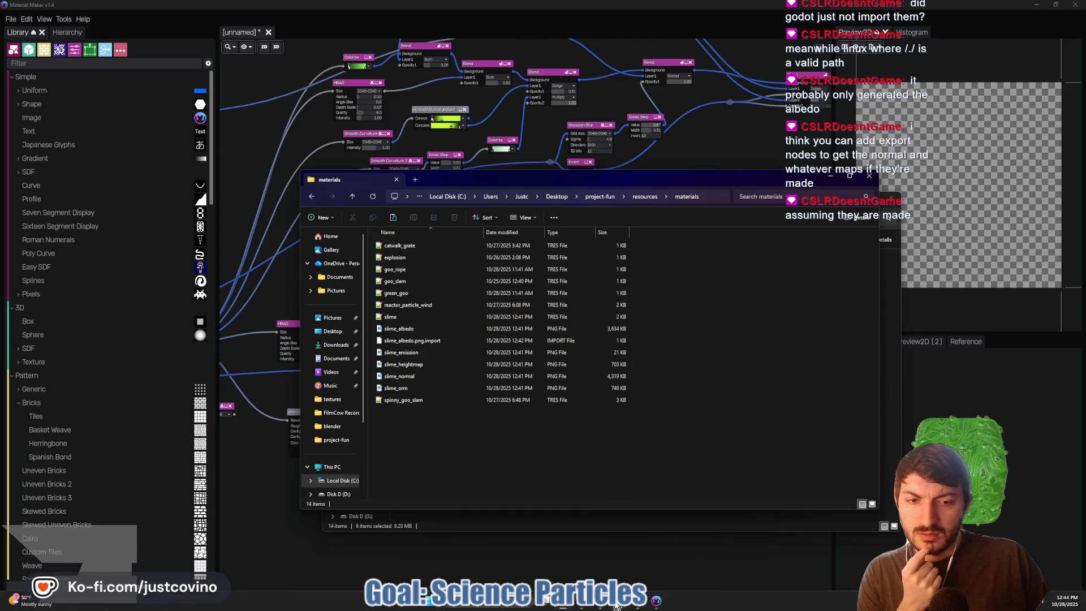
{"action": "left_click", "coordinate": [616, 606]}
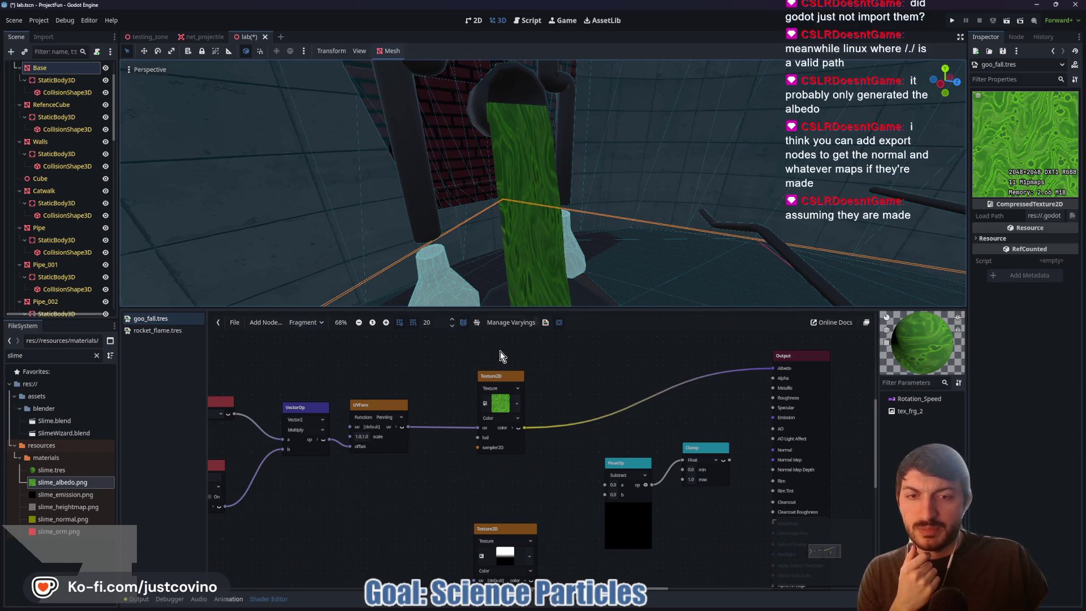
- Select the Plane under goo_fall and replace its Surface Material Override with slime.tres
{"action": "scroll", "coordinate": [435, 378], "scroll_direction": "down", "scroll_amount": 2}
{"action": "scroll", "coordinate": [67, 263], "scroll_direction": "down", "scroll_amount": 10}
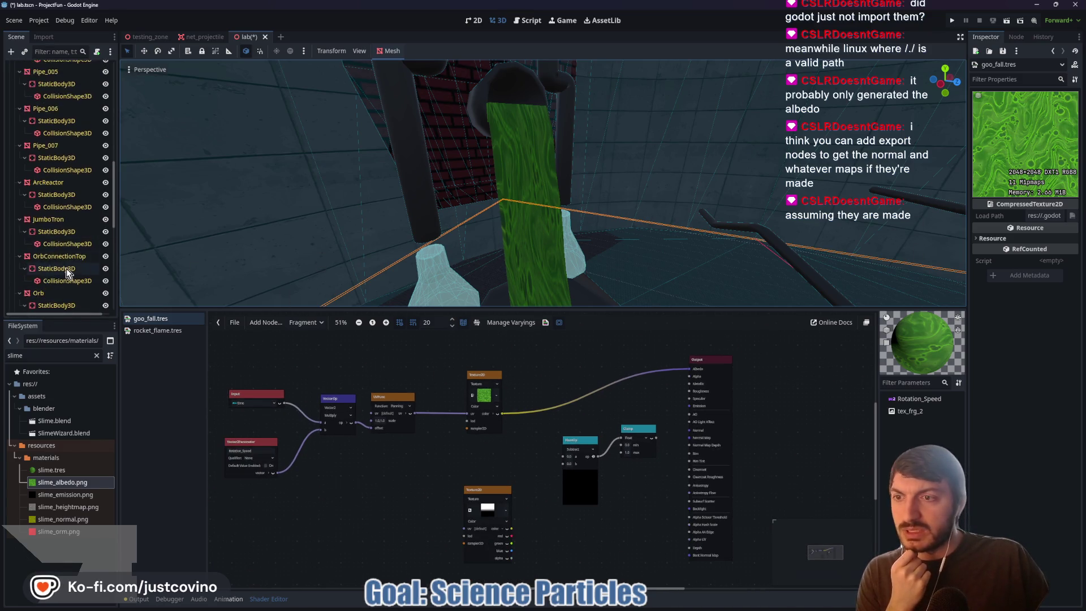
{"action": "scroll", "coordinate": [63, 243], "scroll_direction": "up", "scroll_amount": 1}
{"action": "scroll", "coordinate": [63, 243], "scroll_direction": "down", "scroll_amount": 1}
{"action": "scroll", "coordinate": [50, 295], "scroll_direction": "up", "scroll_amount": 5}
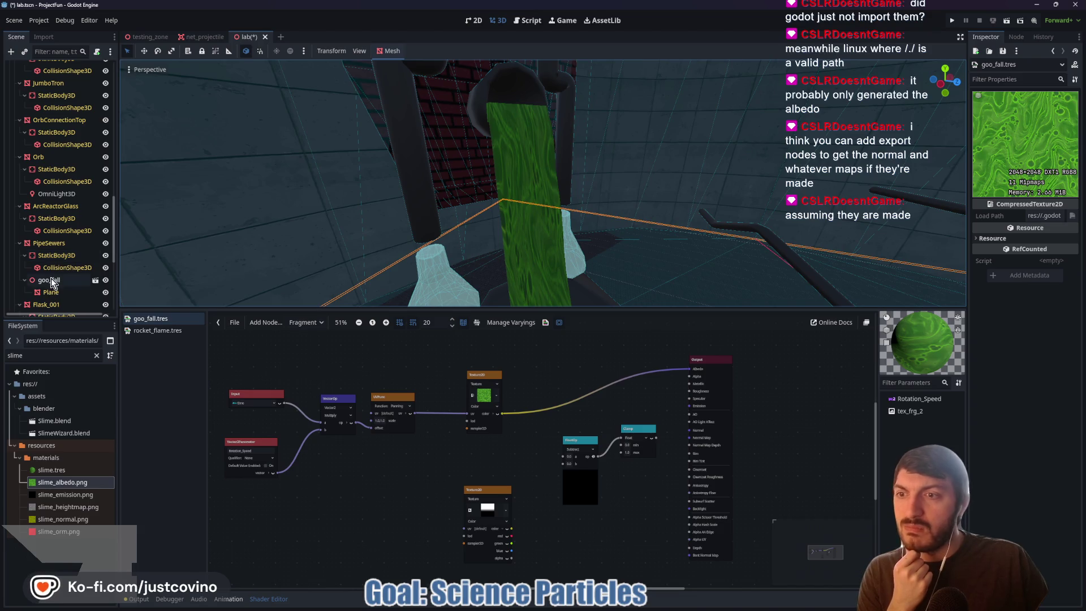
{"action": "left_click", "coordinate": [51, 293]}
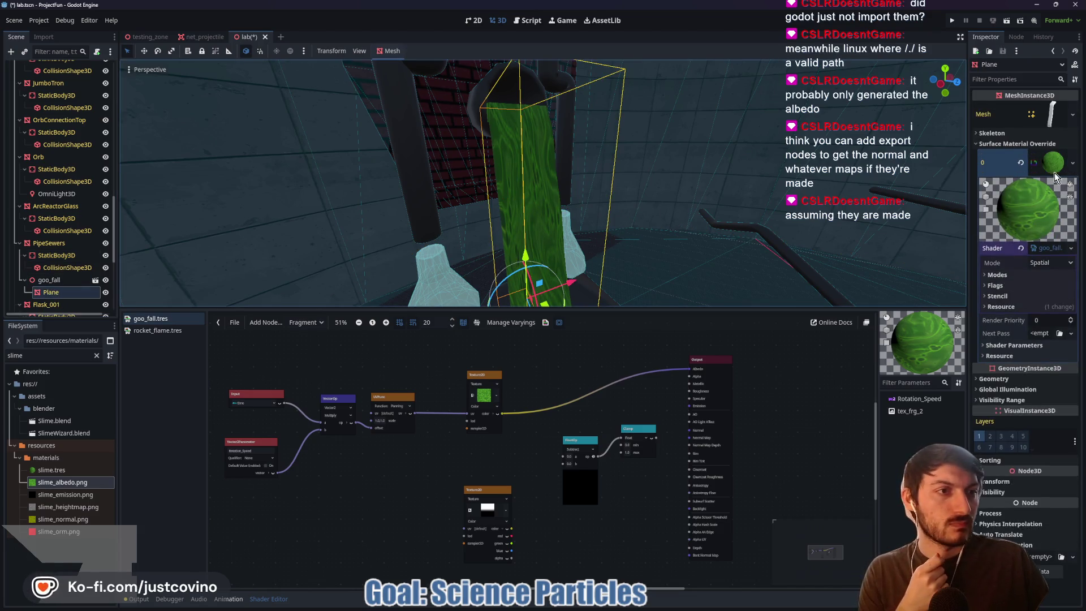
{"action": "left_click", "coordinate": [1022, 163]}
{"action": "left_click", "coordinate": [1062, 156]}
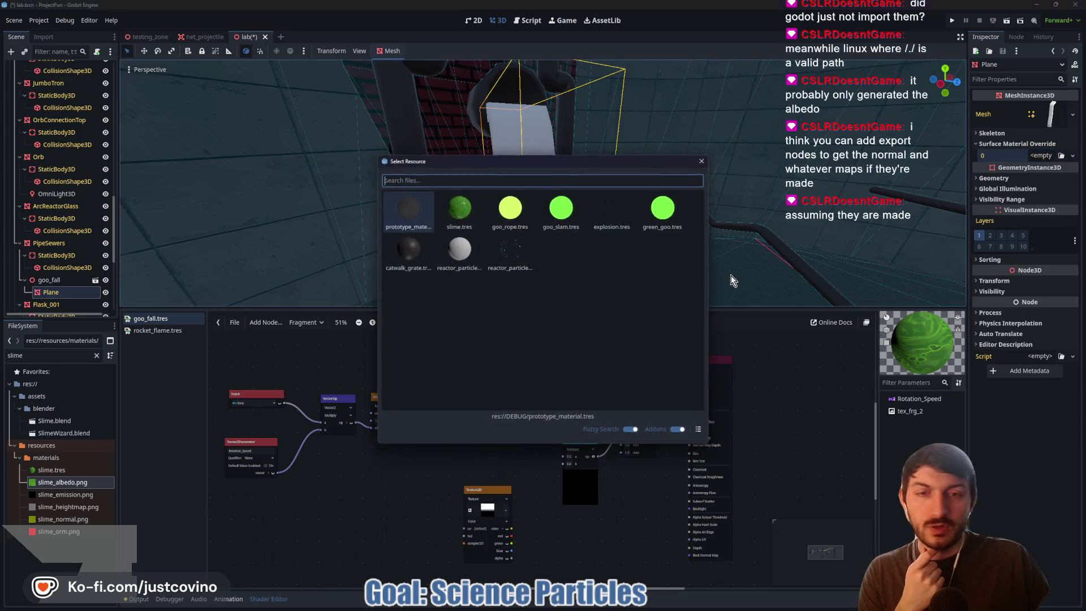
{"action": "double_click", "coordinate": [460, 208]}
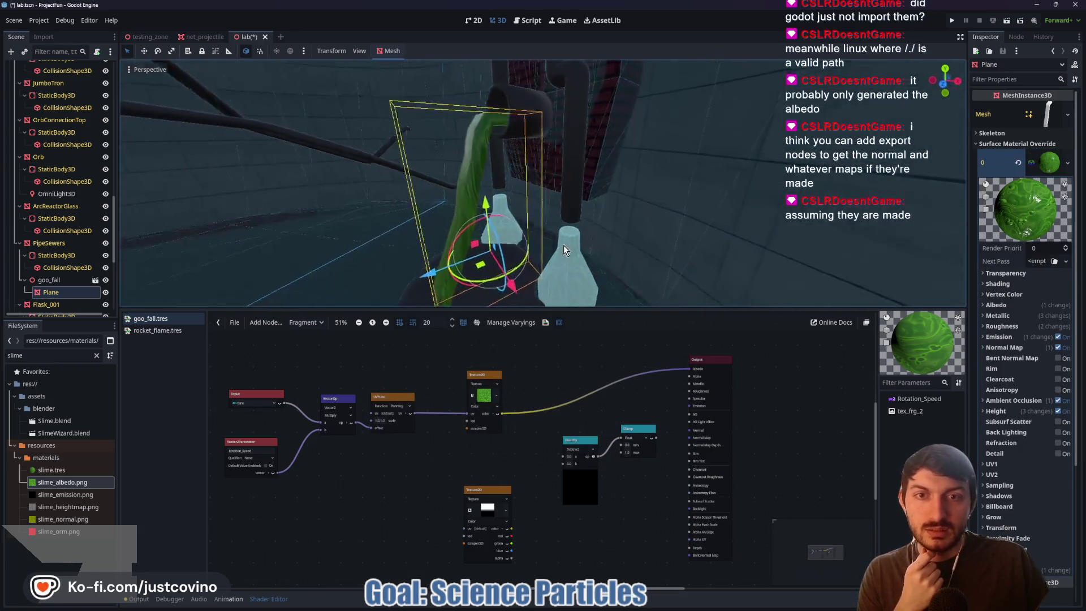
- Orbit out to see the whole slime plane and drag the Kick chat window off the viewport
{"action": "scroll", "coordinate": [514, 238], "scroll_direction": "up", "scroll_amount": 5}
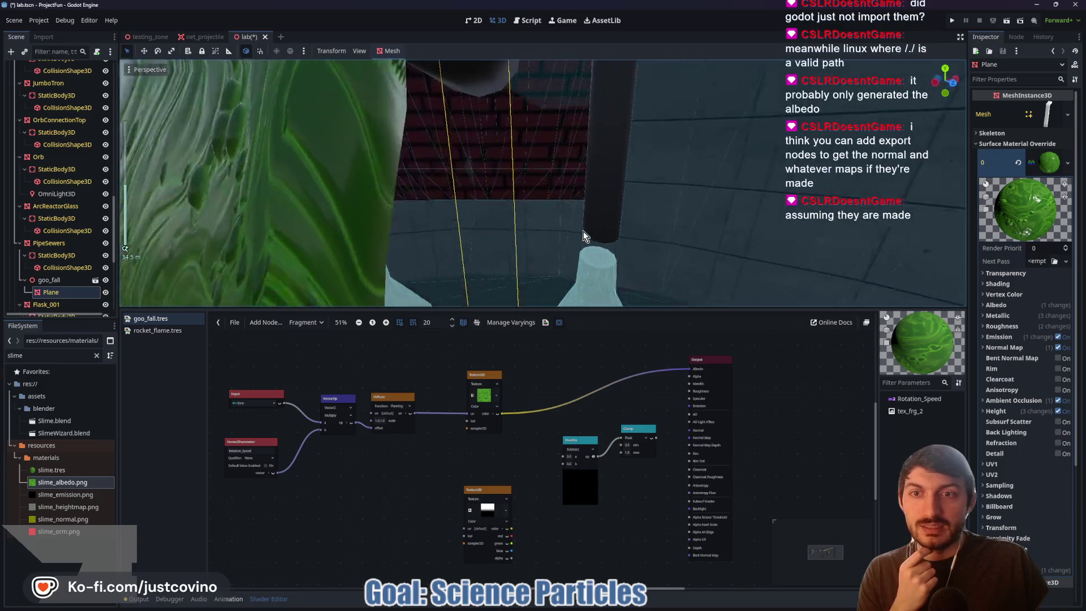
{"action": "mouse_move", "coordinate": [582, 232]}
{"action": "left_mouse_down"}
{"action": "mouse_move", "coordinate": [664, 236]}
{"action": "mouse_move", "coordinate": [688, 223]}
{"action": "mouse_move", "coordinate": [509, 234]}
{"action": "mouse_move", "coordinate": [736, 232]}
{"action": "left_mouse_up"}
{"action": "scroll", "coordinate": [664, 235], "scroll_direction": "down", "scroll_amount": 3}
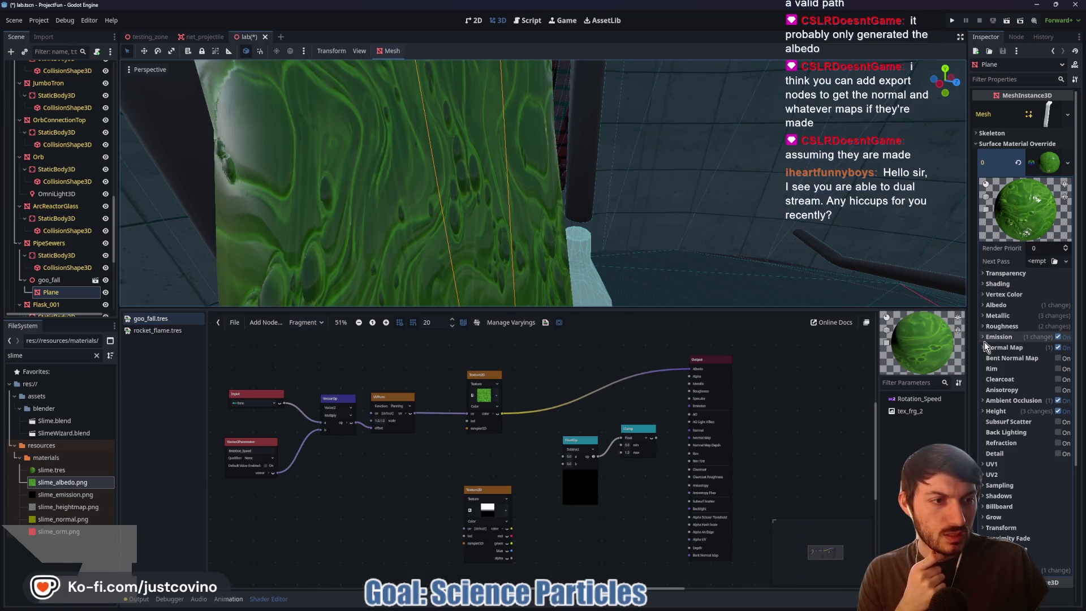
{"action": "scroll", "coordinate": [987, 362], "scroll_direction": "down", "scroll_amount": 3}
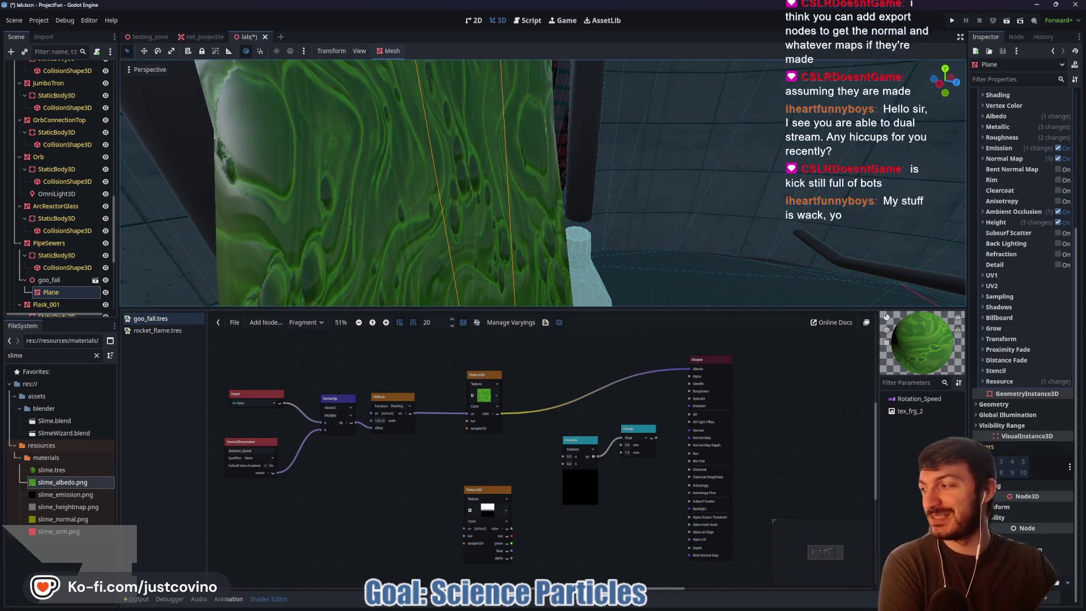
{"action": "scroll", "coordinate": [464, 239], "scroll_direction": "up", "scroll_amount": 3}
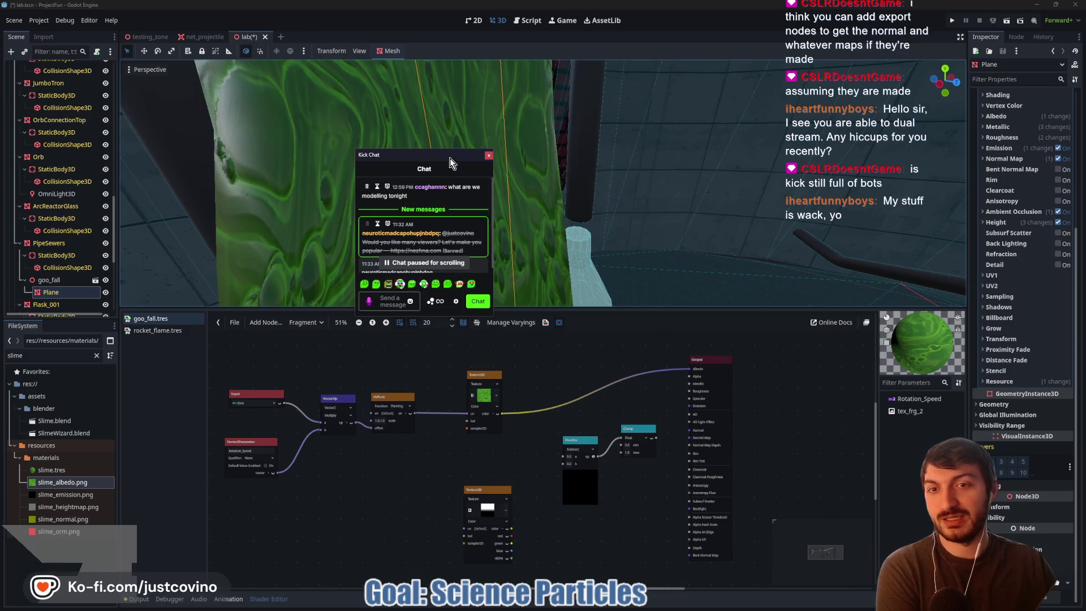
{"action": "mouse_move", "coordinate": [428, 161]}
{"action": "left_mouse_down"}
{"action": "mouse_move", "coordinate": [483, 158]}
{"action": "mouse_move", "coordinate": [251, 156]}
{"action": "mouse_move", "coordinate": [169, 89]}
{"action": "mouse_move", "coordinate": [0, 91]}
{"action": "left_mouse_up"}
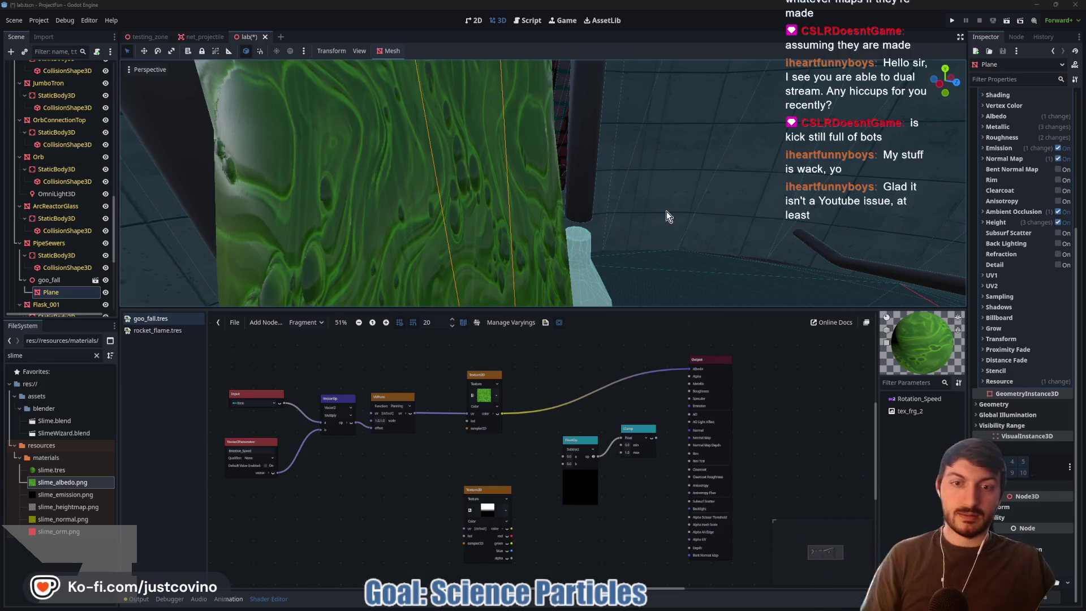
{"action": "scroll", "coordinate": [666, 212], "scroll_direction": "down", "scroll_amount": 5}
- Orbit the 3D view around the goo_fall slime plane and the flasks beside it
{"action": "left_click_drag", "start_coordinate": [665, 212], "coordinate": [630, 222]}
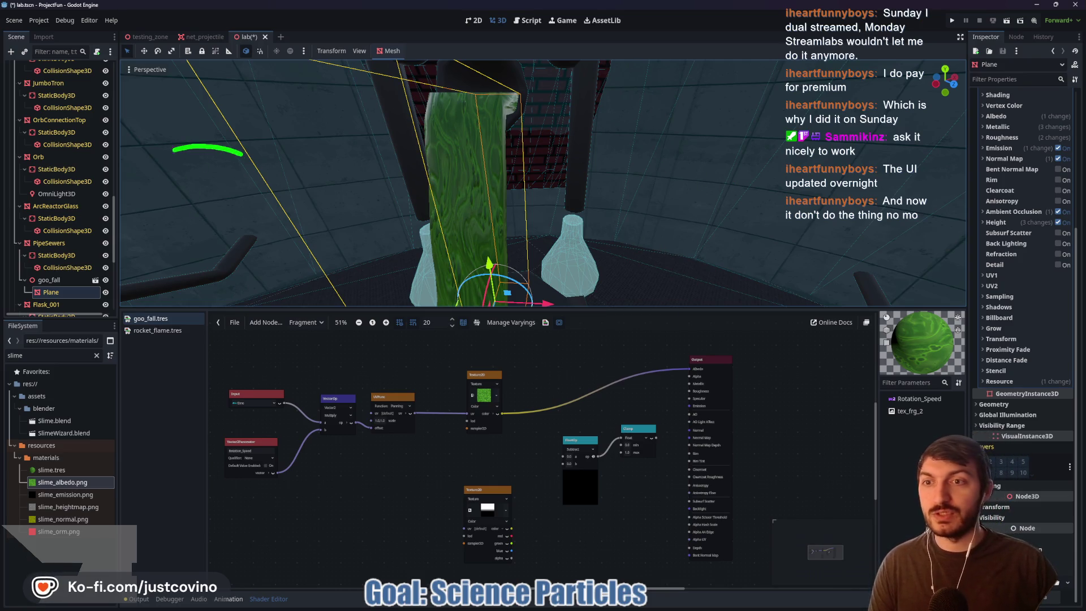
{"action": "left_click_drag", "start_coordinate": [173, 150], "coordinate": [200, 171]}
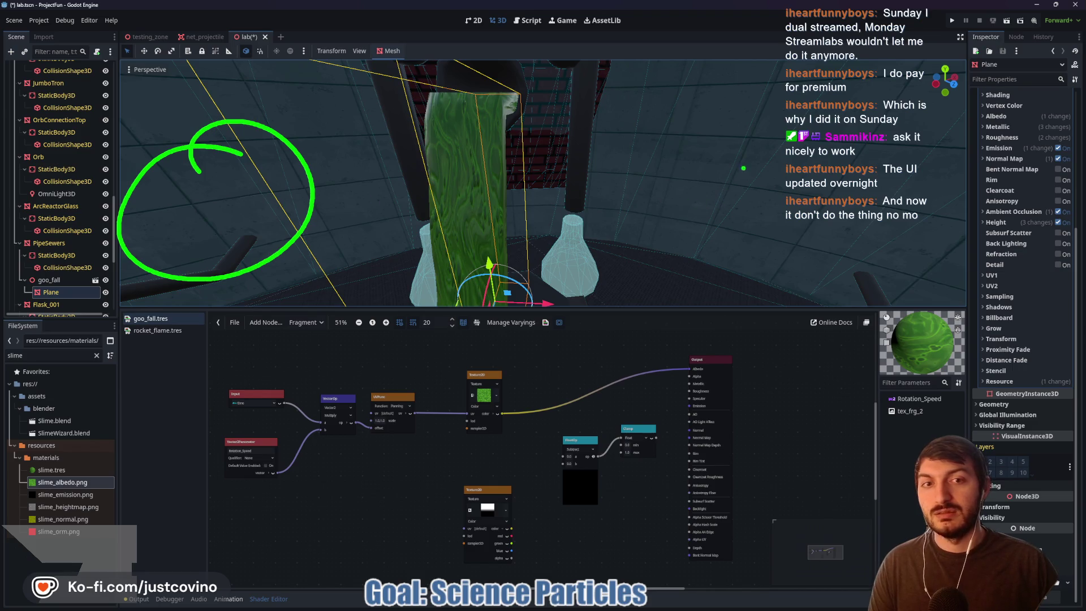
{"action": "left_click_drag", "start_coordinate": [743, 169], "coordinate": [759, 173]}
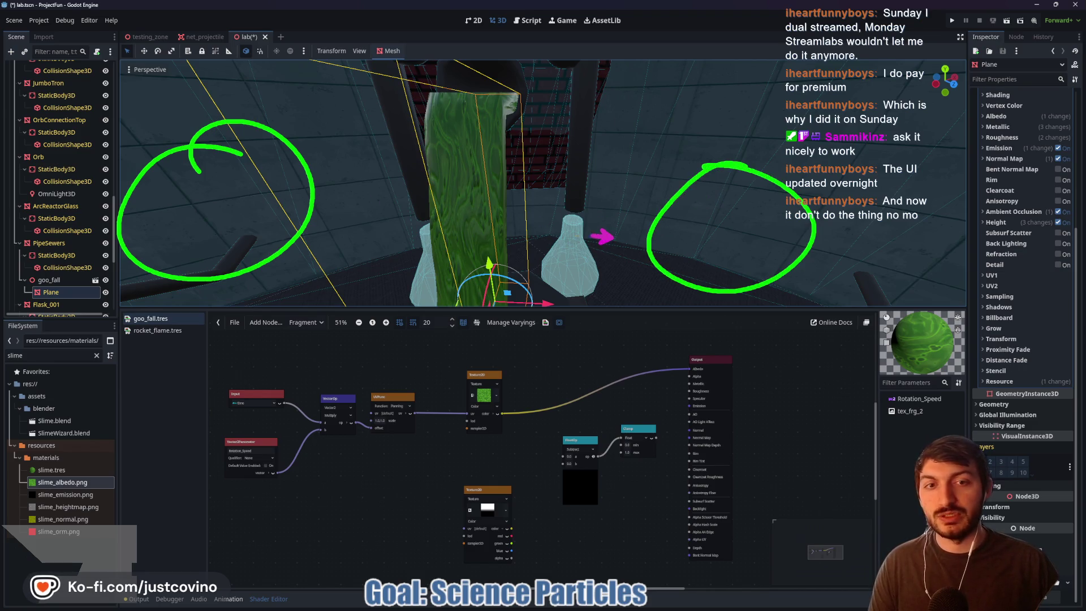
{"action": "left_click_drag", "start_coordinate": [319, 237], "coordinate": [613, 237]}
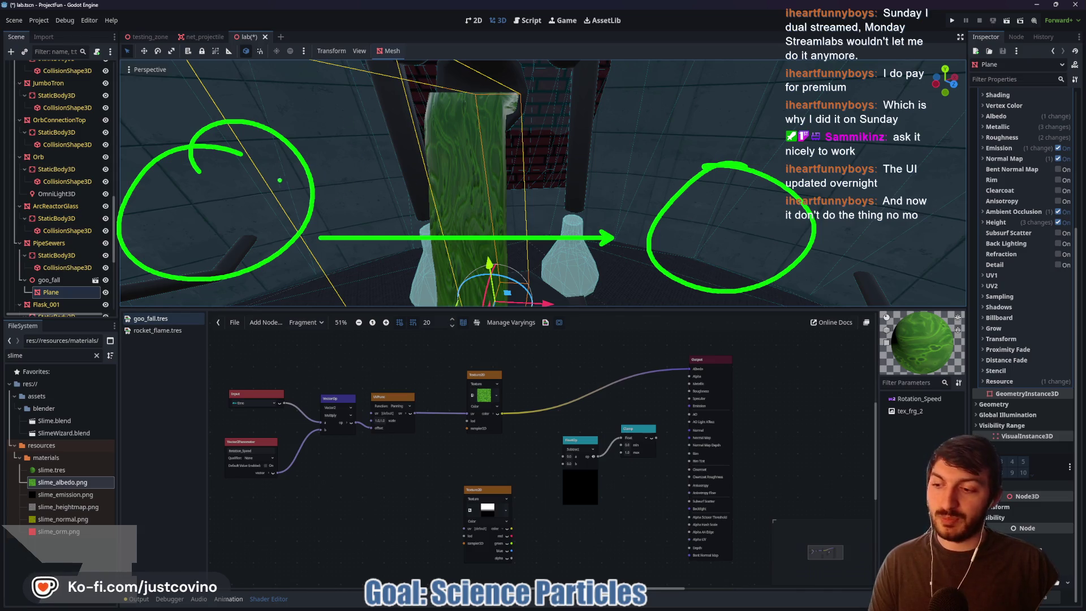
{"action": "mouse_move", "coordinate": [636, 137]}
{"action": "left_mouse_down"}
{"action": "mouse_move", "coordinate": [642, 334]}
{"action": "mouse_move", "coordinate": [844, 249]}
{"action": "mouse_move", "coordinate": [638, 134]}
{"action": "left_mouse_up"}
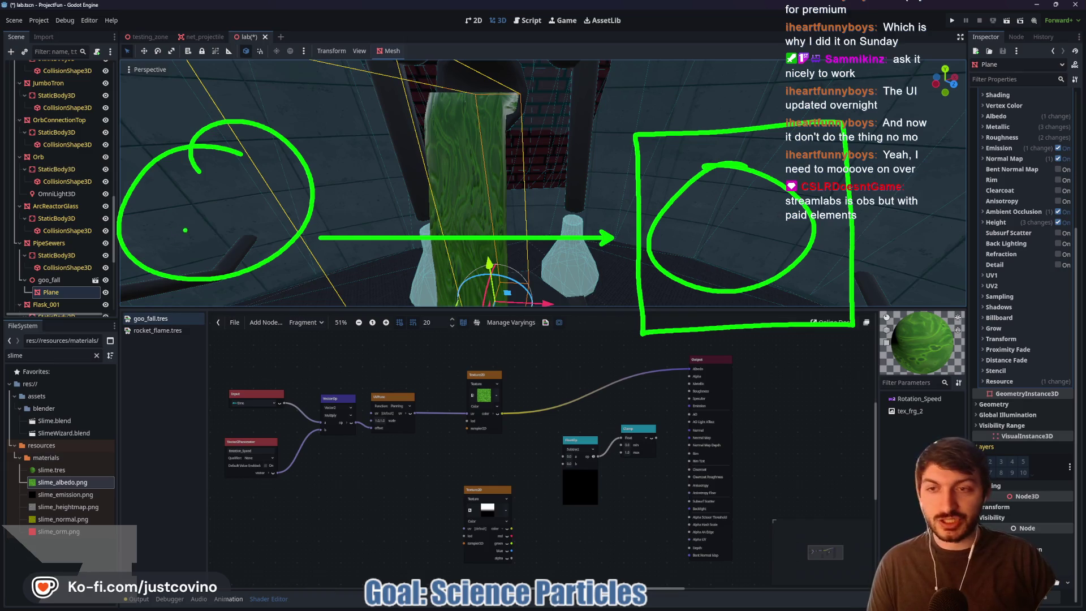
{"action": "left_click_drag", "start_coordinate": [188, 200], "coordinate": [213, 229]}
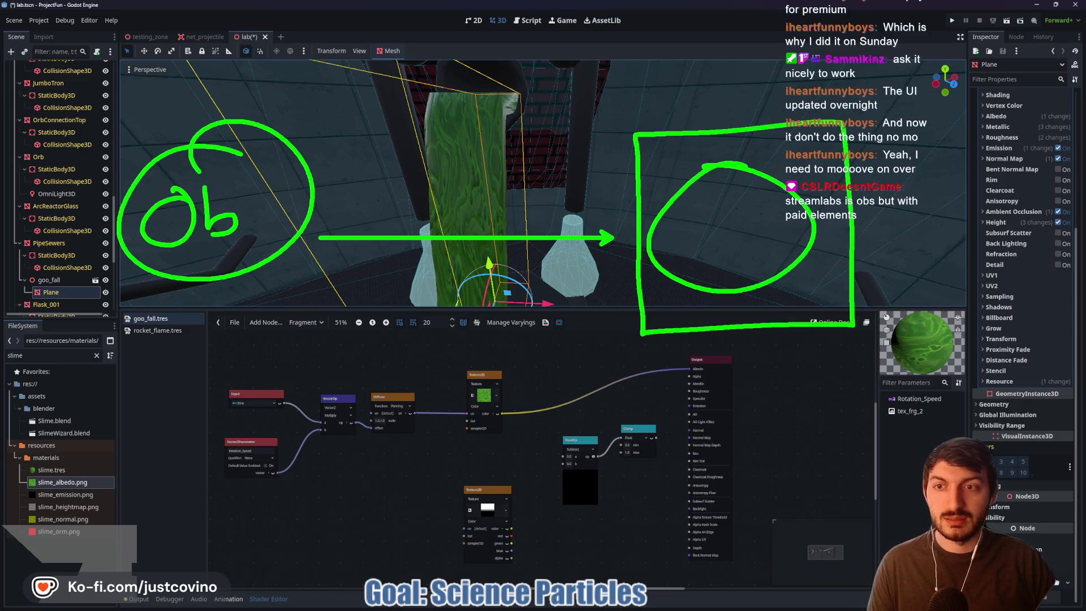
{"action": "left_click_drag", "start_coordinate": [268, 199], "coordinate": [238, 232]}
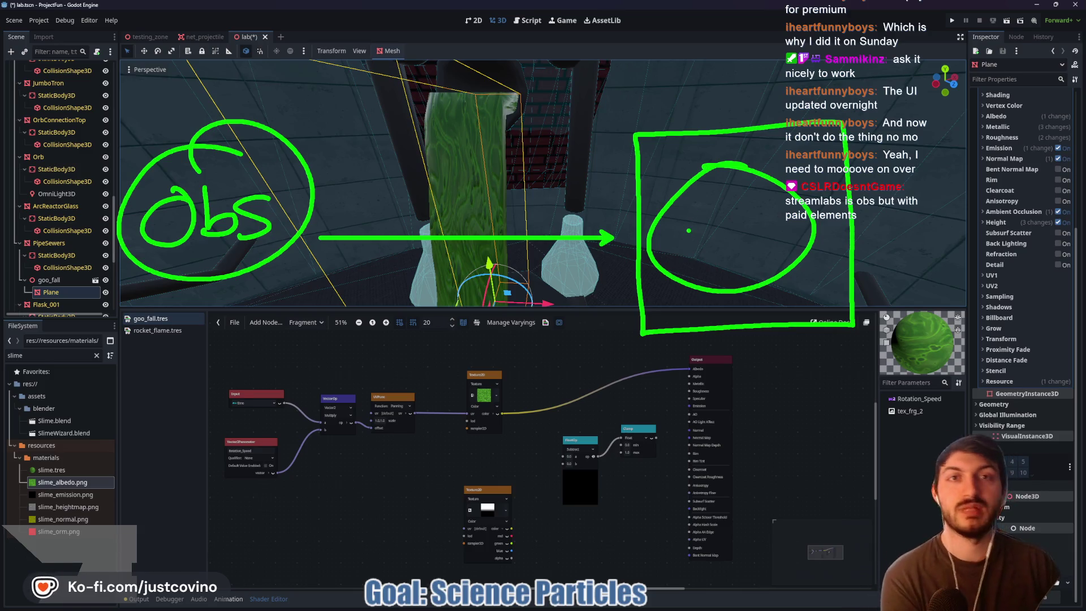
{"action": "mouse_move", "coordinate": [166, 303]}
{"action": "left_mouse_down"}
{"action": "mouse_move", "coordinate": [131, 435]}
{"action": "mouse_move", "coordinate": [296, 351]}
{"action": "mouse_move", "coordinate": [116, 302]}
{"action": "left_mouse_up"}
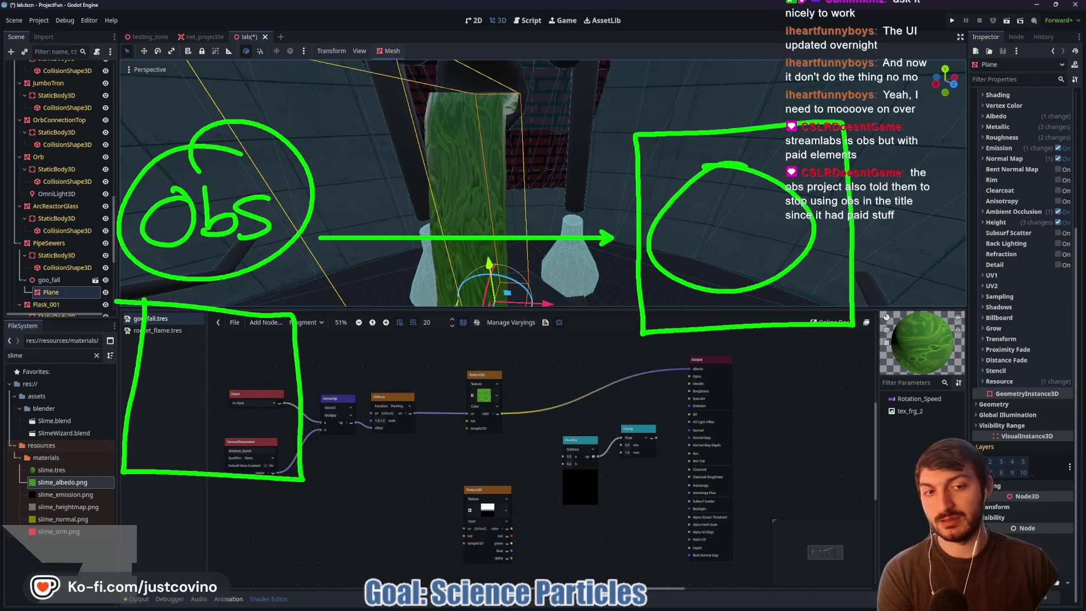
{"action": "mouse_move", "coordinate": [627, 91]}
{"action": "left_mouse_down"}
{"action": "mouse_move", "coordinate": [692, 388]}
{"action": "mouse_move", "coordinate": [865, 57]}
{"action": "mouse_move", "coordinate": [633, 80]}
{"action": "left_mouse_up"}
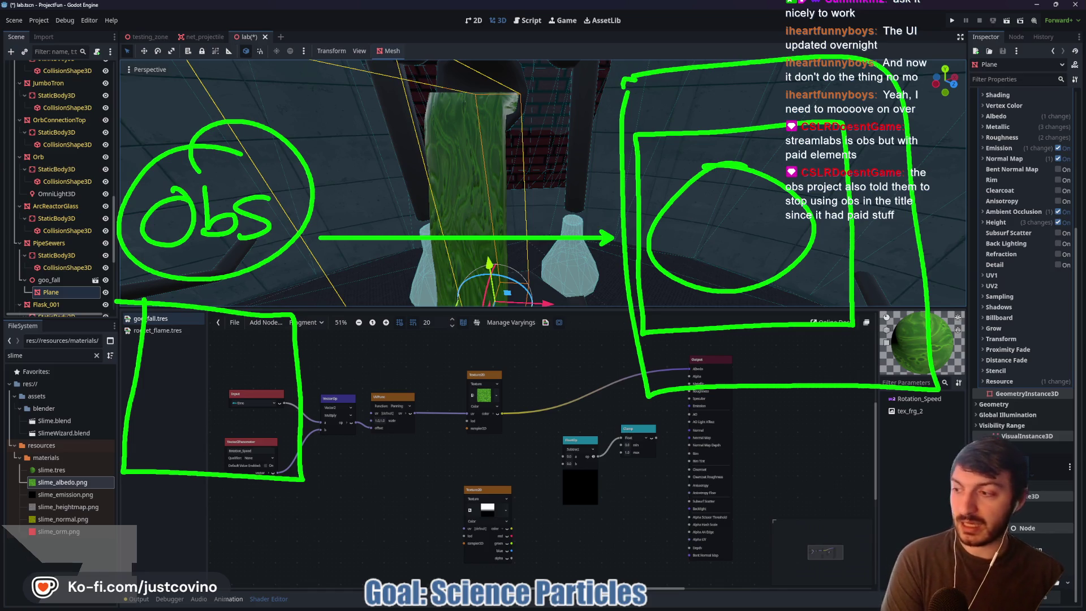
{"action": "key", "text": "Escape"}
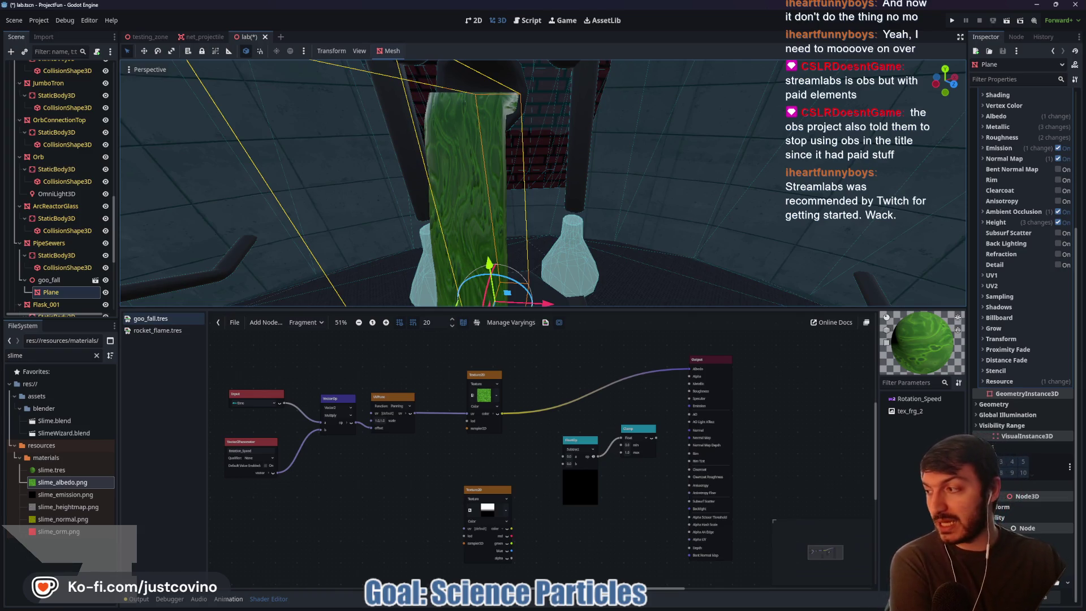
- Bring OBS forward and look over its Scenes and Sources docks
{"action": "key", "text": "alt+Tab"}
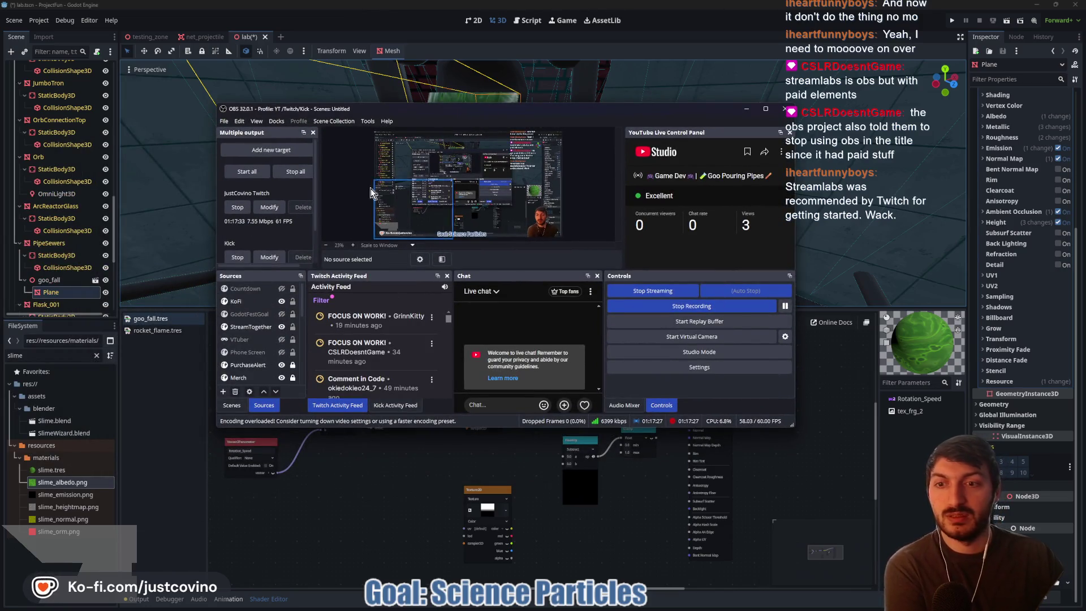
{"action": "key", "text": "alt+Tab"}
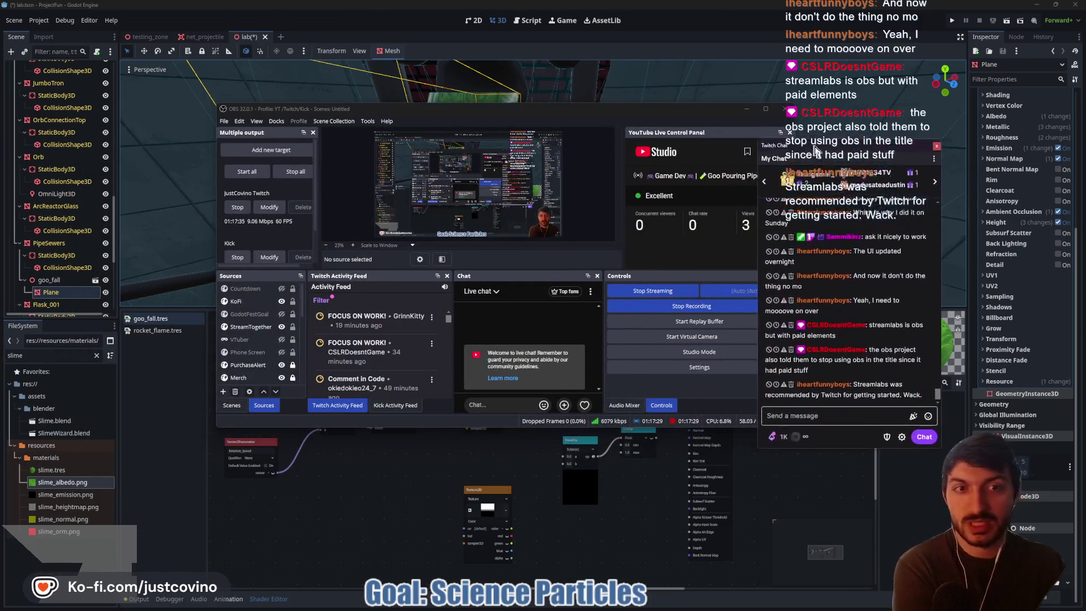
{"action": "key", "text": "alt+Tab"}
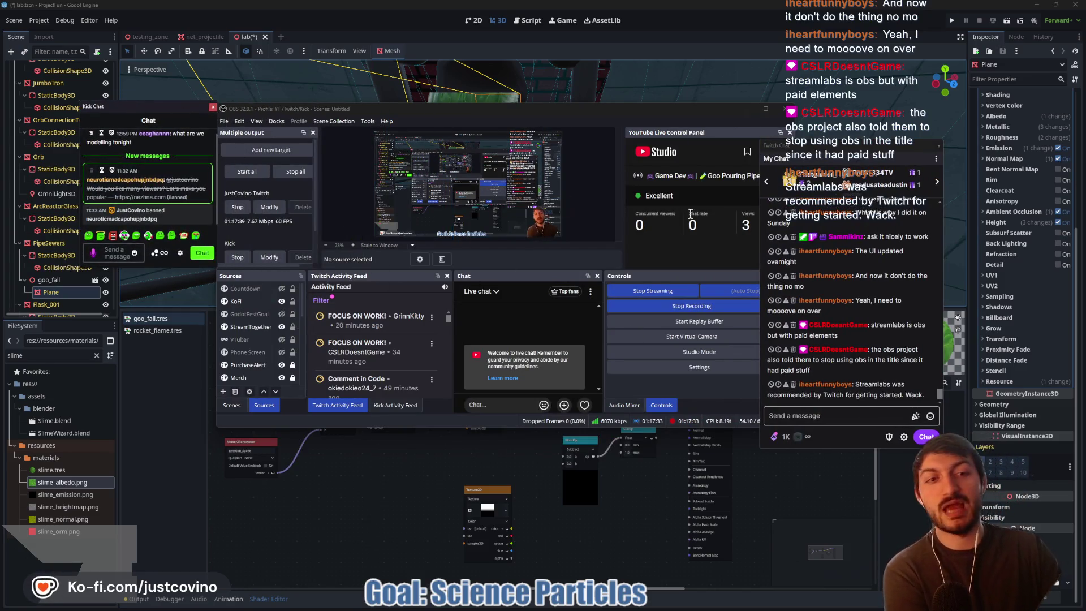
{"action": "left_click", "coordinate": [400, 407]}
{"action": "left_click", "coordinate": [338, 405]}
{"action": "left_click", "coordinate": [232, 405]}
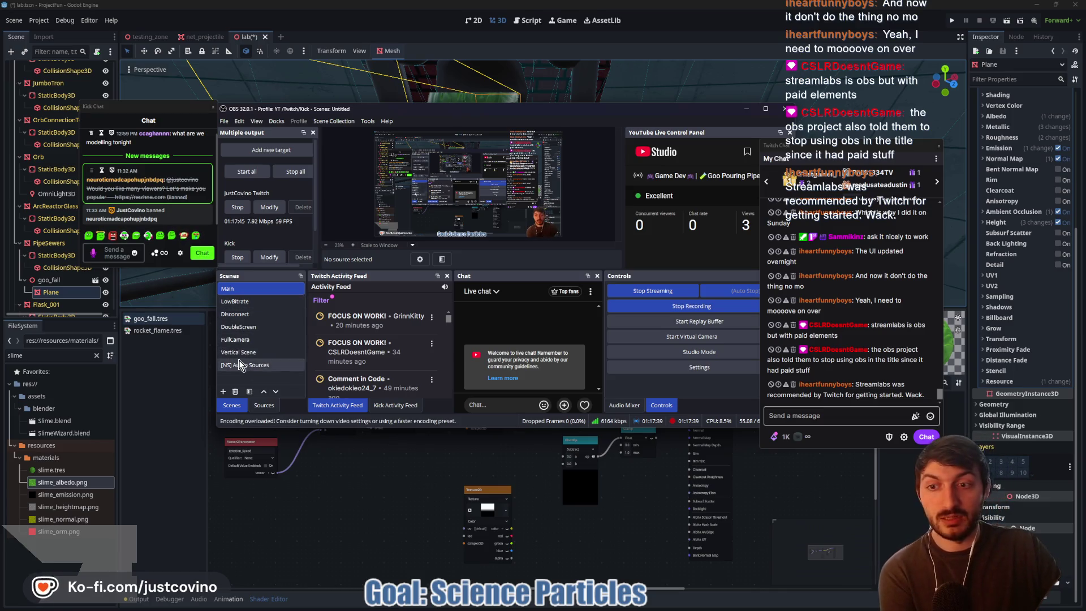
{"action": "left_click", "coordinate": [264, 405]}
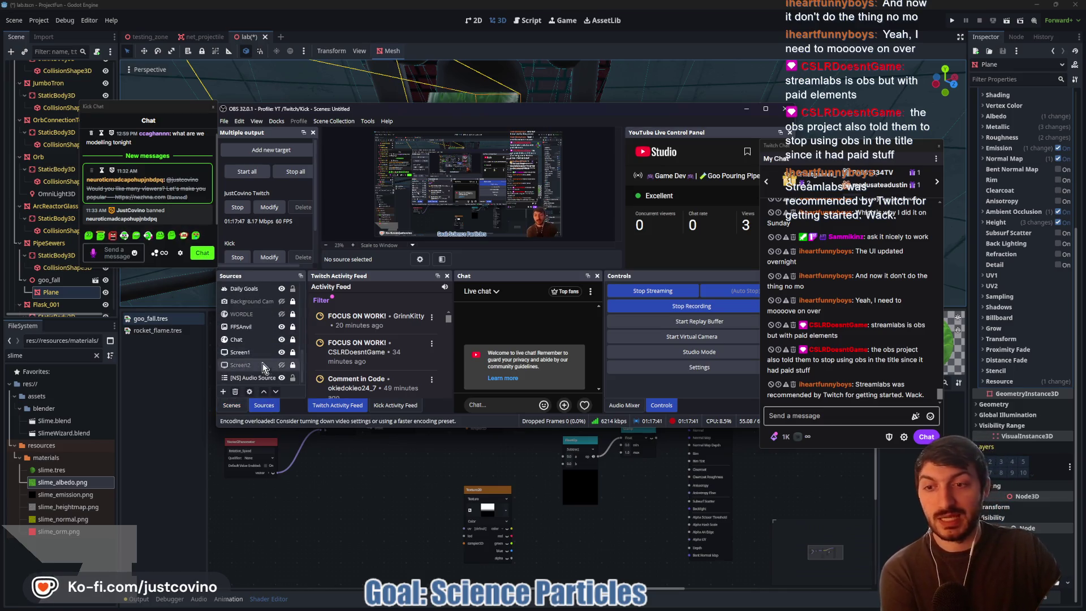
- Check the Audio Mixer levels, then drag the OBS and Kick chat windows off screen
{"action": "scroll", "coordinate": [266, 340], "scroll_direction": "down", "scroll_amount": 3}
{"action": "left_click", "coordinate": [624, 406]}
{"action": "scroll", "coordinate": [681, 347], "scroll_direction": "up", "scroll_amount": 2}
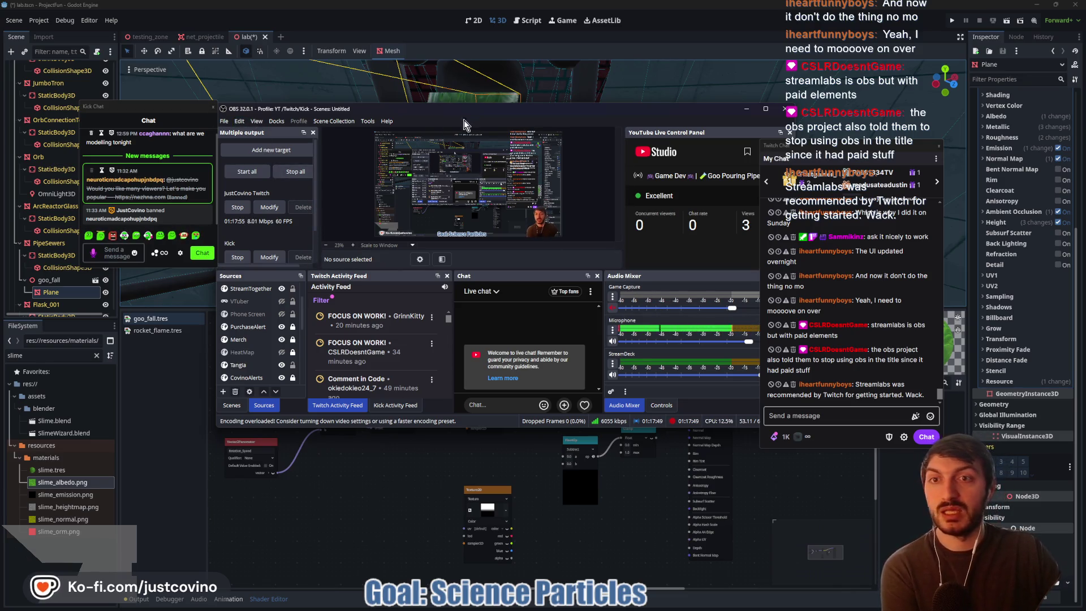
{"action": "left_click_drag", "start_coordinate": [472, 117], "coordinate": [0, 119]}
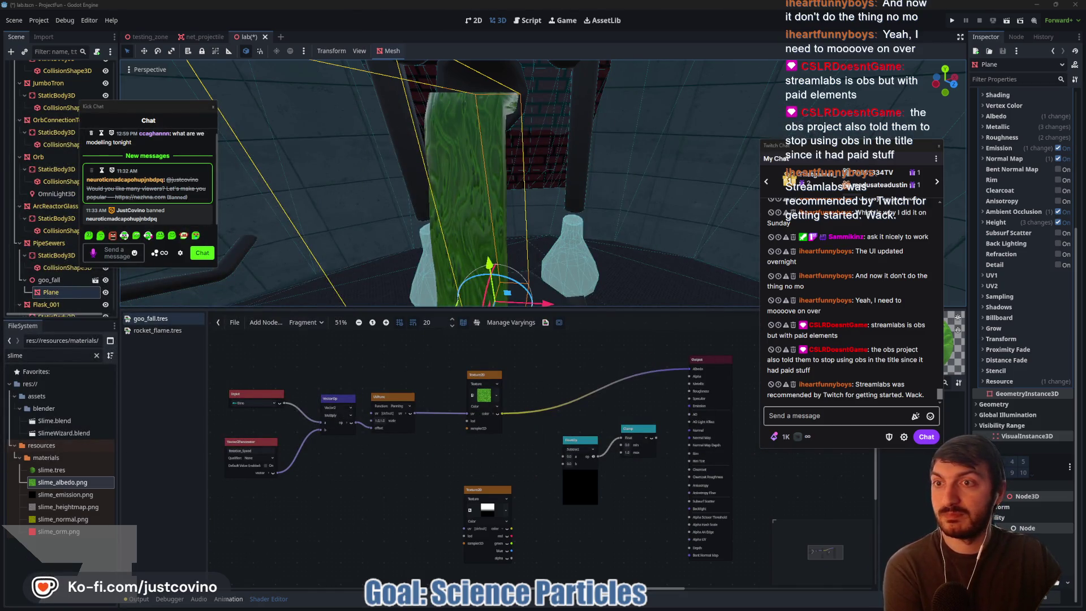
{"action": "left_click_drag", "start_coordinate": [171, 111], "coordinate": [0, 110]}
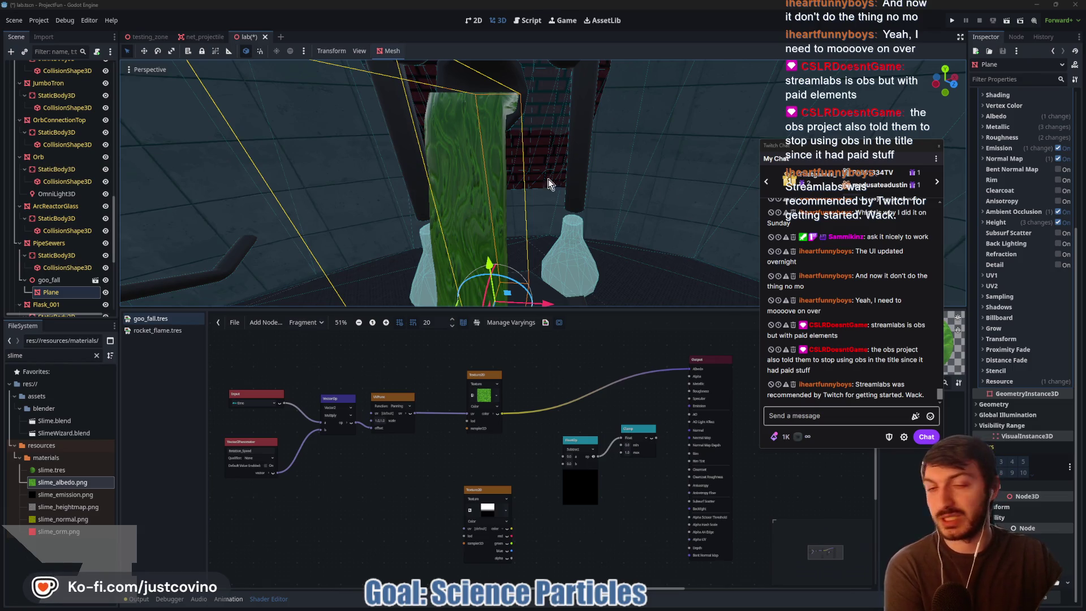
- Drag the Twitch chat window off screen and scroll and pan the goo_fall shader graph into view
{"action": "left_click_drag", "start_coordinate": [905, 155], "coordinate": [0, 147]}
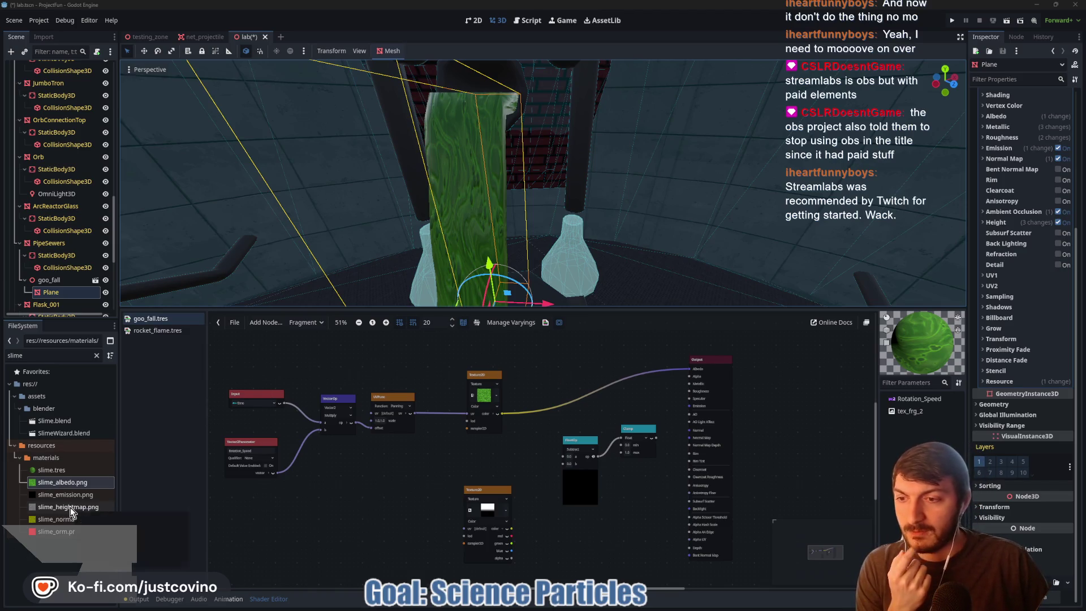
{"action": "mouse_move", "coordinate": [59, 493]}
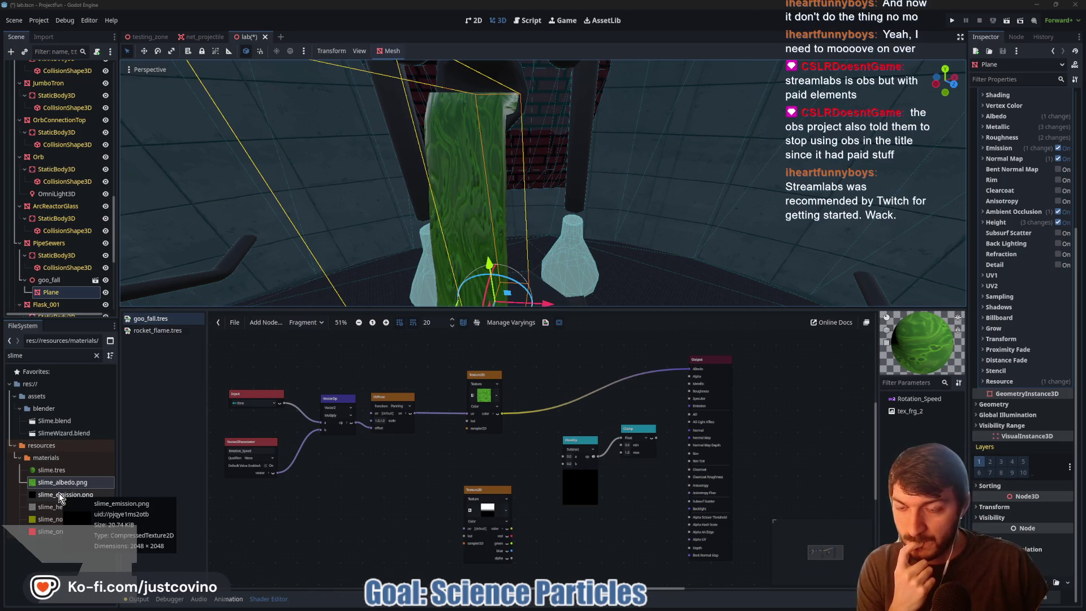
{"action": "scroll", "coordinate": [590, 482], "scroll_direction": "down", "scroll_amount": 3}
{"action": "scroll", "coordinate": [591, 483], "scroll_direction": "up", "scroll_amount": 1}
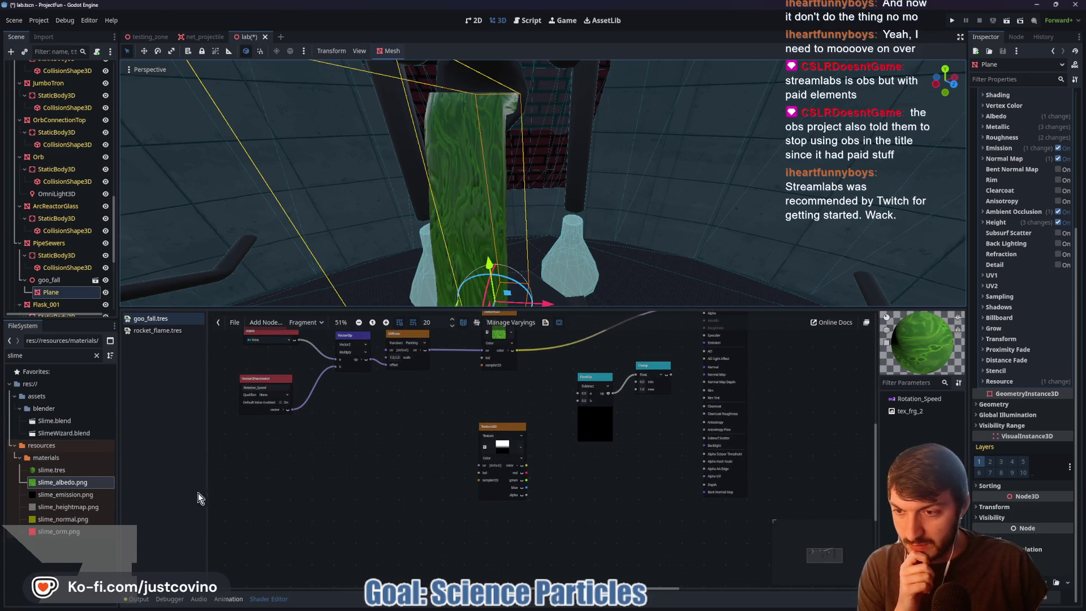
{"action": "scroll", "coordinate": [394, 477], "scroll_direction": "right", "scroll_amount": 1}
{"action": "scroll", "coordinate": [394, 477], "scroll_direction": "right", "scroll_amount": 3}
{"action": "scroll", "coordinate": [393, 478], "scroll_direction": "up", "scroll_amount": 1}
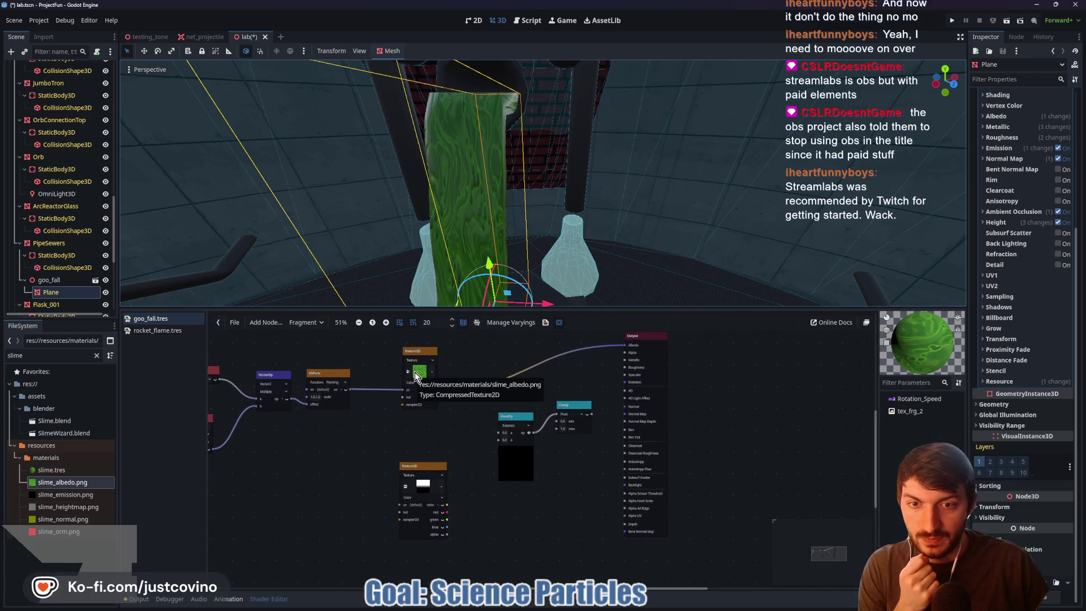
{"action": "scroll", "coordinate": [354, 445], "scroll_direction": "up", "scroll_amount": 3}
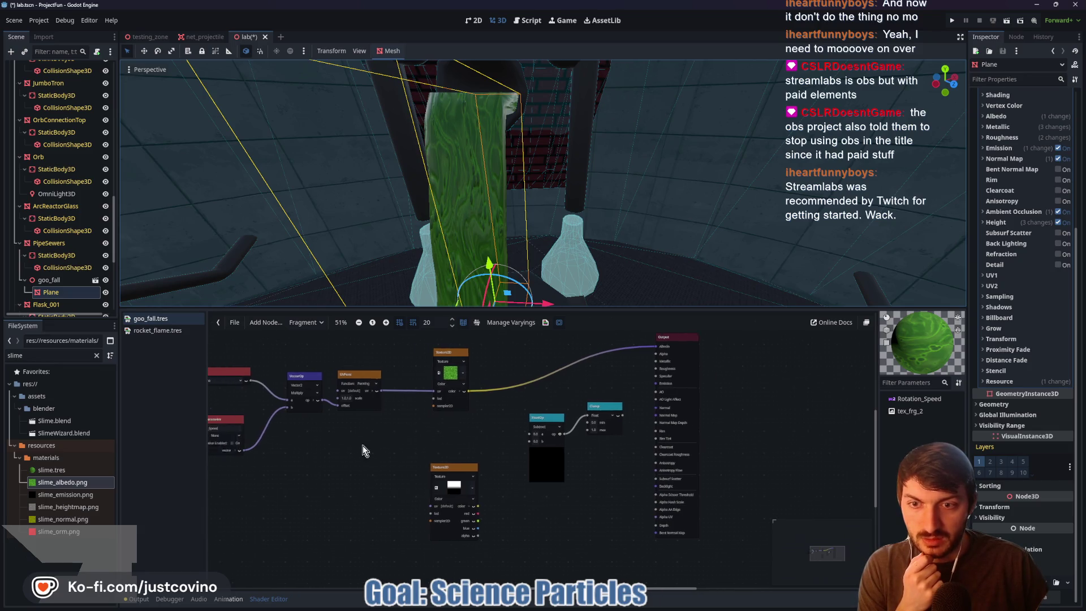
{"action": "scroll", "coordinate": [325, 460], "scroll_direction": "down", "scroll_amount": 1}
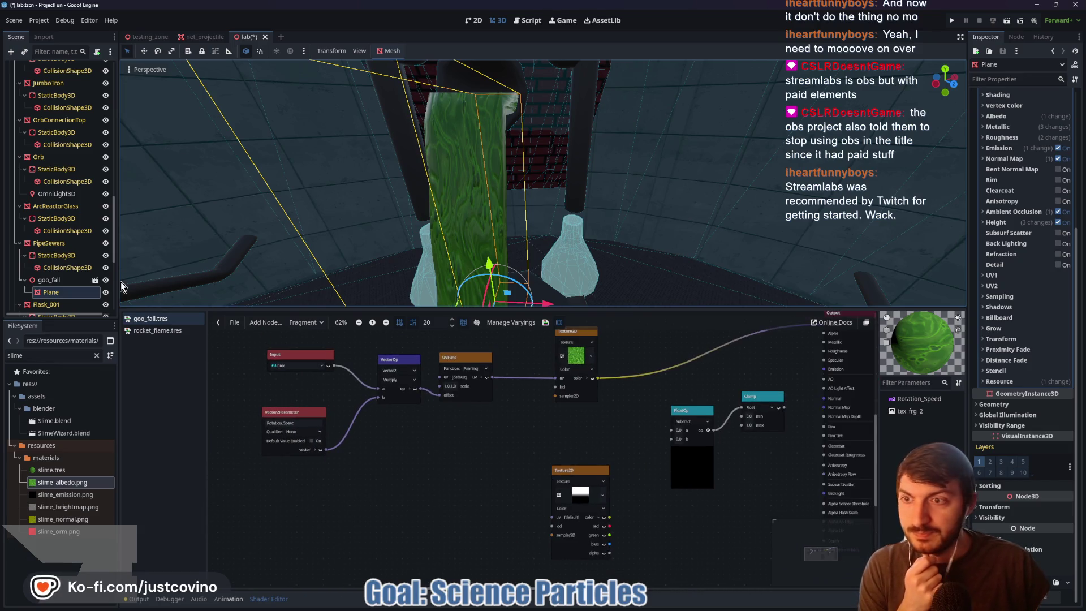
{"action": "left_click_drag", "start_coordinate": [582, 433], "coordinate": [395, 434]}
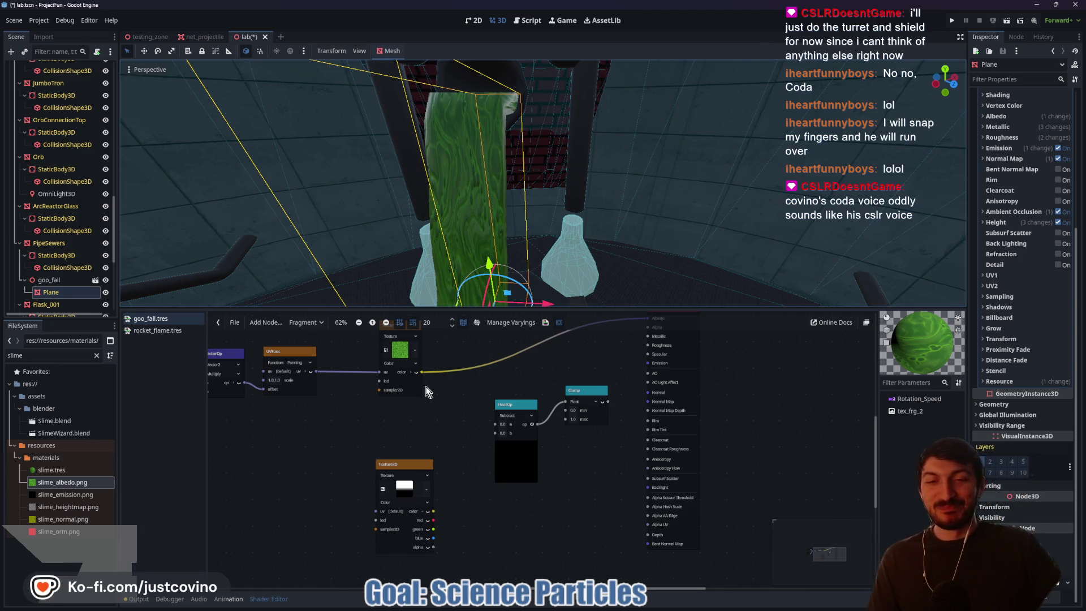
{"action": "scroll", "coordinate": [458, 393], "scroll_direction": "up", "scroll_amount": 2}
{"action": "scroll", "coordinate": [458, 393], "scroll_direction": "left", "scroll_amount": 1}
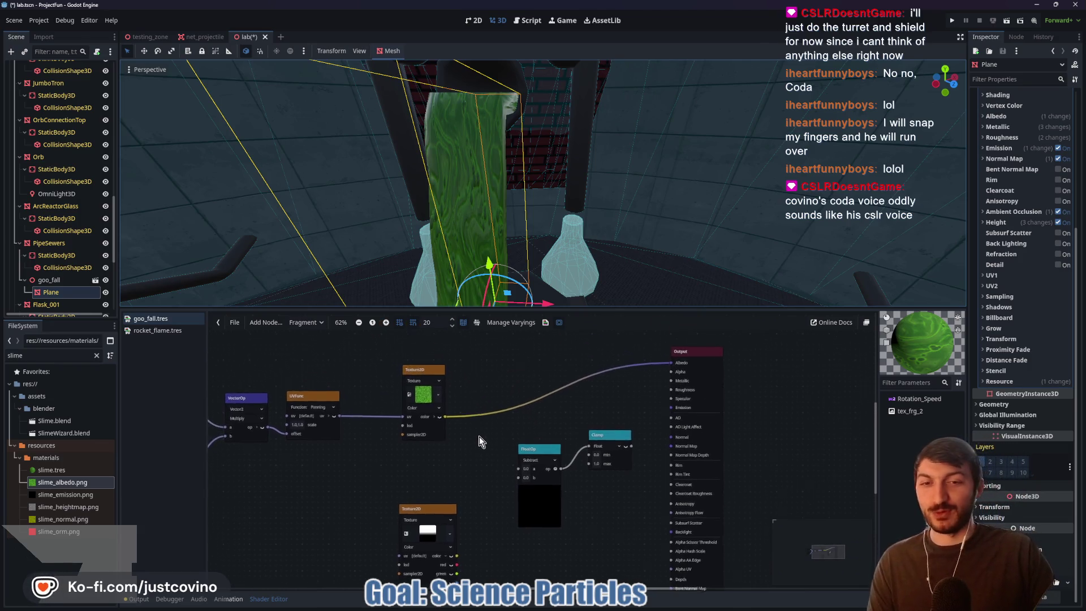
{"action": "scroll", "coordinate": [498, 388], "scroll_direction": "left", "scroll_amount": 1}
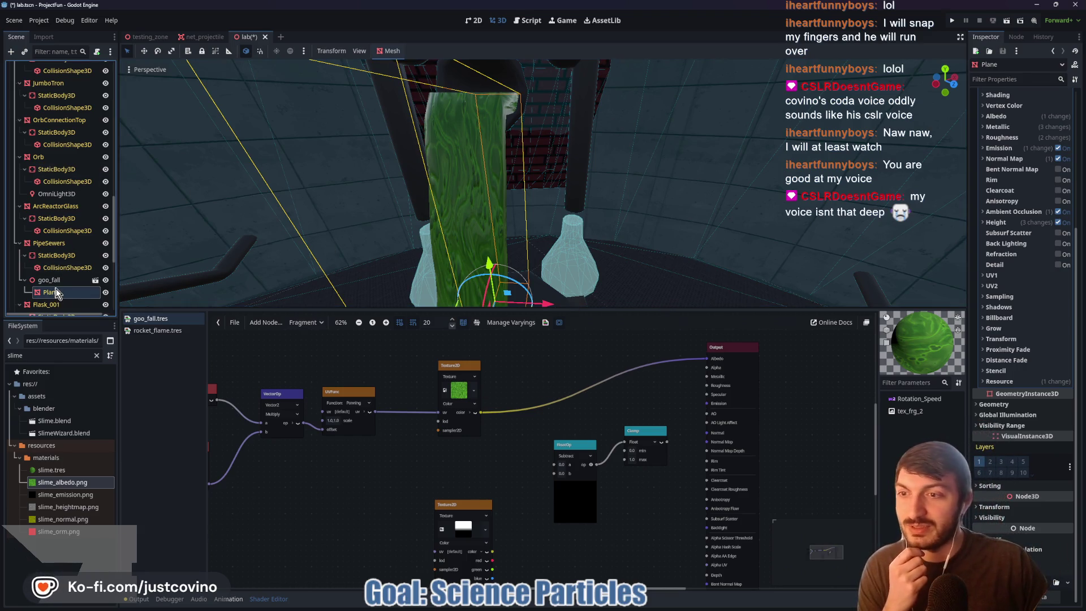
- Clear the Plane's Surface Material Override, dismissing the resource picker without loading anything
{"action": "scroll", "coordinate": [1030, 229], "scroll_direction": "up", "scroll_amount": 5}
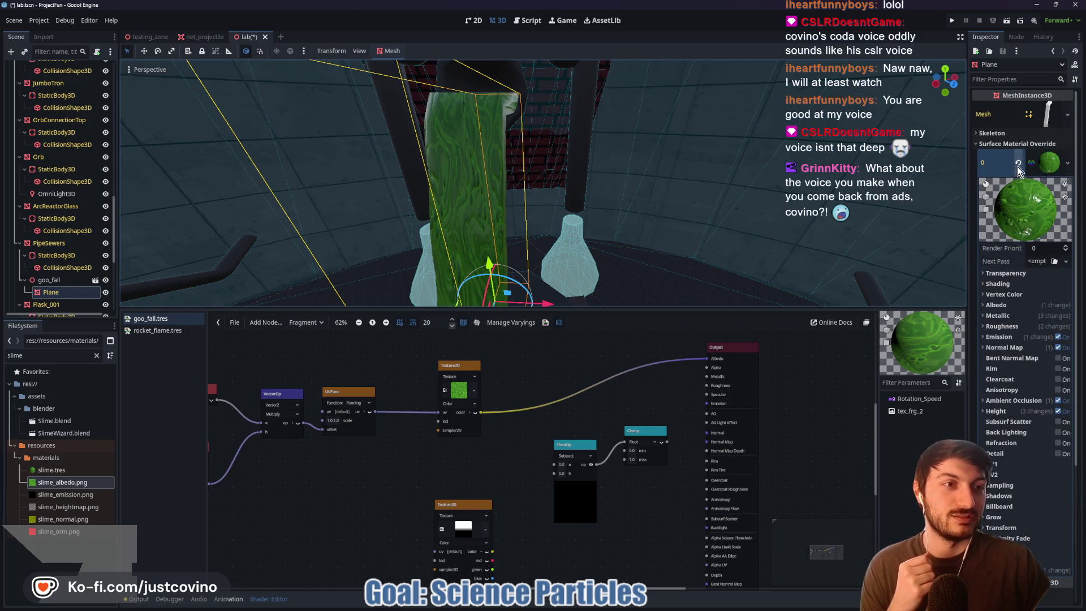
{"action": "left_click", "coordinate": [1019, 165]}
{"action": "left_click", "coordinate": [1072, 155]}
{"action": "left_click", "coordinate": [1033, 214]}
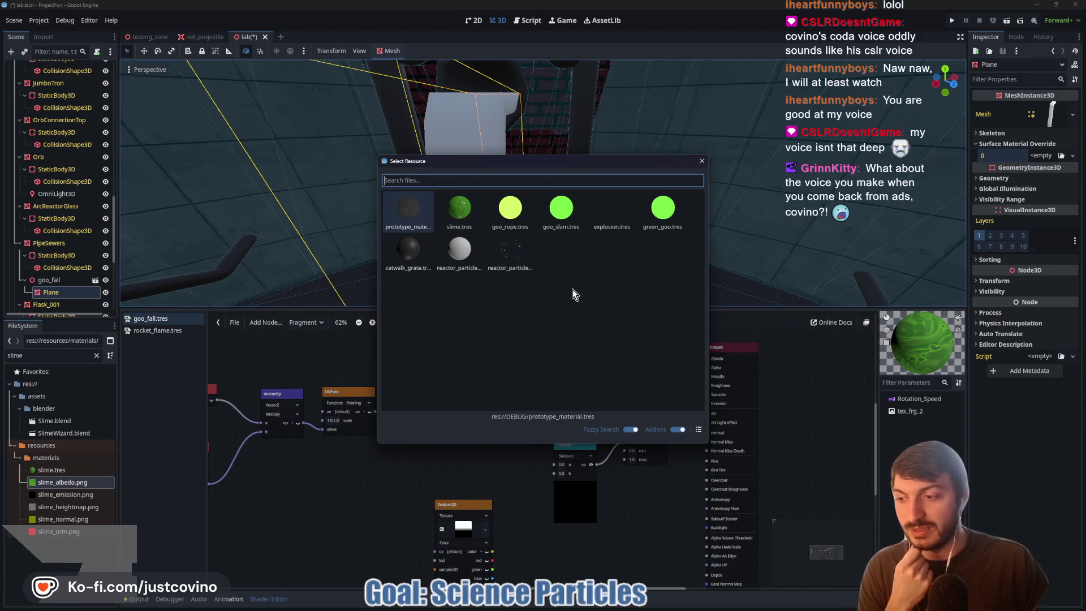
{"action": "key", "text": "Escape"}
- Create a new ShaderMaterial on the Plane and assign it the goo_fall.tres shader
{"action": "left_click", "coordinate": [1073, 156]}
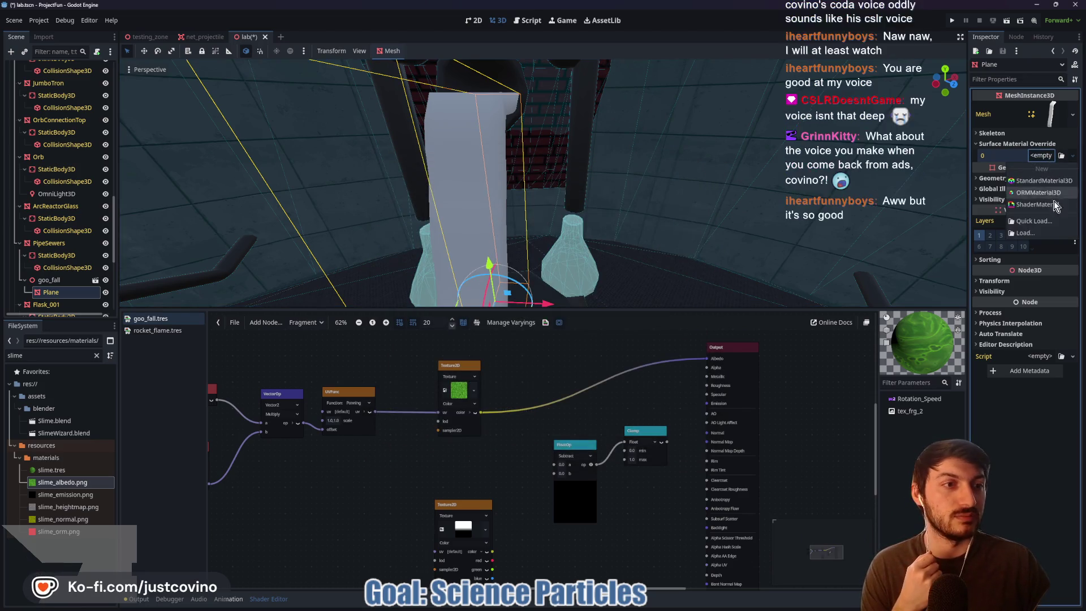
{"action": "left_click", "coordinate": [1044, 206]}
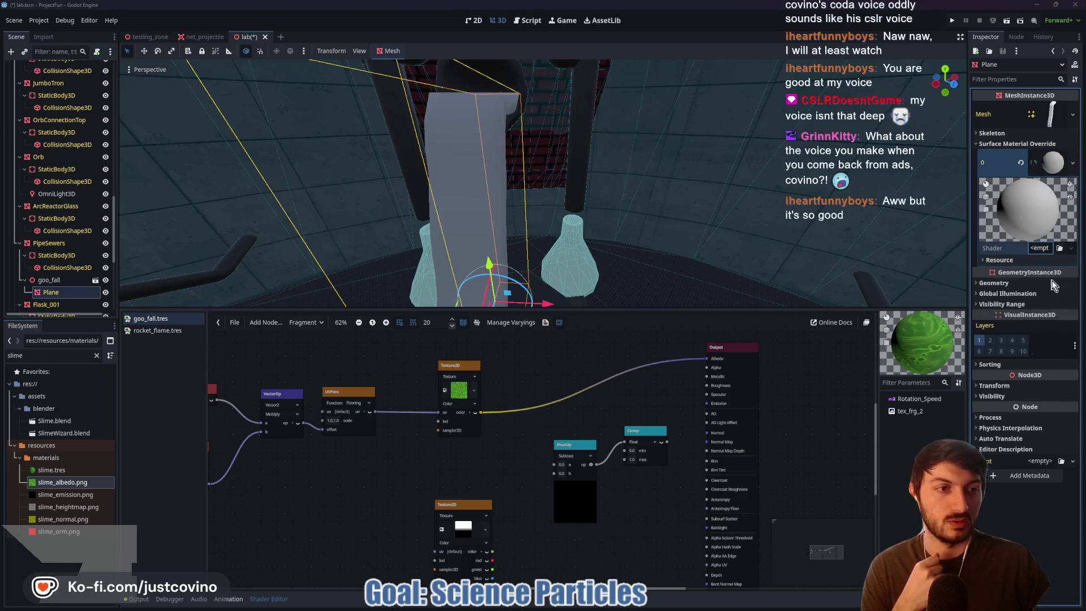
{"action": "left_click", "coordinate": [1060, 247]}
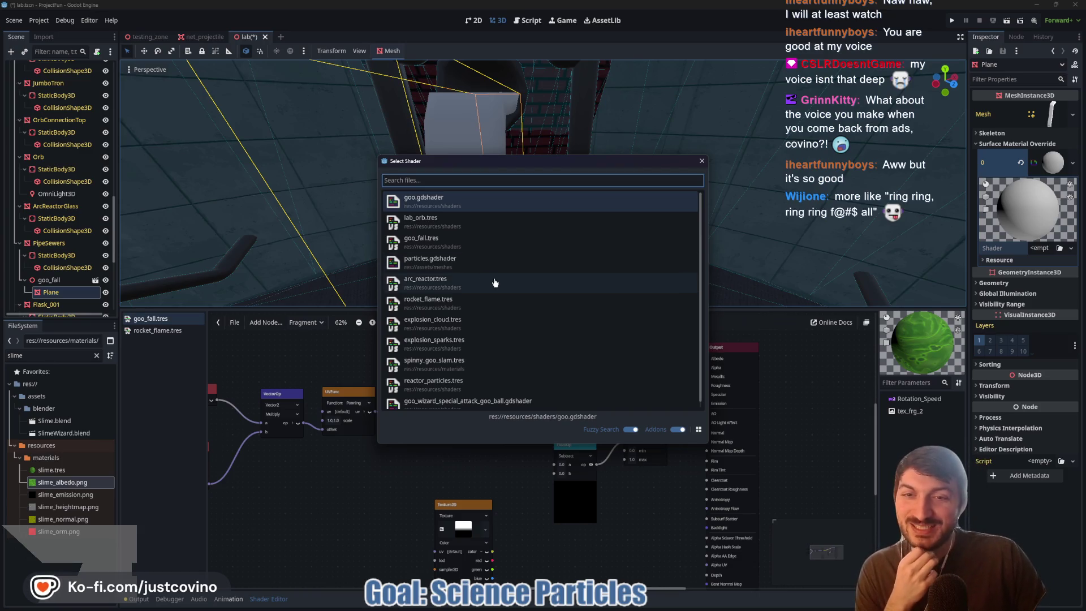
{"action": "double_click", "coordinate": [463, 240]}
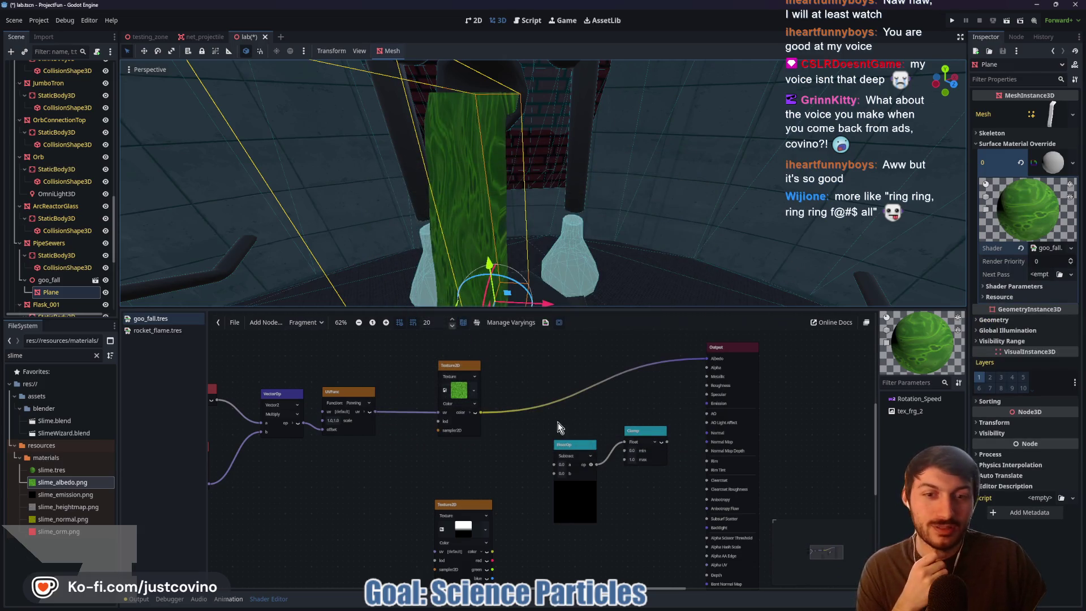
{"action": "left_click_drag", "start_coordinate": [543, 384], "coordinate": [558, 372]}
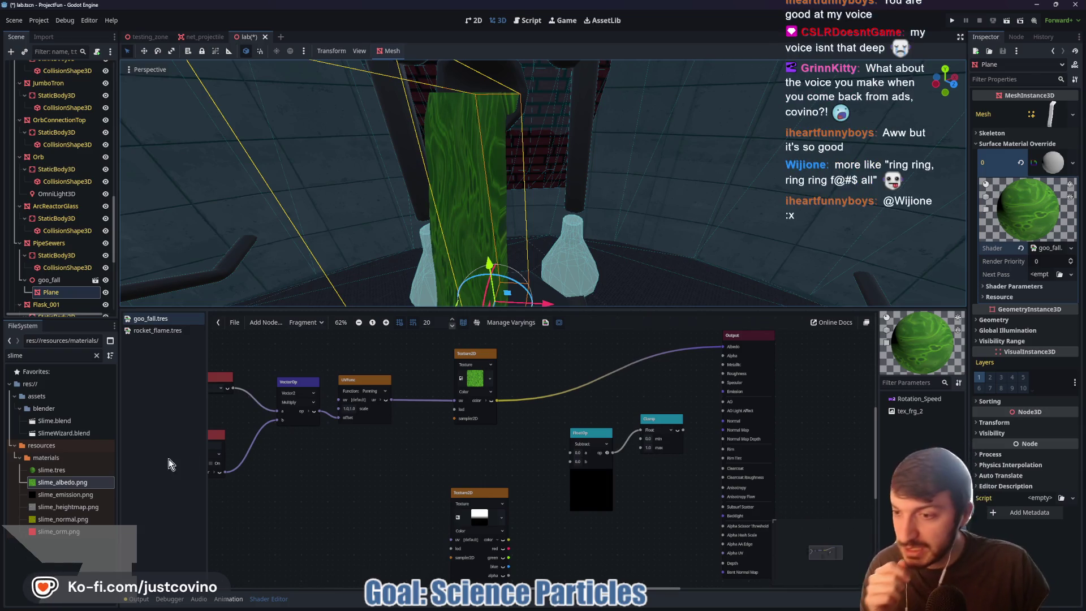
- Delete the old subtract, clamp and lower texture nodes from the goo_fall graph
{"action": "left_click", "coordinate": [82, 497]}
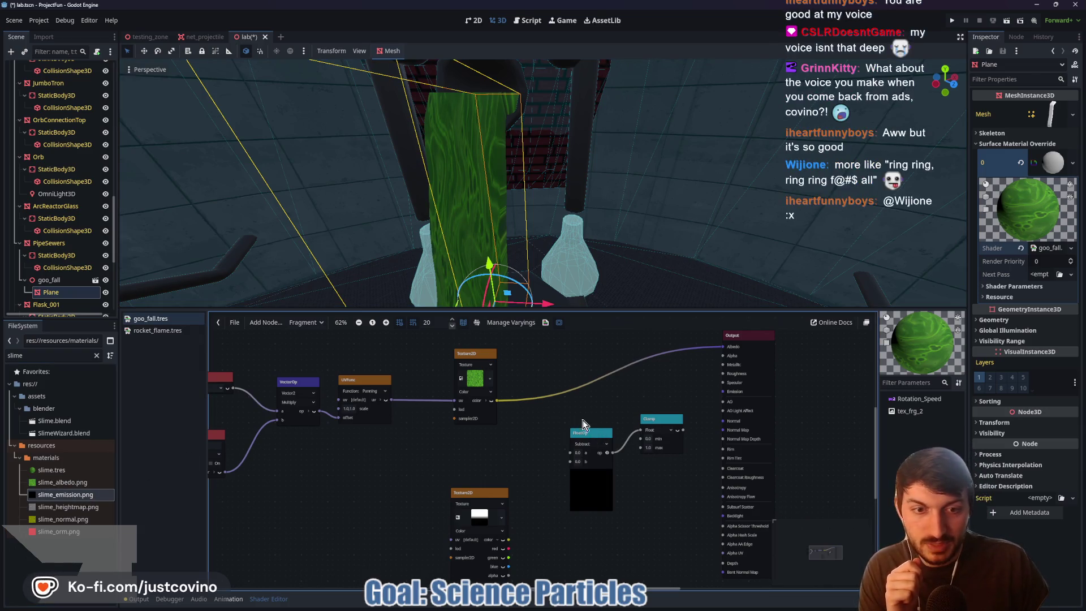
{"action": "left_click_drag", "start_coordinate": [582, 420], "coordinate": [677, 480]}
{"action": "key", "text": "Delete"}
{"action": "left_click", "coordinate": [487, 501]}
{"action": "key", "text": "Delete"}
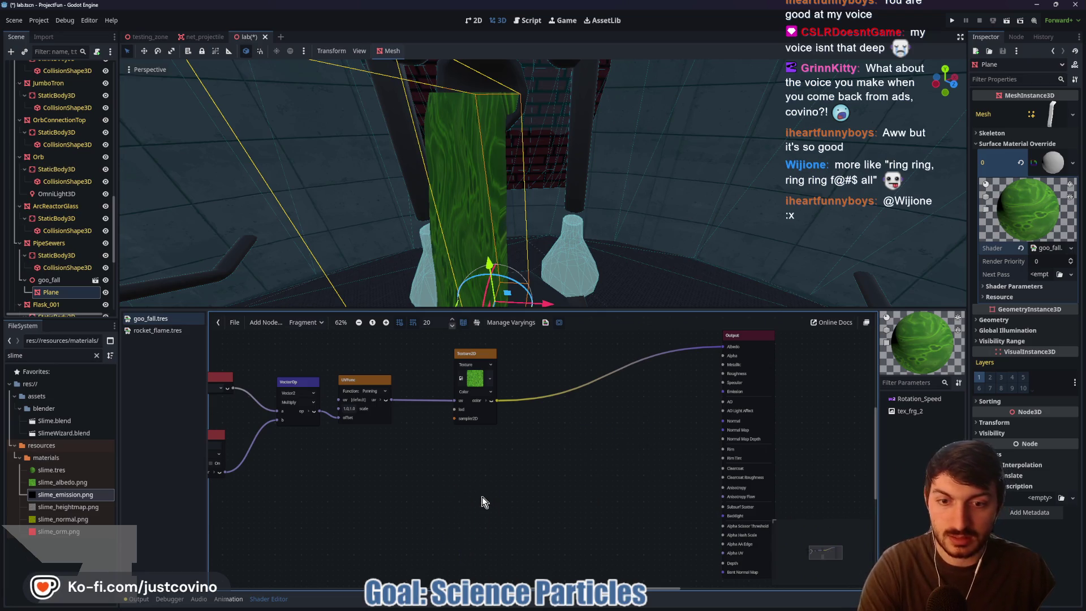
- Add slime_emission and slime_normal texture nodes, wiring them to Emission and Normal
{"action": "mouse_move", "coordinate": [79, 495]}
{"action": "left_mouse_down"}
{"action": "mouse_move", "coordinate": [97, 504]}
{"action": "mouse_move", "coordinate": [537, 476]}
{"action": "left_mouse_up"}
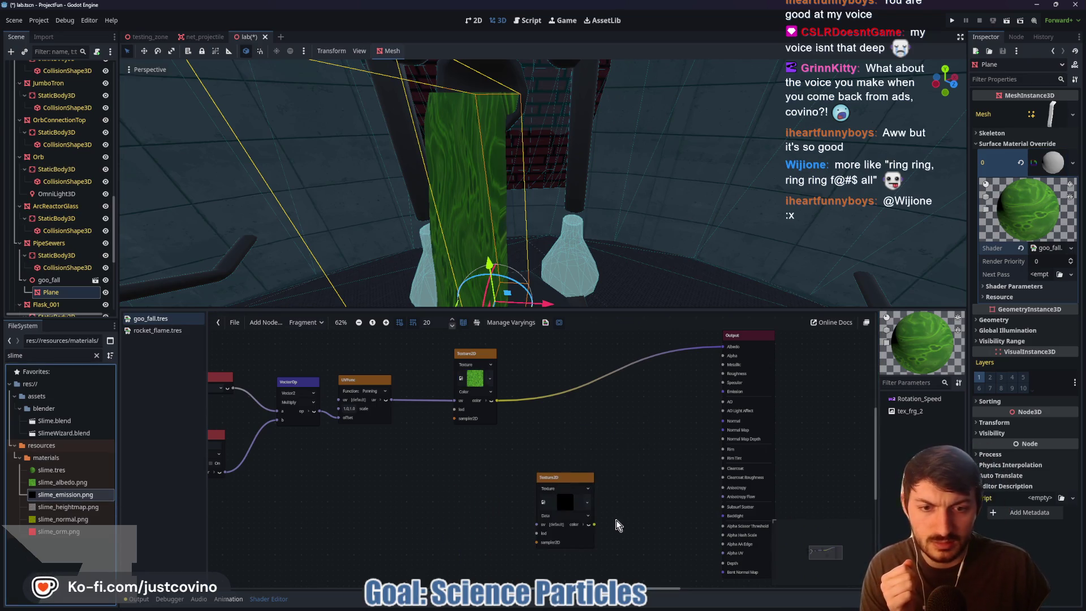
{"action": "mouse_move", "coordinate": [592, 524]}
{"action": "left_mouse_down"}
{"action": "mouse_move", "coordinate": [609, 521]}
{"action": "mouse_move", "coordinate": [669, 385]}
{"action": "mouse_move", "coordinate": [718, 392]}
{"action": "left_mouse_up"}
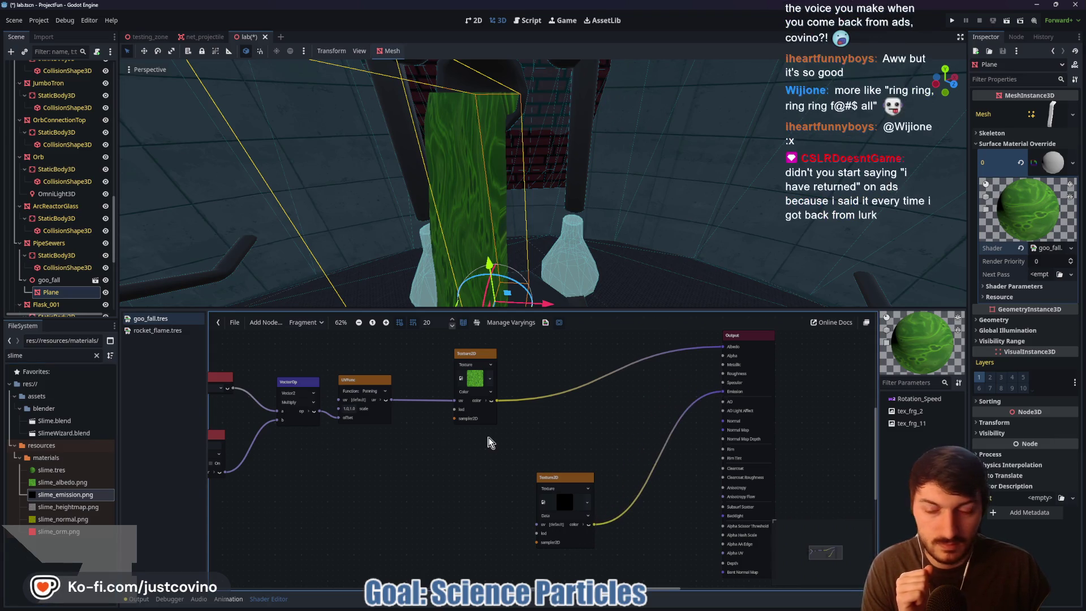
{"action": "left_click_drag", "start_coordinate": [67, 524], "coordinate": [368, 490]}
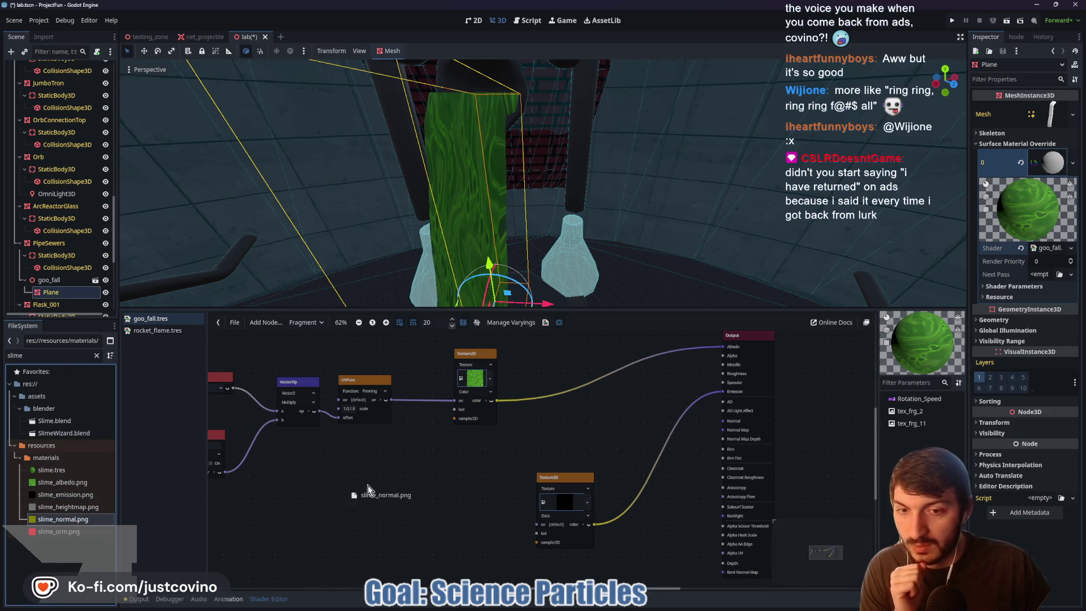
{"action": "left_click_drag", "start_coordinate": [559, 435], "coordinate": [608, 403]}
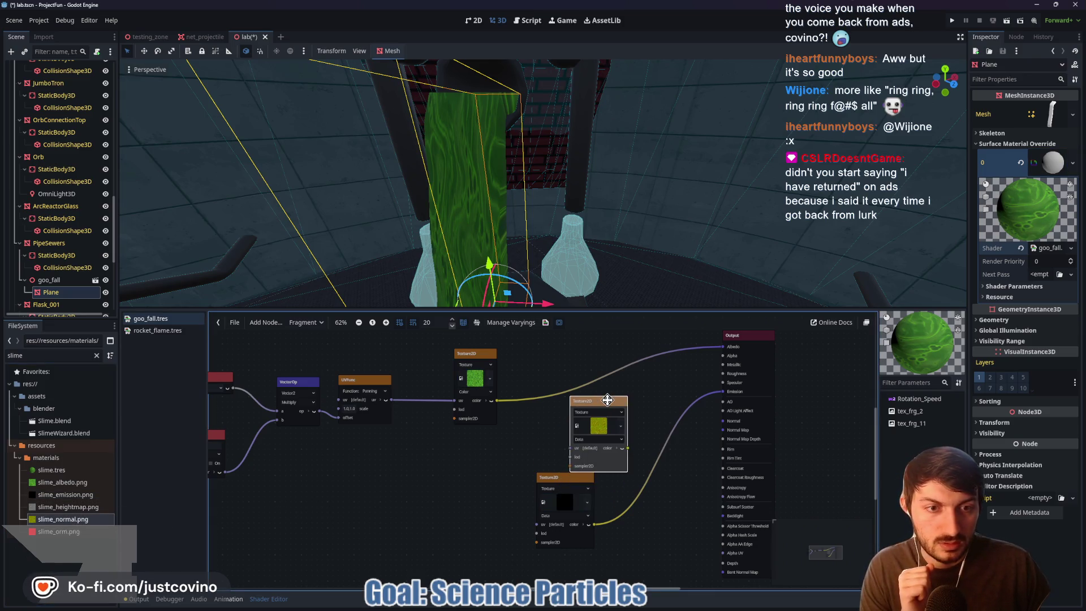
{"action": "mouse_move", "coordinate": [622, 448]}
{"action": "left_mouse_down"}
{"action": "mouse_move", "coordinate": [642, 453]}
{"action": "mouse_move", "coordinate": [725, 425]}
{"action": "left_mouse_up"}
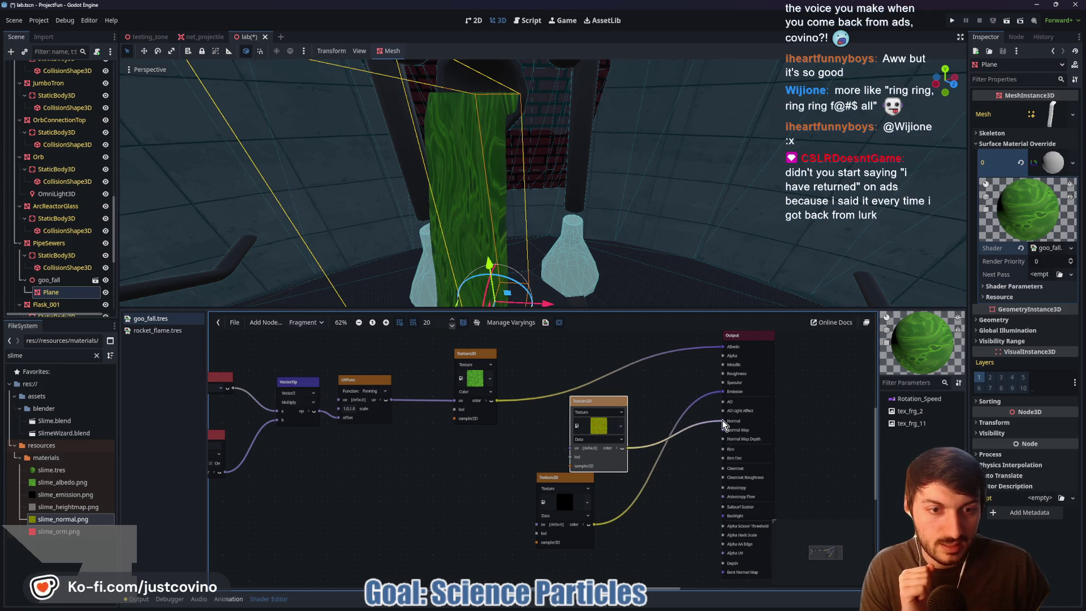
- Rearrange the emission and normal texture nodes neatly beside the output
{"action": "left_click", "coordinate": [682, 463]}
{"action": "mouse_move", "coordinate": [607, 407]}
{"action": "left_mouse_down"}
{"action": "mouse_move", "coordinate": [463, 448]}
{"action": "mouse_move", "coordinate": [635, 391]}
{"action": "mouse_move", "coordinate": [686, 512]}
{"action": "left_mouse_up"}
{"action": "mouse_move", "coordinate": [574, 481]}
{"action": "left_mouse_down"}
{"action": "mouse_move", "coordinate": [645, 421]}
{"action": "mouse_move", "coordinate": [444, 448]}
{"action": "mouse_move", "coordinate": [482, 442]}
{"action": "left_mouse_up"}
{"action": "mouse_move", "coordinate": [676, 512]}
{"action": "left_mouse_down"}
{"action": "mouse_move", "coordinate": [540, 588]}
{"action": "mouse_move", "coordinate": [459, 526]}
{"action": "mouse_move", "coordinate": [470, 524]}
{"action": "left_mouse_up"}
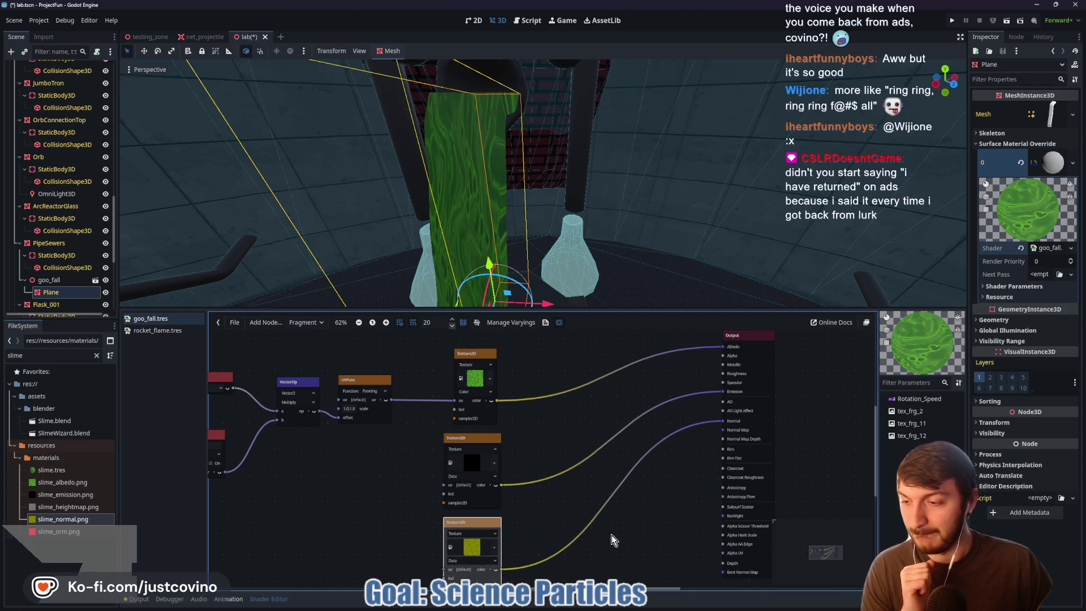
{"action": "scroll", "coordinate": [611, 535], "scroll_direction": "down", "scroll_amount": 3}
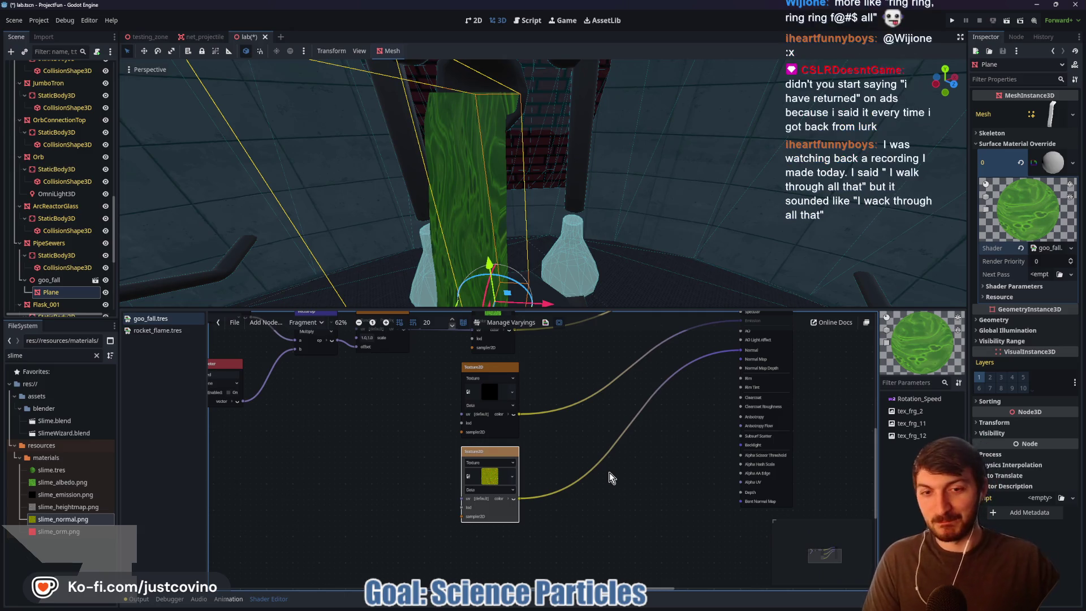
- Add slime_orm.png to the shader graph as a new texture node
{"action": "left_click", "coordinate": [76, 533]}
{"action": "mouse_move", "coordinate": [75, 537]}
{"action": "left_mouse_down"}
{"action": "mouse_move", "coordinate": [249, 538]}
{"action": "mouse_move", "coordinate": [645, 504]}
{"action": "mouse_move", "coordinate": [622, 506]}
{"action": "mouse_move", "coordinate": [591, 474]}
{"action": "left_mouse_up"}
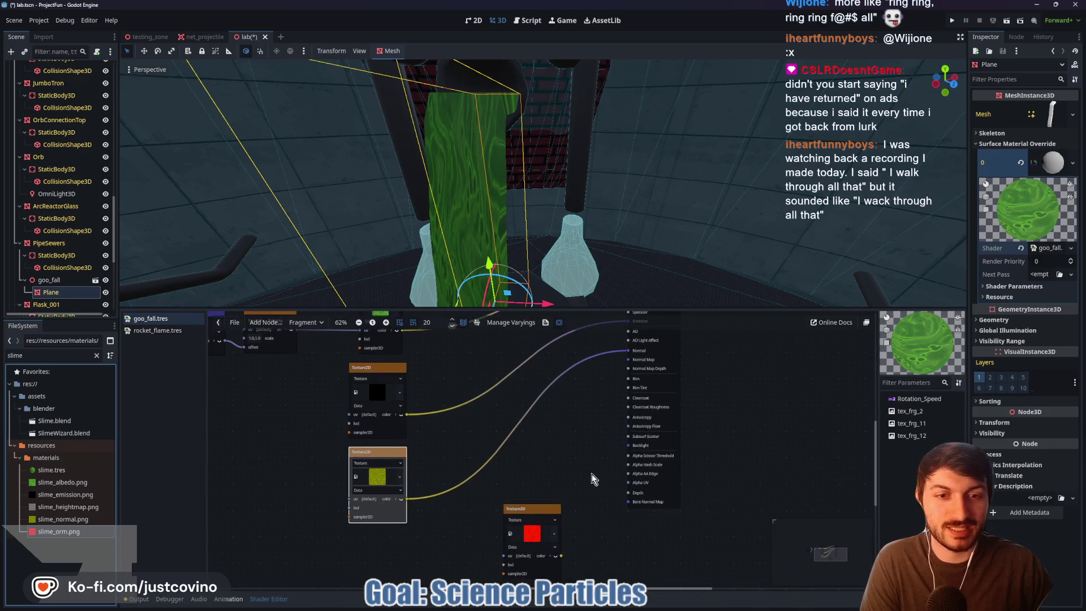
{"action": "scroll", "coordinate": [590, 477], "scroll_direction": "up", "scroll_amount": 1}
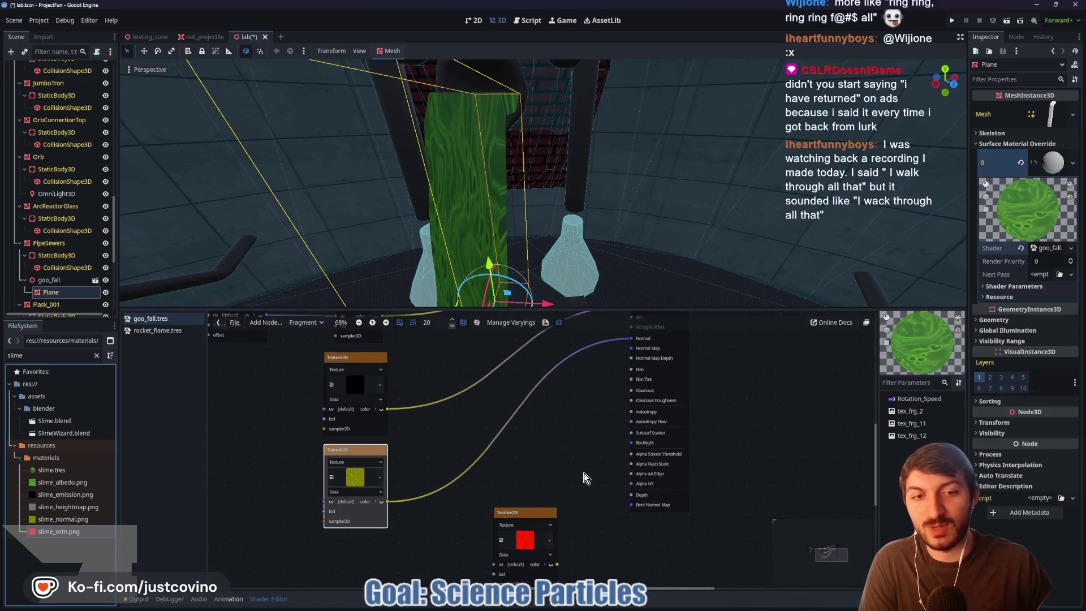
{"action": "left_click_drag", "start_coordinate": [549, 512], "coordinate": [541, 483]}
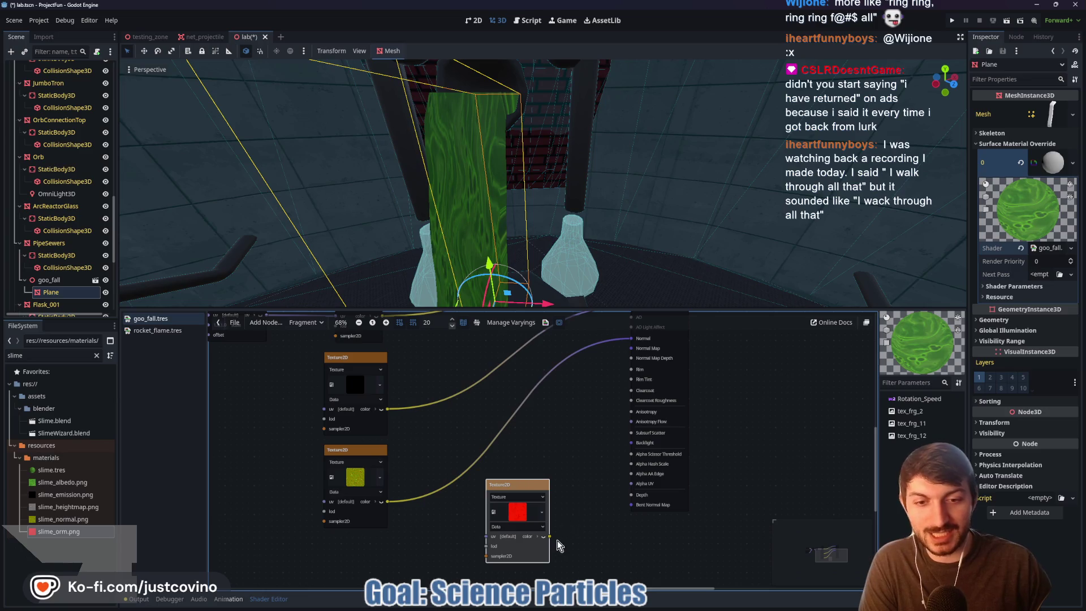
- Try attaching a 'rotat' node to the ORM colour, cancel, and enlarge the graph area
{"action": "mouse_move", "coordinate": [548, 536]}
{"action": "left_mouse_down"}
{"action": "mouse_move", "coordinate": [571, 537]}
{"action": "mouse_move", "coordinate": [591, 412]}
{"action": "mouse_move", "coordinate": [589, 422]}
{"action": "left_mouse_up"}
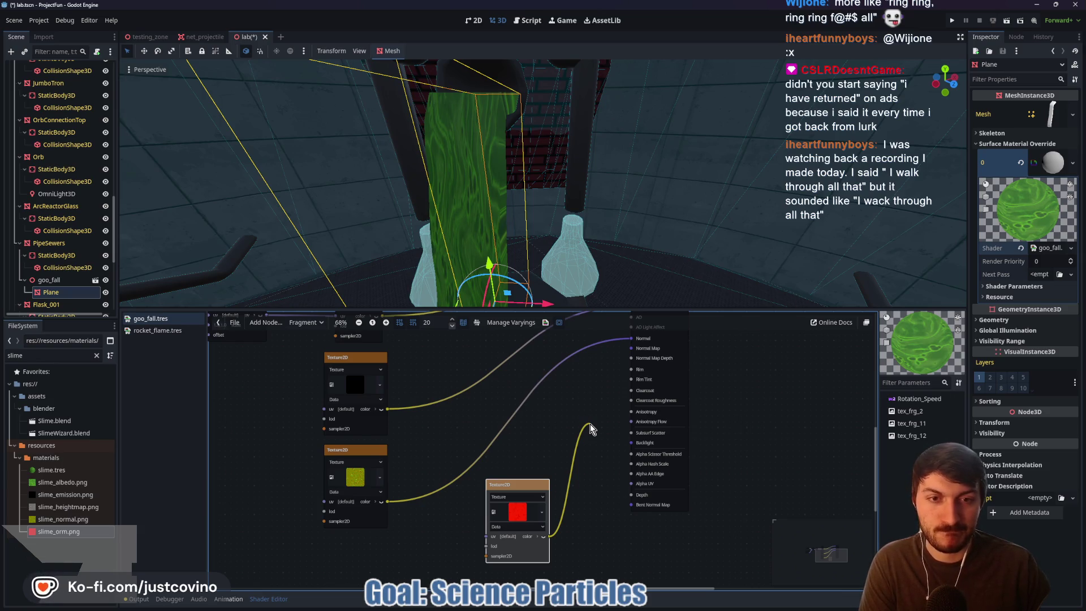
{"action": "left_click_drag", "start_coordinate": [590, 429], "coordinate": [589, 408]}
{"action": "type", "text": "rotat"}
{"action": "left_click", "coordinate": [687, 417]}
{"action": "scroll", "coordinate": [578, 454], "scroll_direction": "up", "scroll_amount": 2}
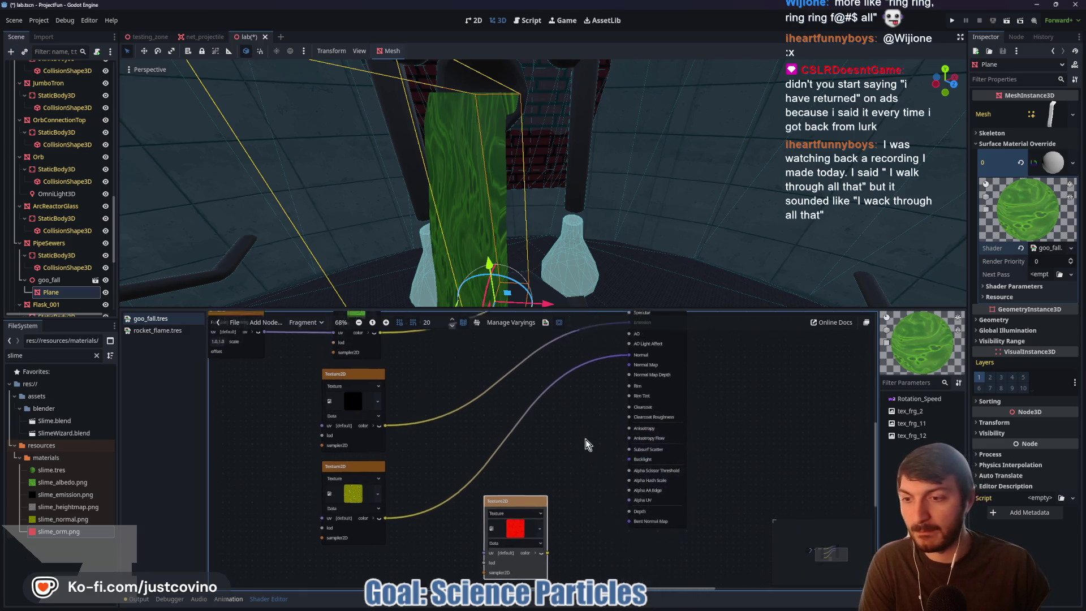
{"action": "left_click_drag", "start_coordinate": [590, 449], "coordinate": [538, 487]}
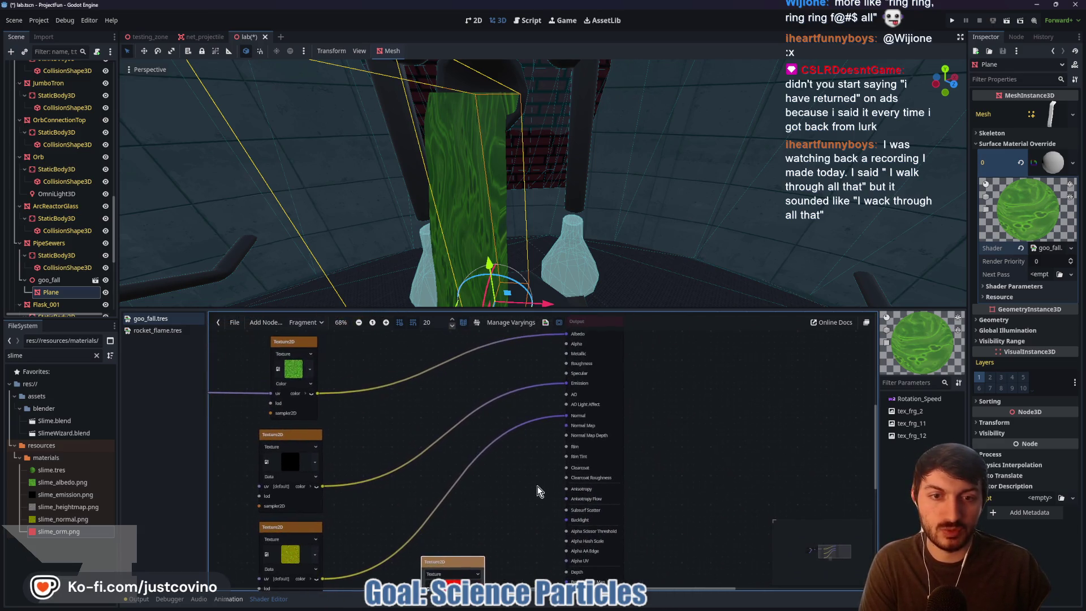
{"action": "scroll", "coordinate": [532, 480], "scroll_direction": "up", "scroll_amount": 2}
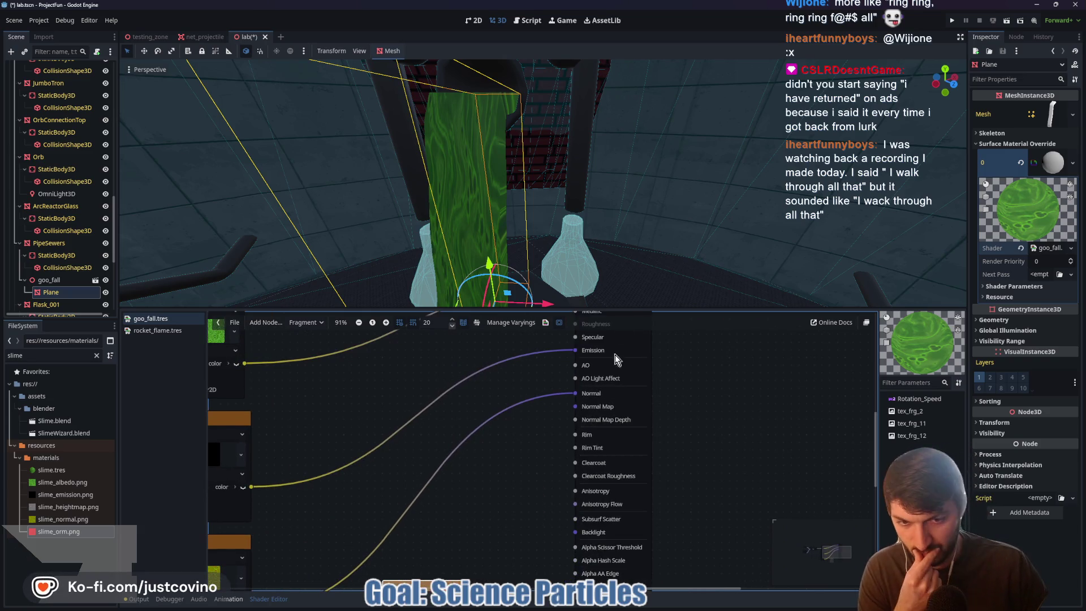
{"action": "left_click_drag", "start_coordinate": [628, 307], "coordinate": [628, 154]}
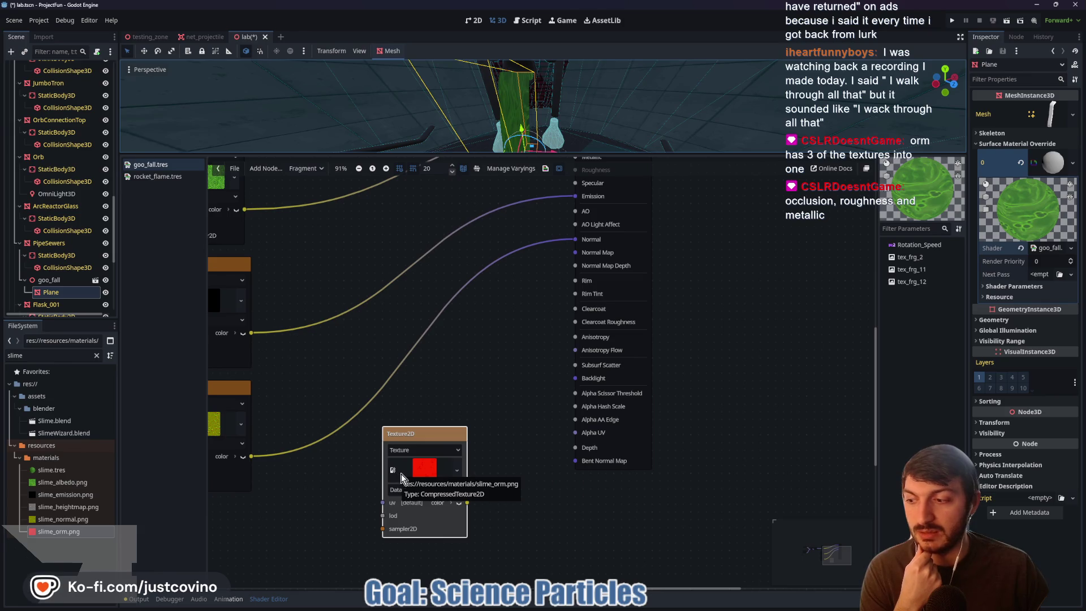
{"action": "mouse_move", "coordinate": [500, 422]}
{"action": "left_mouse_down"}
{"action": "mouse_move", "coordinate": [538, 412]}
{"action": "mouse_move", "coordinate": [573, 436]}
{"action": "mouse_move", "coordinate": [514, 449]}
{"action": "left_mouse_up"}
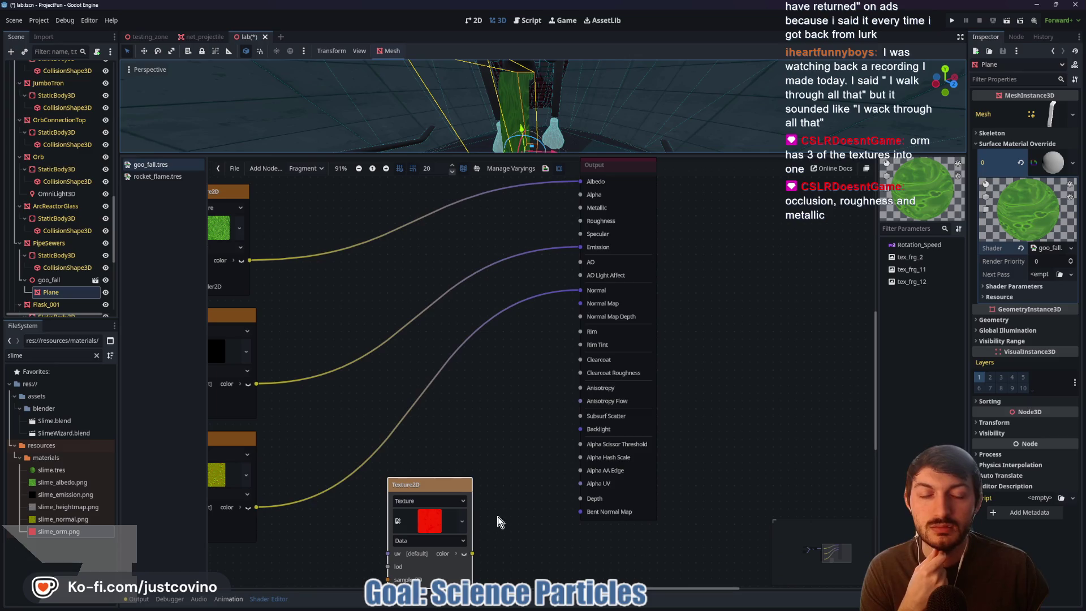
- Connect the ORM texture colour to Roughness and place the emission texture beneath it
{"action": "mouse_move", "coordinate": [473, 553]}
{"action": "left_mouse_down"}
{"action": "mouse_move", "coordinate": [526, 260]}
{"action": "mouse_move", "coordinate": [551, 229]}
{"action": "mouse_move", "coordinate": [580, 213]}
{"action": "mouse_move", "coordinate": [579, 222]}
{"action": "left_mouse_up"}
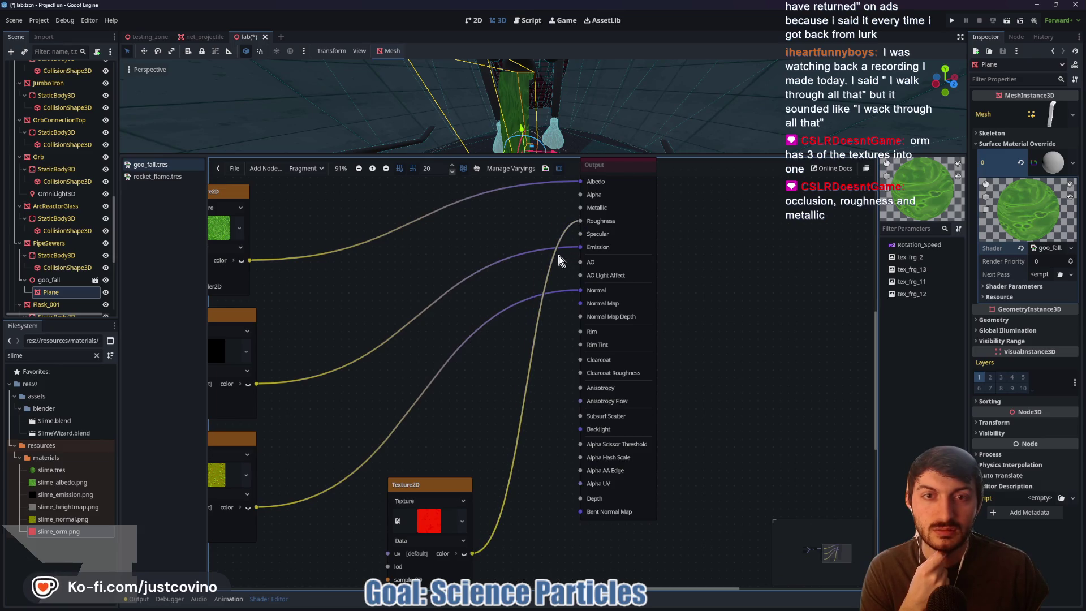
{"action": "scroll", "coordinate": [611, 107], "scroll_direction": "up", "scroll_amount": 5}
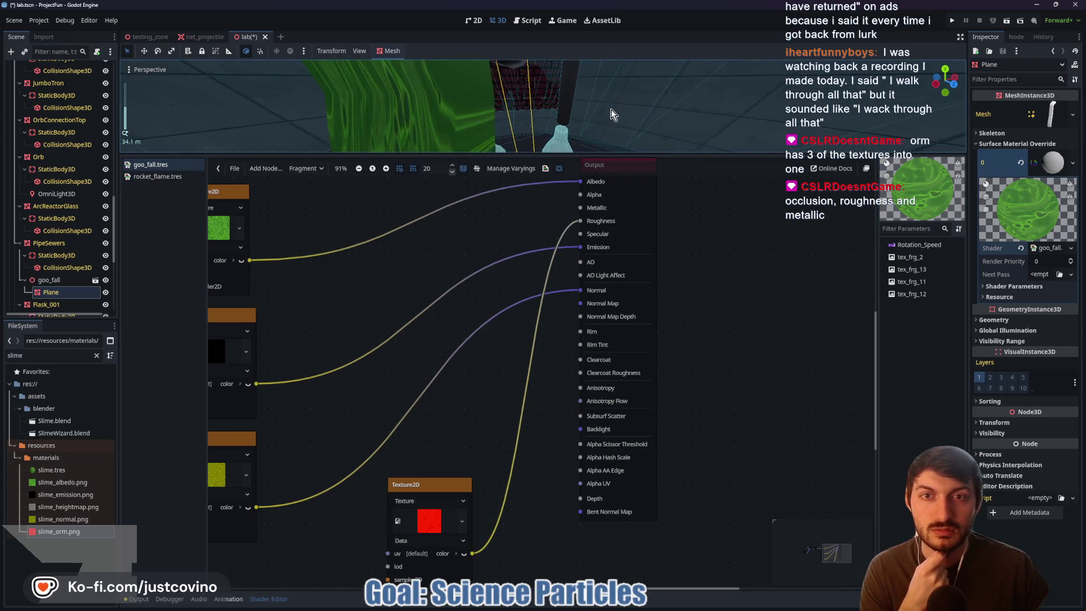
{"action": "mouse_move", "coordinate": [581, 221]}
{"action": "left_mouse_down"}
{"action": "mouse_move", "coordinate": [521, 279]}
{"action": "mouse_move", "coordinate": [575, 266]}
{"action": "mouse_move", "coordinate": [571, 277]}
{"action": "mouse_move", "coordinate": [528, 242]}
{"action": "mouse_move", "coordinate": [557, 206]}
{"action": "mouse_move", "coordinate": [581, 209]}
{"action": "mouse_move", "coordinate": [580, 237]}
{"action": "mouse_move", "coordinate": [581, 221]}
{"action": "left_mouse_up"}
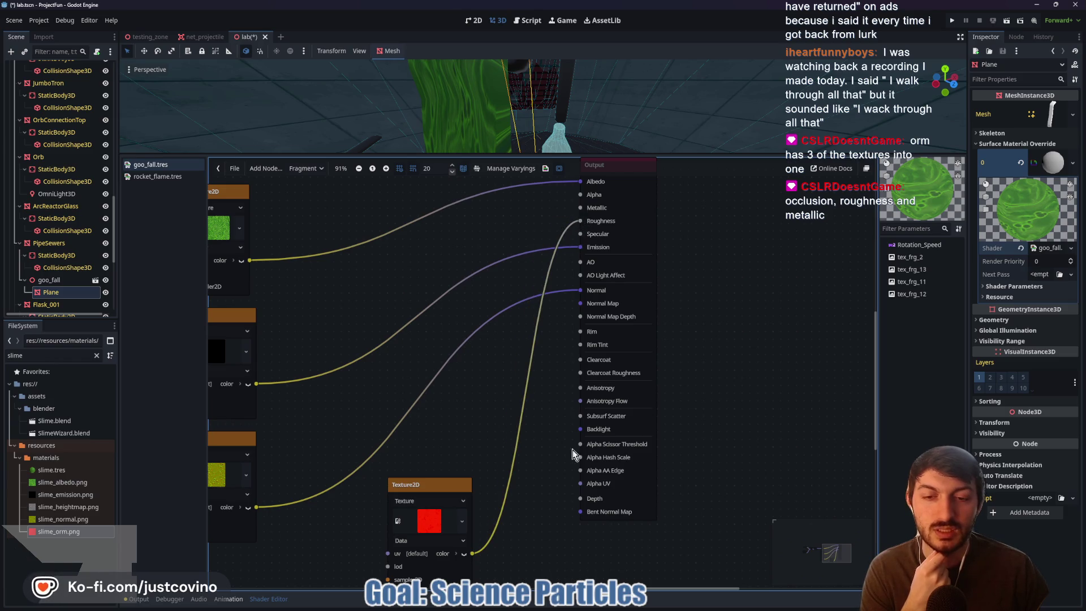
{"action": "scroll", "coordinate": [458, 428], "scroll_direction": "down", "scroll_amount": 3}
{"action": "mouse_move", "coordinate": [463, 442]}
{"action": "left_mouse_down"}
{"action": "mouse_move", "coordinate": [562, 457]}
{"action": "mouse_move", "coordinate": [450, 352]}
{"action": "mouse_move", "coordinate": [421, 351]}
{"action": "mouse_move", "coordinate": [462, 341]}
{"action": "left_mouse_up"}
{"action": "left_click_drag", "start_coordinate": [412, 375], "coordinate": [459, 413]}
- Rearrange the normal, emission and ORM texture nodes into a cleaner layout
{"action": "mouse_move", "coordinate": [411, 449]}
{"action": "left_mouse_down"}
{"action": "mouse_move", "coordinate": [421, 525]}
{"action": "mouse_move", "coordinate": [450, 513]}
{"action": "mouse_move", "coordinate": [437, 503]}
{"action": "left_mouse_up"}
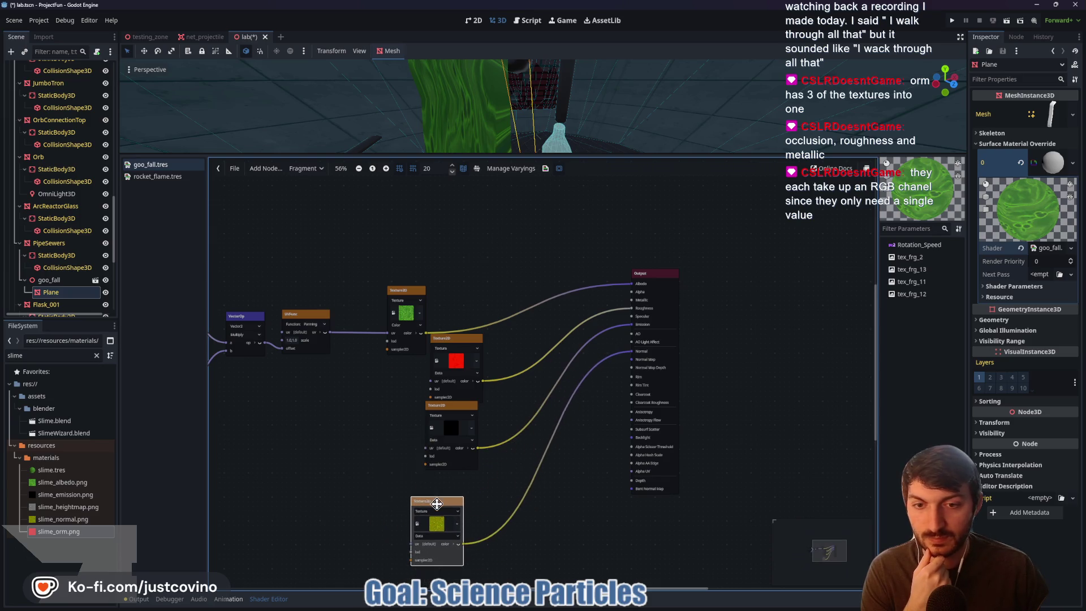
{"action": "left_click_drag", "start_coordinate": [447, 413], "coordinate": [423, 433]}
{"action": "left_click_drag", "start_coordinate": [461, 335], "coordinate": [428, 355]}
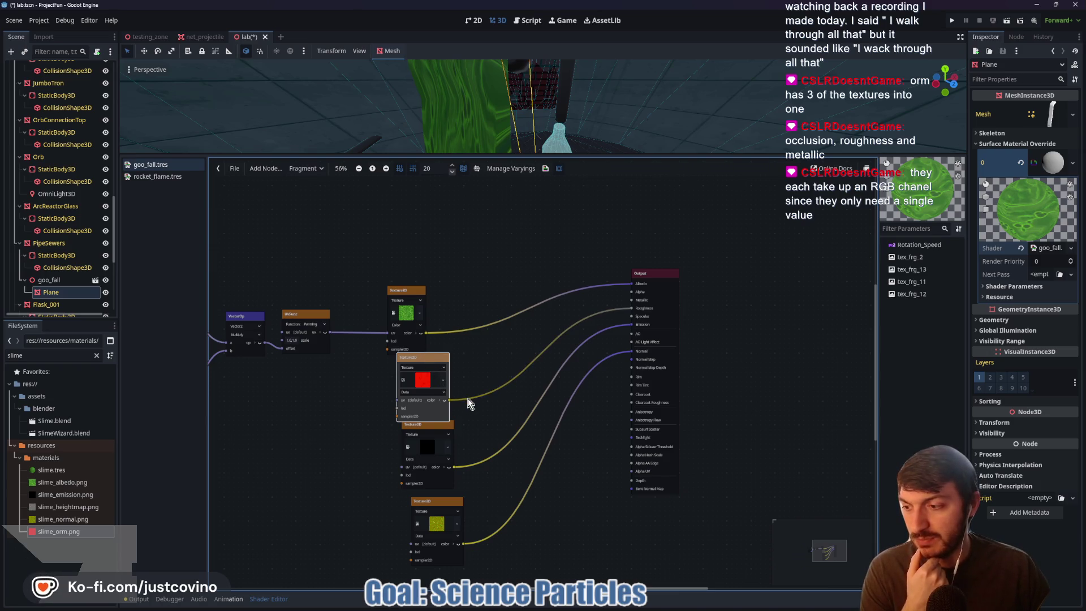
{"action": "left_click_drag", "start_coordinate": [451, 509], "coordinate": [475, 561]}
{"action": "left_click_drag", "start_coordinate": [439, 430], "coordinate": [396, 510]}
- Split the ORM colour and wire red, green, blue to AO, Roughness and Metallic
{"action": "left_click", "coordinate": [443, 401]}
{"action": "left_click", "coordinate": [449, 408]}
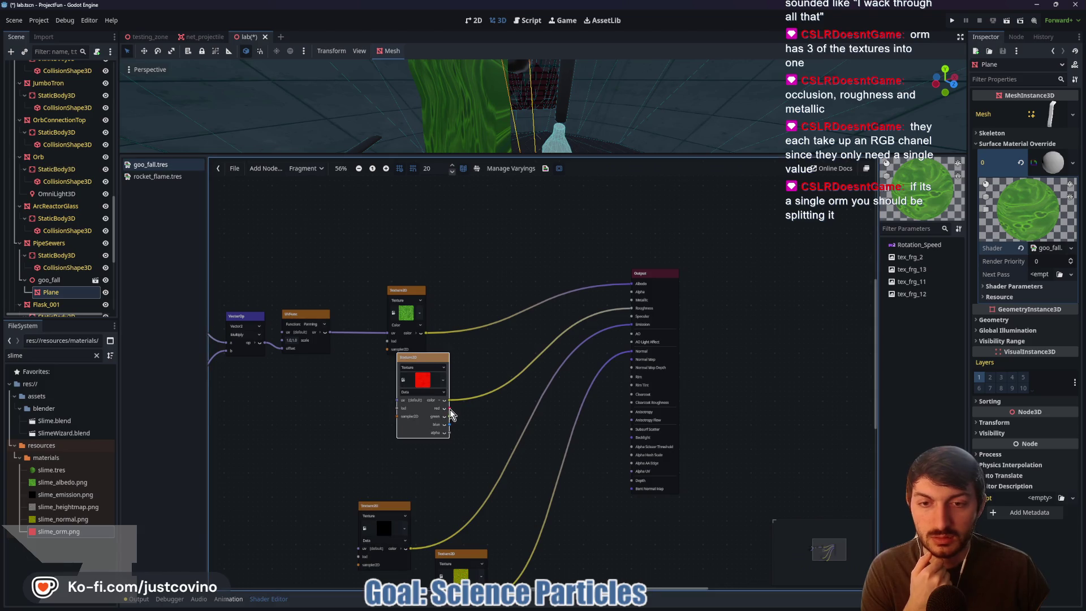
{"action": "mouse_move", "coordinate": [631, 308]}
{"action": "left_mouse_down"}
{"action": "mouse_move", "coordinate": [562, 324]}
{"action": "mouse_move", "coordinate": [451, 416]}
{"action": "mouse_move", "coordinate": [496, 403]}
{"action": "left_mouse_up"}
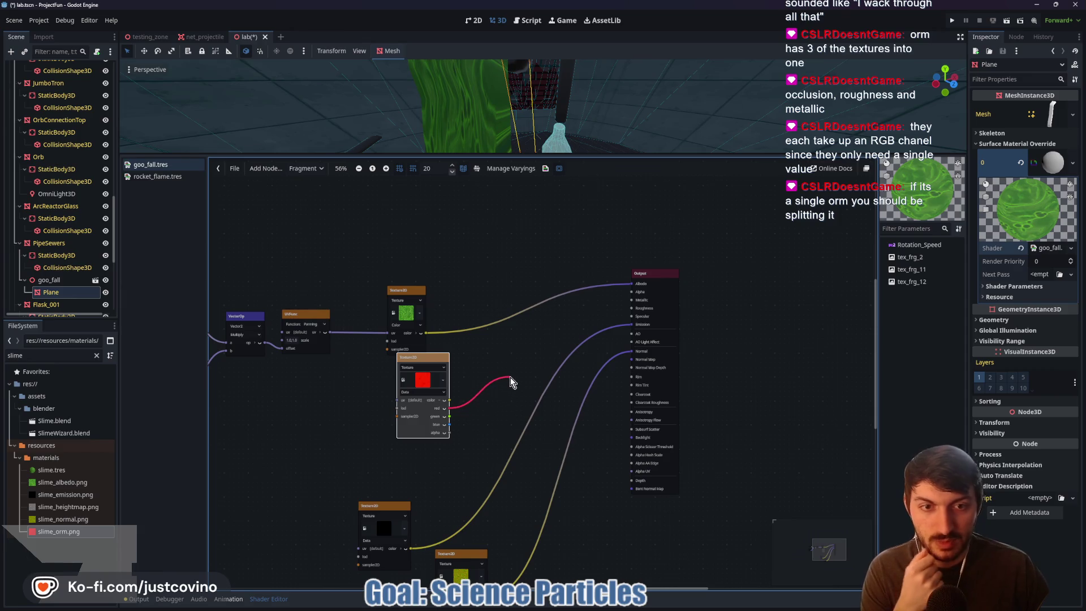
{"action": "left_click_drag", "start_coordinate": [573, 346], "coordinate": [629, 334]}
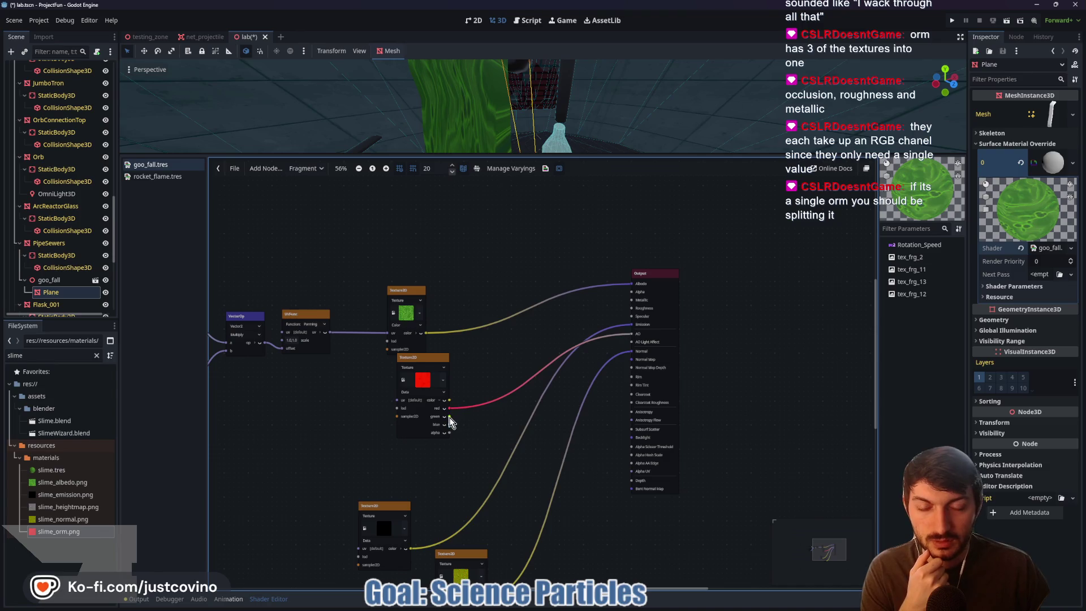
{"action": "mouse_move", "coordinate": [450, 417]}
{"action": "left_mouse_down"}
{"action": "mouse_move", "coordinate": [625, 336]}
{"action": "mouse_move", "coordinate": [615, 317]}
{"action": "mouse_move", "coordinate": [632, 313]}
{"action": "left_mouse_up"}
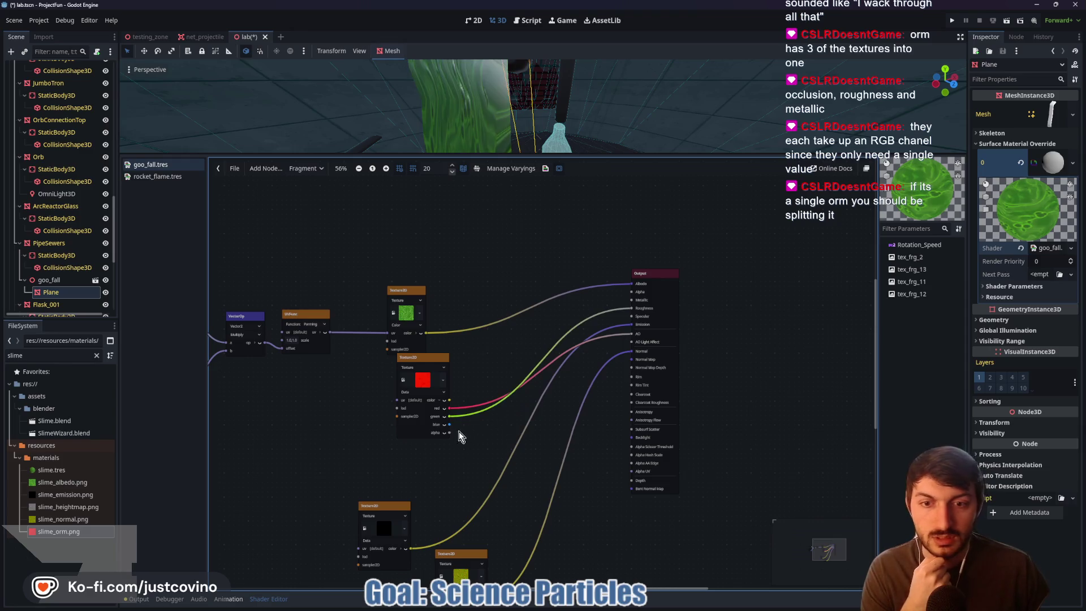
{"action": "mouse_move", "coordinate": [449, 424]}
{"action": "left_mouse_down"}
{"action": "mouse_move", "coordinate": [559, 355]}
{"action": "mouse_move", "coordinate": [608, 303]}
{"action": "mouse_move", "coordinate": [630, 301]}
{"action": "left_mouse_up"}
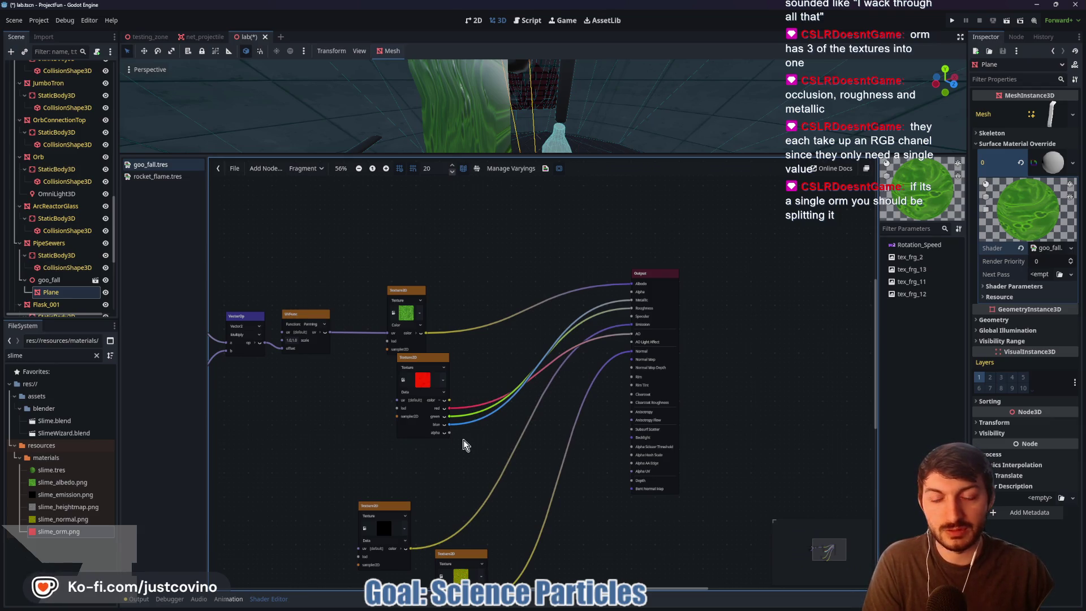
{"action": "left_click_drag", "start_coordinate": [433, 369], "coordinate": [418, 384]}
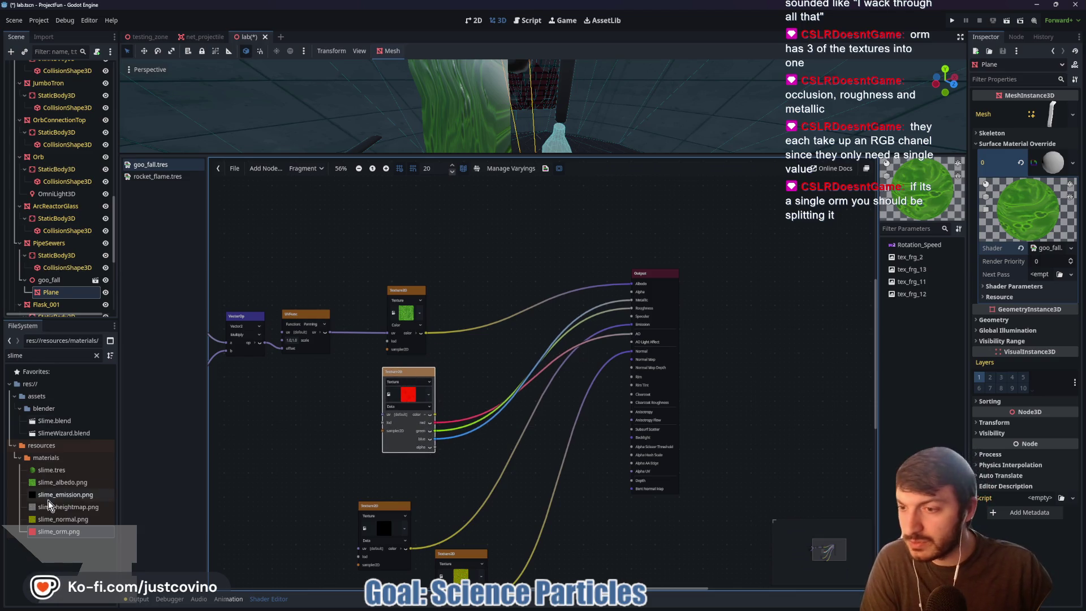
- Line the black and yellow texture nodes up in a column with the others
{"action": "left_click", "coordinate": [80, 508]}
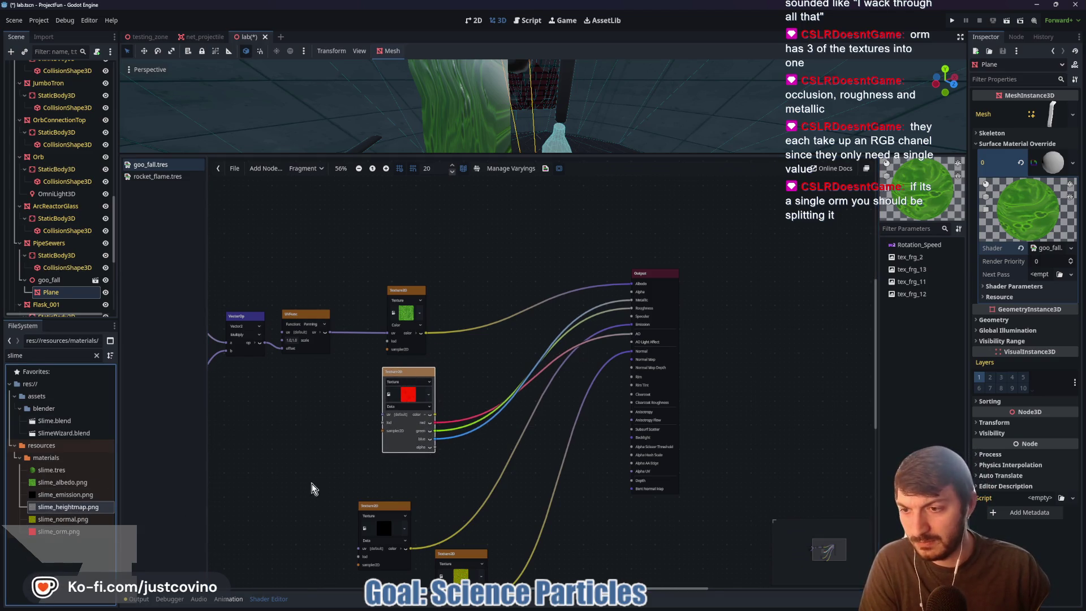
{"action": "left_click_drag", "start_coordinate": [324, 504], "coordinate": [331, 413]}
{"action": "mouse_move", "coordinate": [406, 421]}
{"action": "left_mouse_down"}
{"action": "mouse_move", "coordinate": [415, 387]}
{"action": "mouse_move", "coordinate": [425, 380]}
{"action": "mouse_move", "coordinate": [431, 390]}
{"action": "left_mouse_up"}
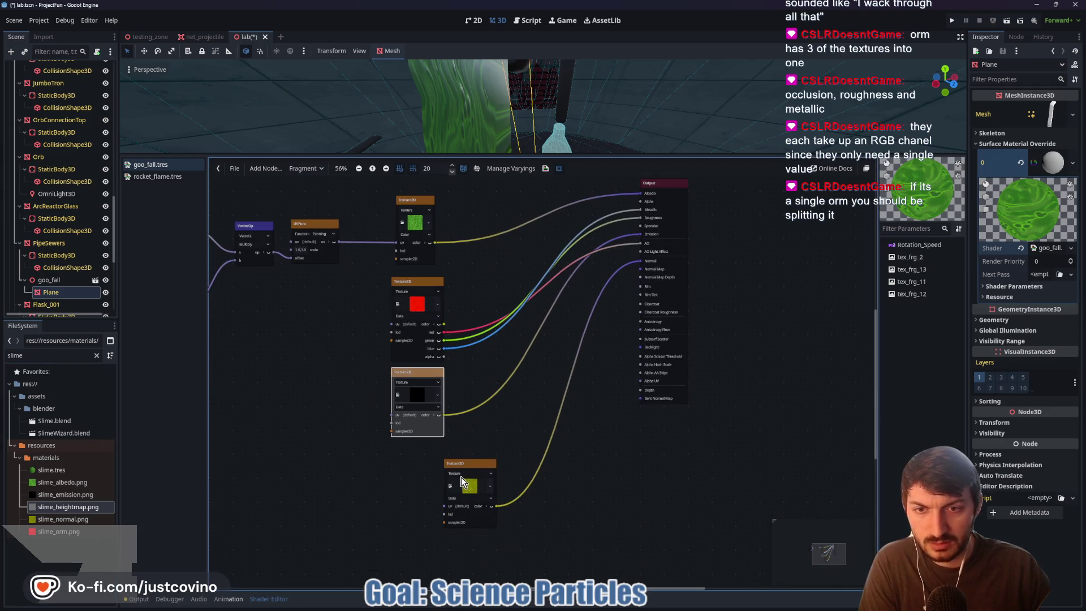
{"action": "left_click_drag", "start_coordinate": [467, 463], "coordinate": [413, 453]}
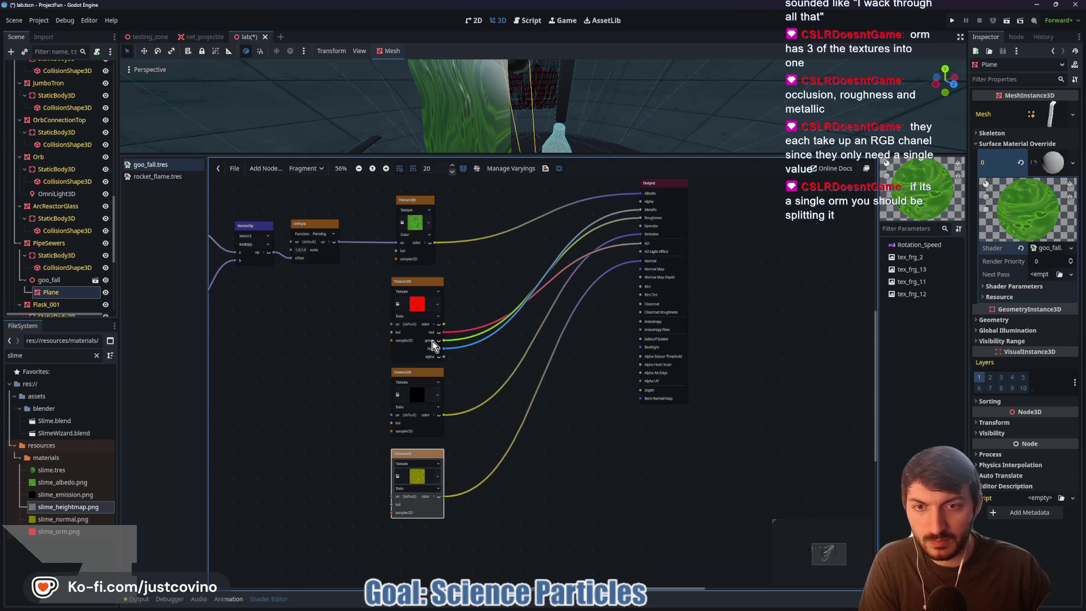
{"action": "scroll", "coordinate": [430, 348], "scroll_direction": "up", "scroll_amount": 1}
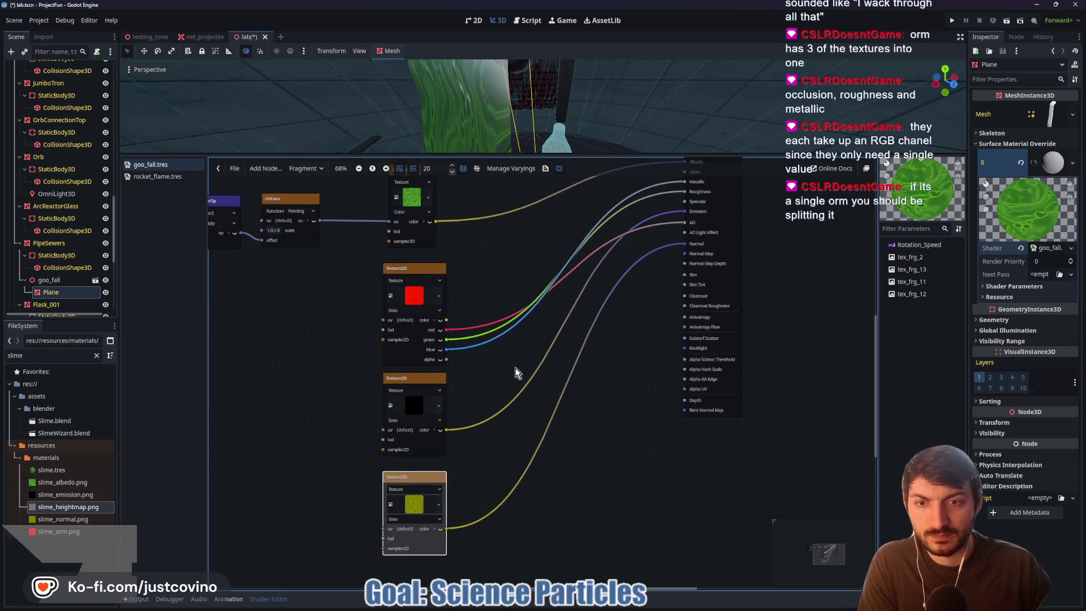
{"action": "scroll", "coordinate": [496, 283], "scroll_direction": "up", "scroll_amount": 4}
- Set the albedo texture node's type to Data
{"action": "left_click", "coordinate": [410, 310]}
{"action": "left_click", "coordinate": [404, 319]}
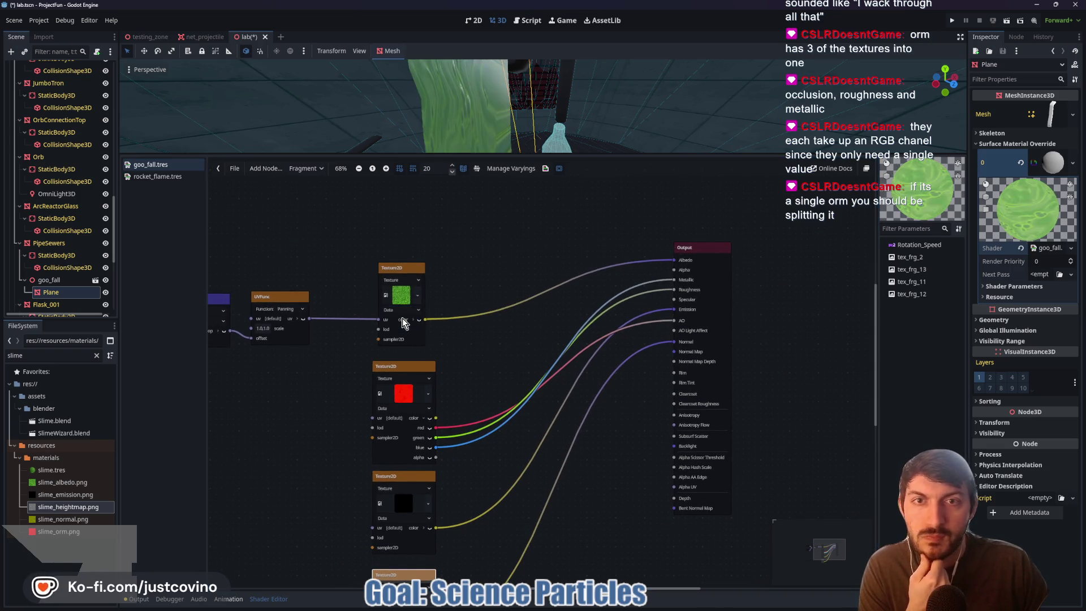
{"action": "scroll", "coordinate": [607, 116], "scroll_direction": "up", "scroll_amount": 3}
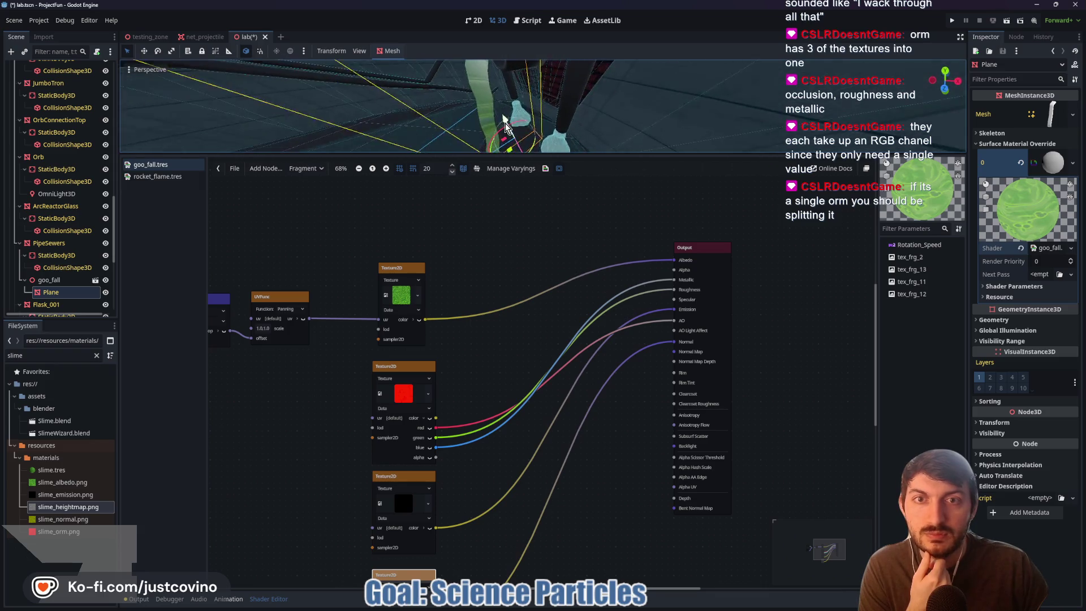
{"action": "scroll", "coordinate": [566, 119], "scroll_direction": "down", "scroll_amount": 5}
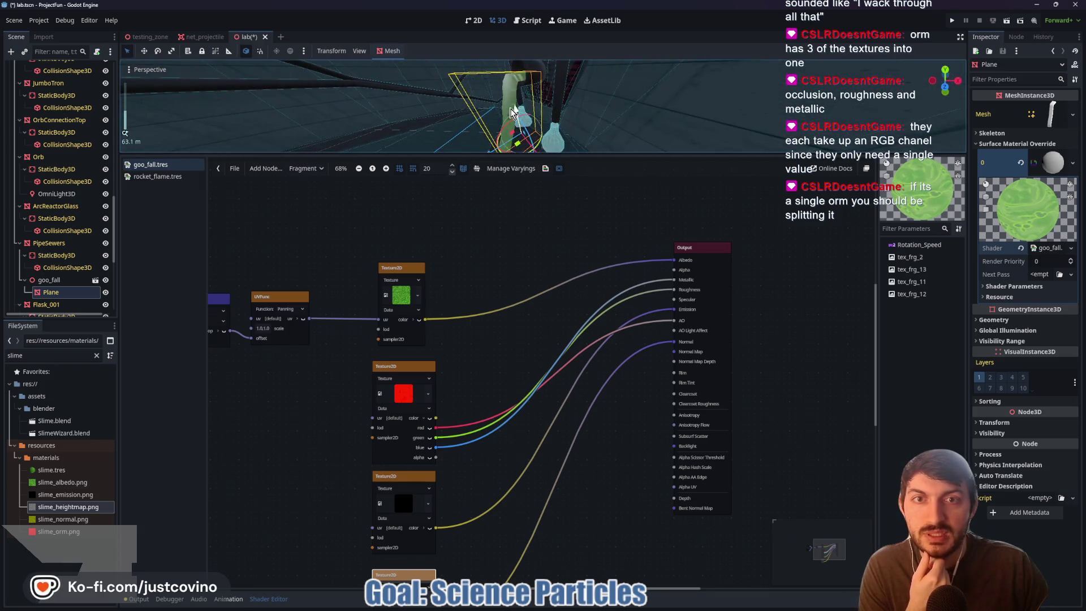
{"action": "scroll", "coordinate": [521, 121], "scroll_direction": "down", "scroll_amount": 3}
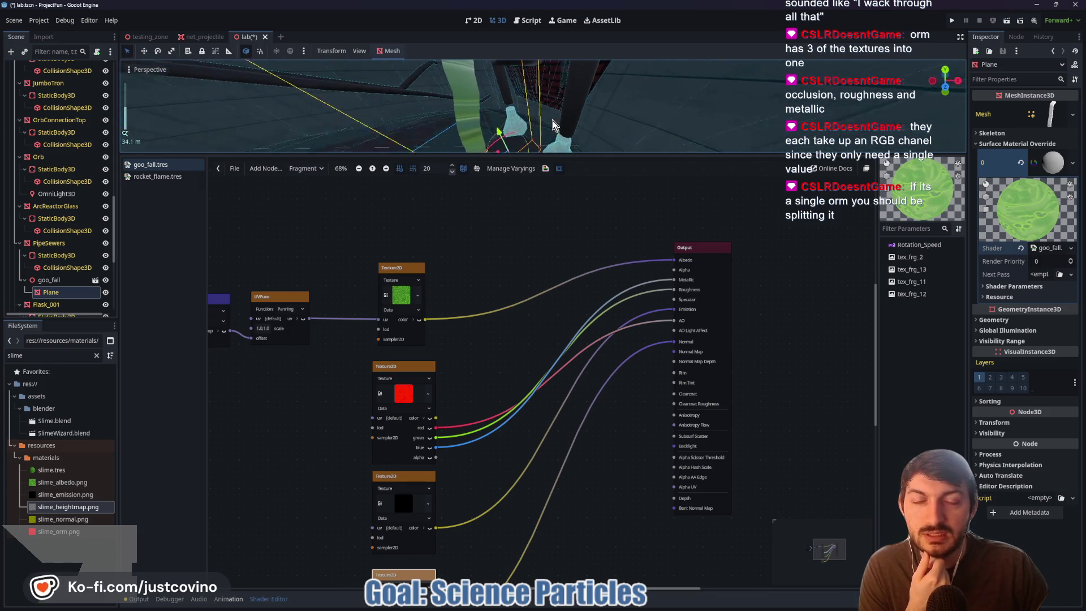
- Test the albedo channel outputs, ending with its full colour feeding Albedo
{"action": "left_click", "coordinate": [411, 323]}
{"action": "left_click", "coordinate": [418, 321]}
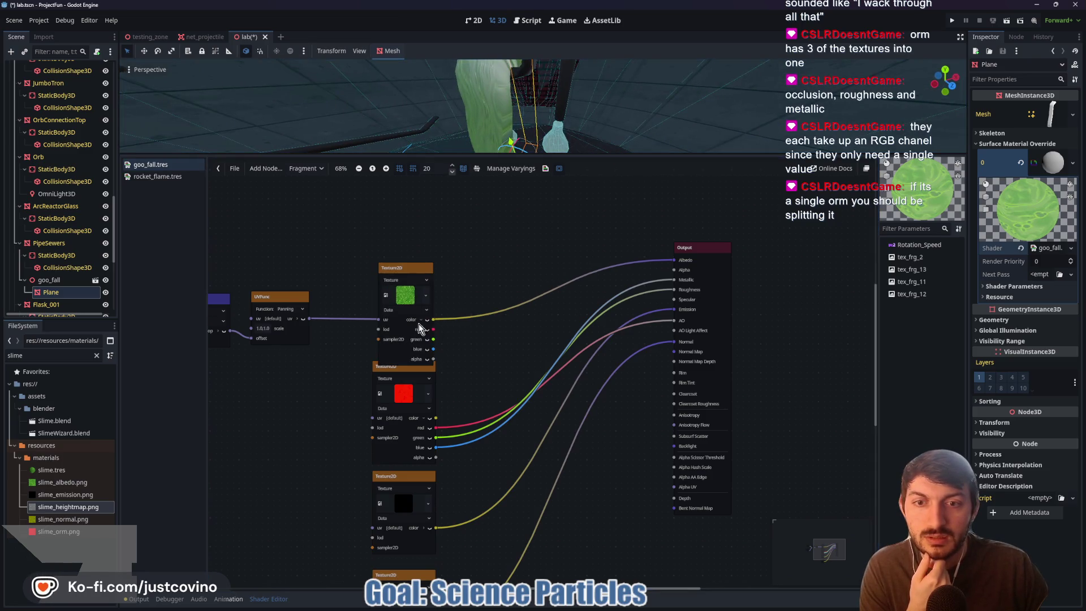
{"action": "left_click_drag", "start_coordinate": [434, 359], "coordinate": [674, 270]}
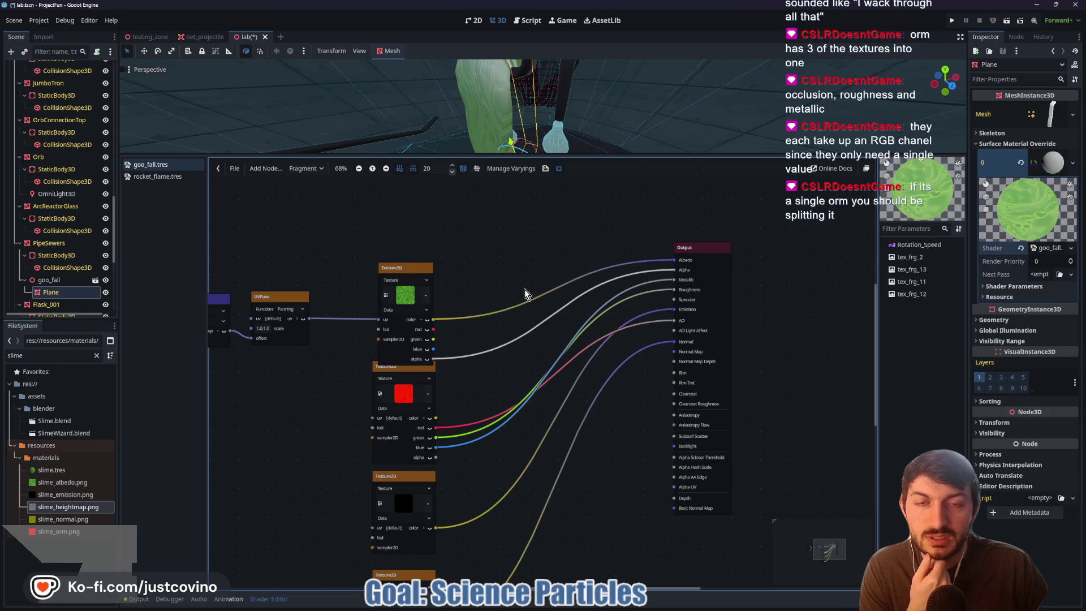
{"action": "left_click_drag", "start_coordinate": [410, 266], "coordinate": [410, 248]}
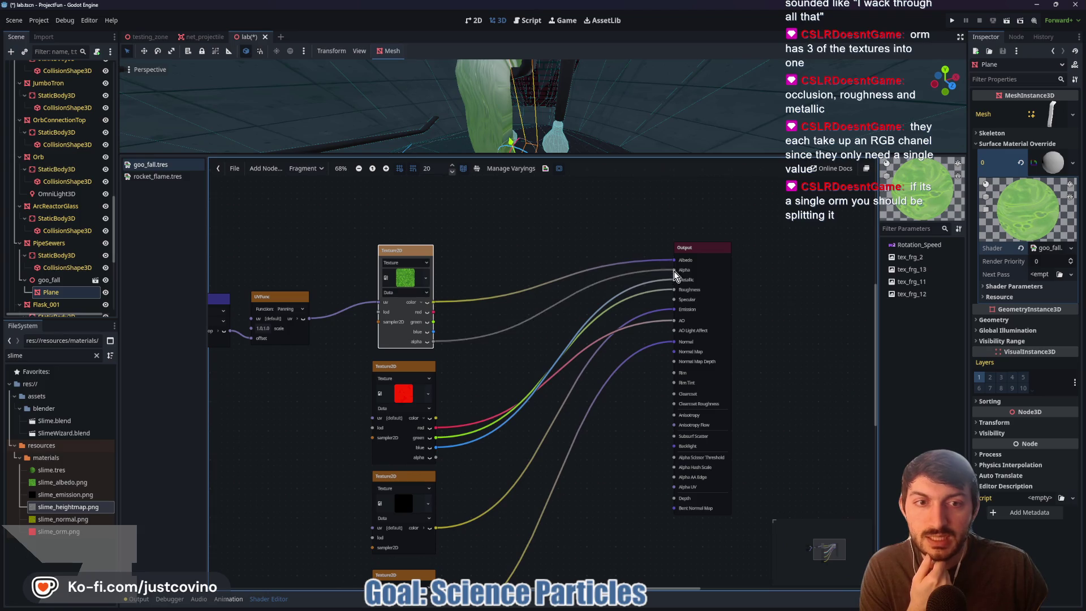
{"action": "left_click_drag", "start_coordinate": [675, 270], "coordinate": [674, 264]}
{"action": "mouse_move", "coordinate": [433, 311]}
{"action": "left_mouse_down"}
{"action": "mouse_move", "coordinate": [674, 270]}
{"action": "mouse_move", "coordinate": [435, 334]}
{"action": "left_mouse_up"}
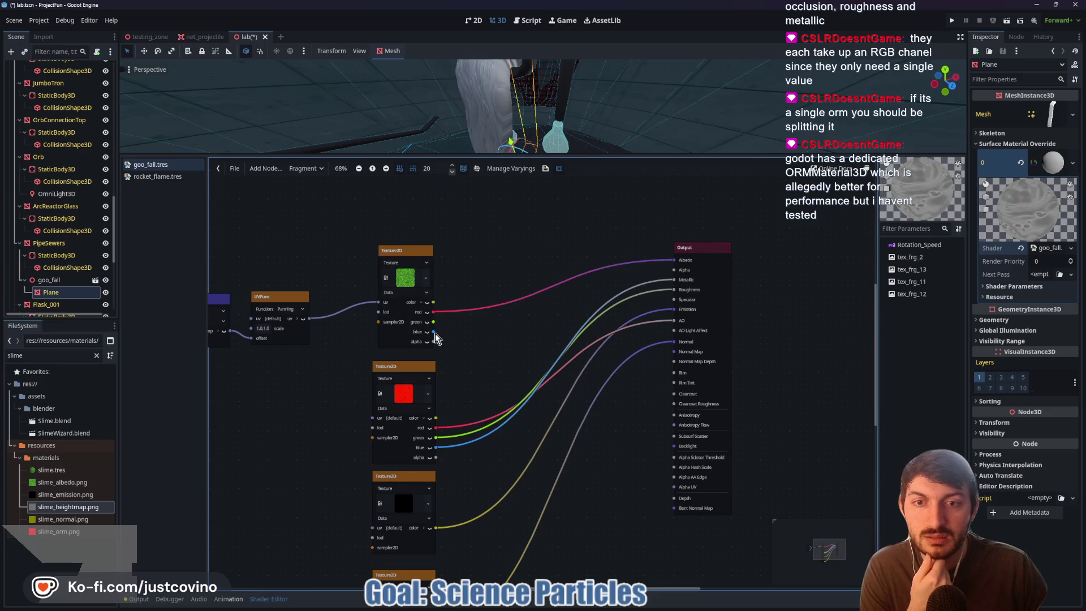
{"action": "left_click_drag", "start_coordinate": [511, 308], "coordinate": [670, 262]}
{"action": "left_click_drag", "start_coordinate": [433, 312], "coordinate": [445, 347]}
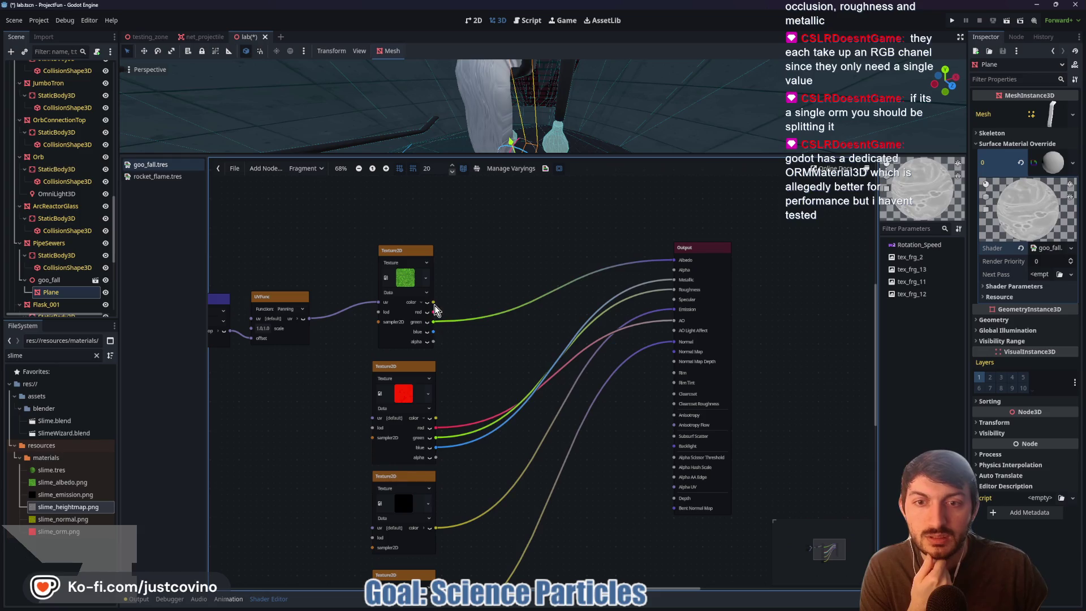
{"action": "mouse_move", "coordinate": [433, 303]}
{"action": "left_mouse_down"}
{"action": "mouse_move", "coordinate": [683, 266]}
{"action": "mouse_move", "coordinate": [673, 261]}
{"action": "left_mouse_up"}
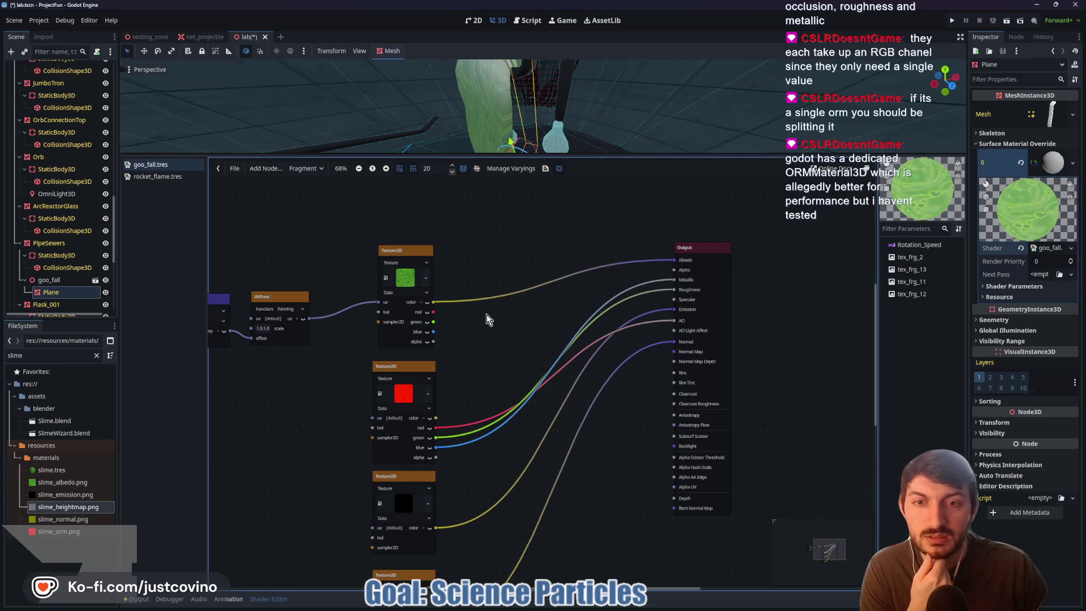
{"action": "left_click", "coordinate": [421, 303]}
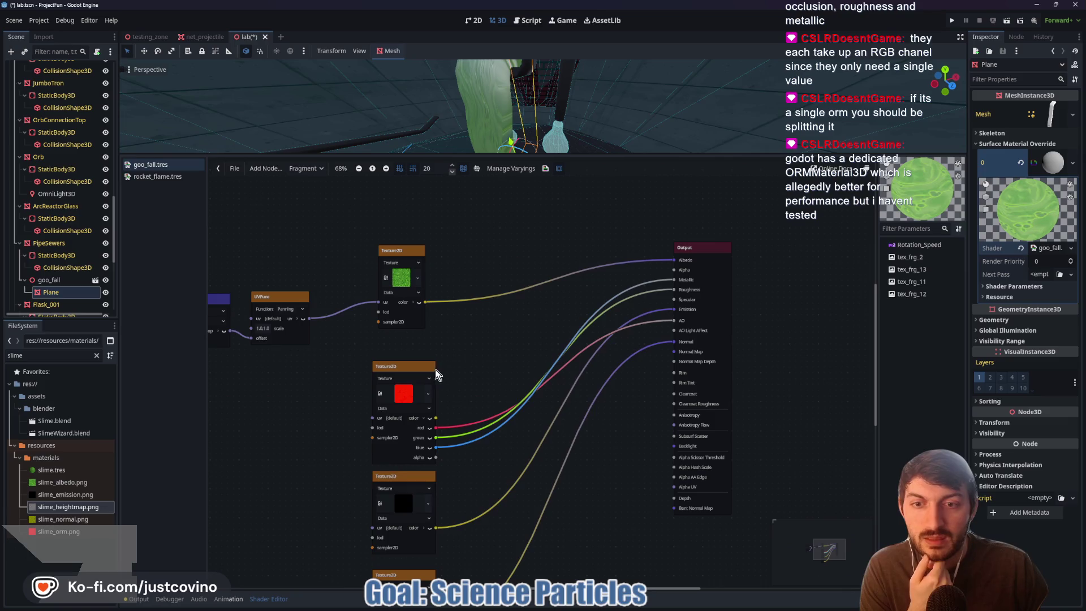
- Locate slime_heightmap.png and slime_emission.png in the FileSystem panel
{"action": "scroll", "coordinate": [463, 339], "scroll_direction": "down", "scroll_amount": 3}
{"action": "left_click", "coordinate": [95, 506]}
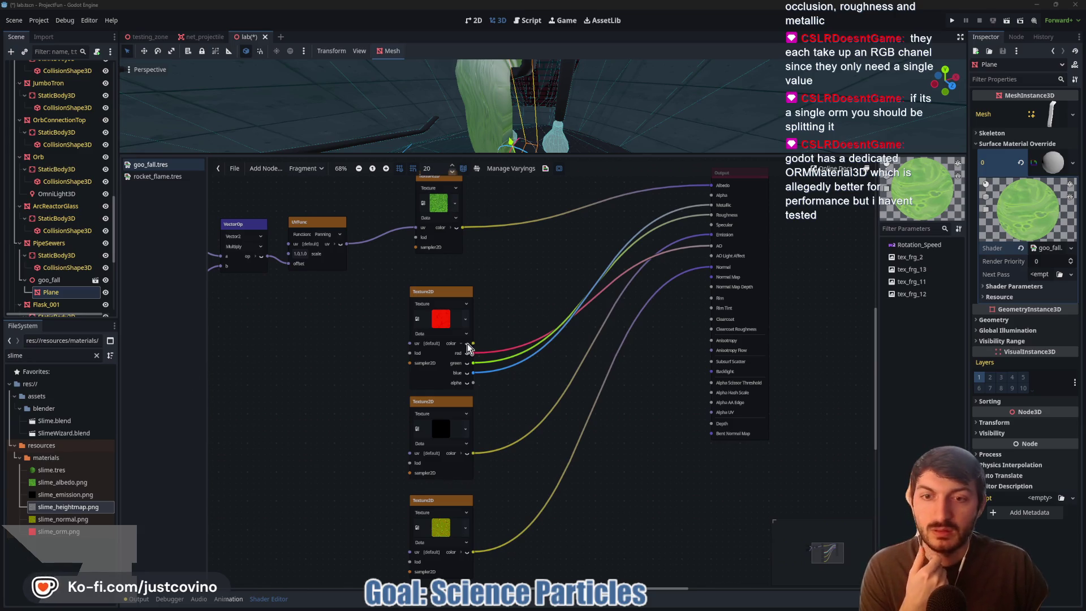
{"action": "scroll", "coordinate": [526, 453], "scroll_direction": "down", "scroll_amount": 1}
{"action": "scroll", "coordinate": [527, 453], "scroll_direction": "right", "scroll_amount": 2}
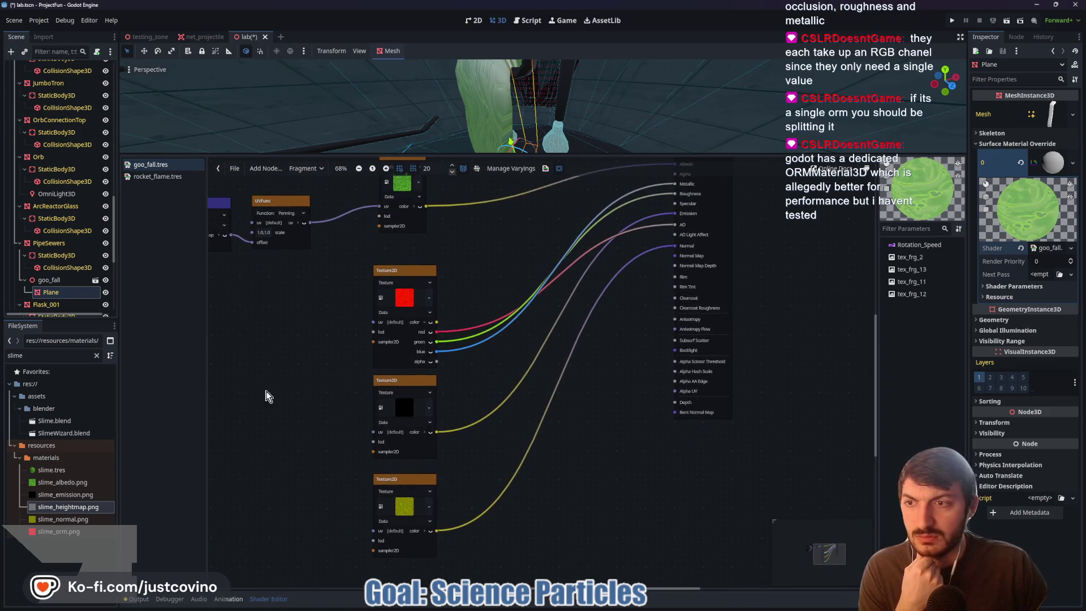
{"action": "left_click", "coordinate": [78, 493]}
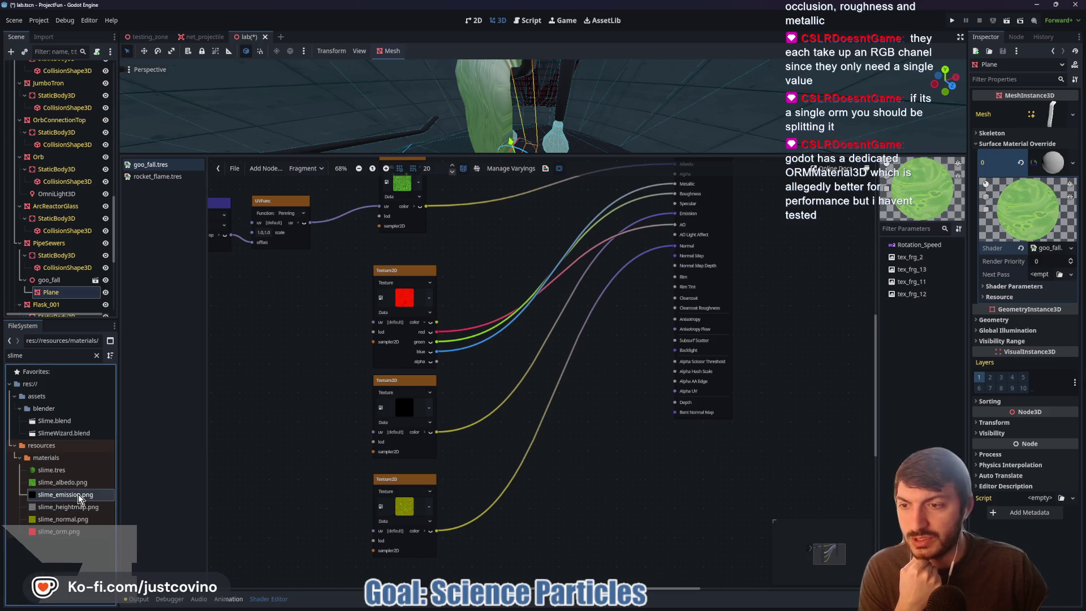
- Add slime_heightmap.png as a texture node and shift the Output node right
{"action": "left_click_drag", "start_coordinate": [62, 507], "coordinate": [126, 510]}
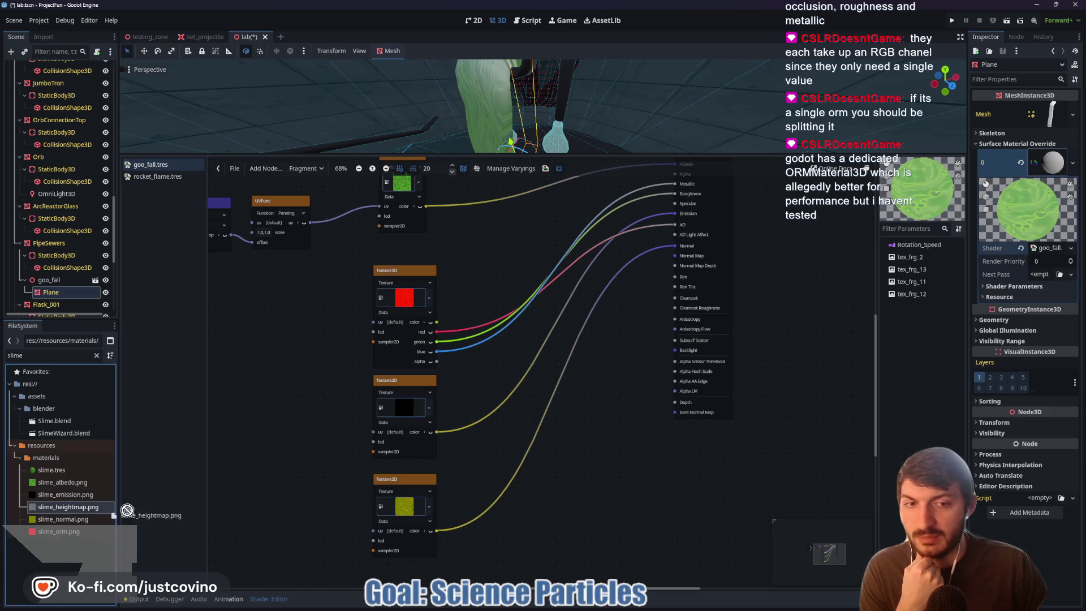
{"action": "left_click_drag", "start_coordinate": [595, 473], "coordinate": [595, 471]}
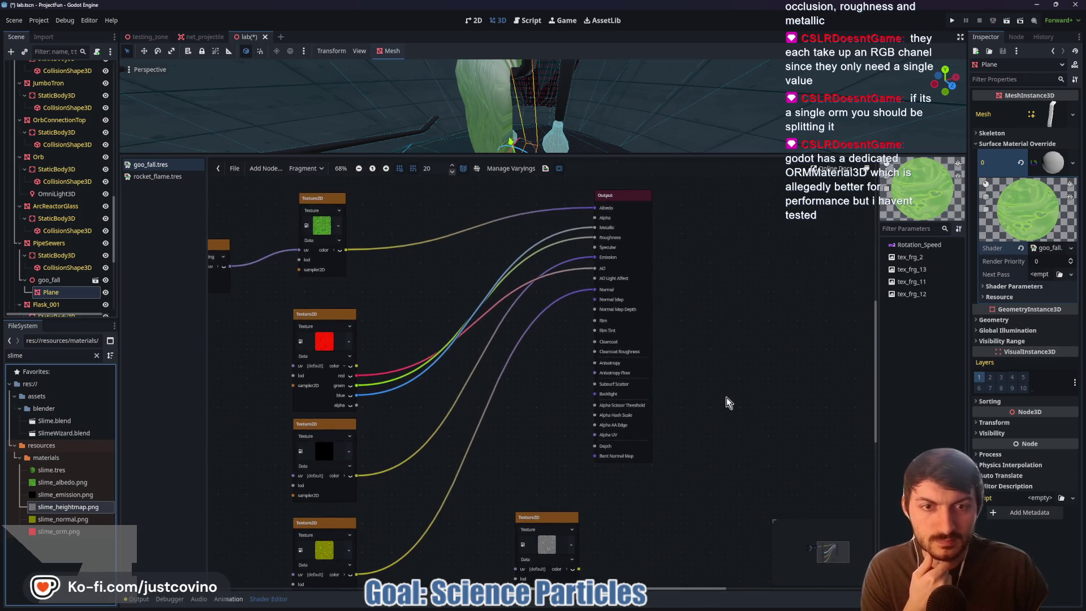
{"action": "left_click_drag", "start_coordinate": [635, 194], "coordinate": [709, 202]}
{"action": "scroll", "coordinate": [732, 388], "scroll_direction": "up", "scroll_amount": 2}
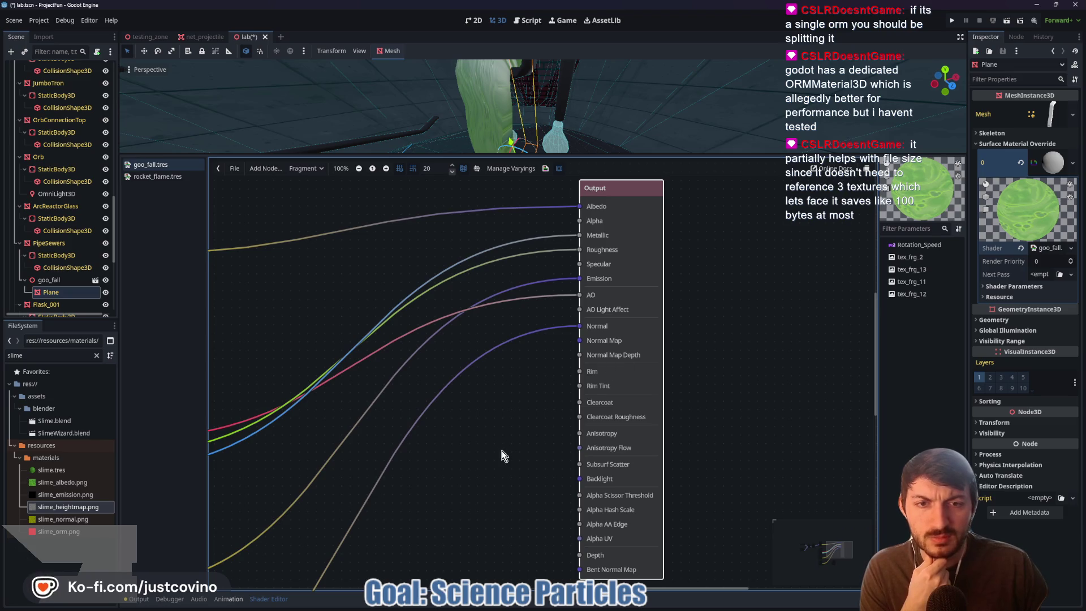
{"action": "scroll", "coordinate": [509, 464], "scroll_direction": "down", "scroll_amount": 3}
- Wire the heightmap to Normal Map Depth and reroute the normal texture to Normal Map
{"action": "mouse_move", "coordinate": [419, 560]}
{"action": "left_mouse_down"}
{"action": "mouse_move", "coordinate": [483, 439]}
{"action": "mouse_move", "coordinate": [463, 415]}
{"action": "left_mouse_up"}
{"action": "mouse_move", "coordinate": [510, 493]}
{"action": "left_mouse_down"}
{"action": "mouse_move", "coordinate": [562, 354]}
{"action": "mouse_move", "coordinate": [561, 310]}
{"action": "mouse_move", "coordinate": [575, 296]}
{"action": "left_mouse_up"}
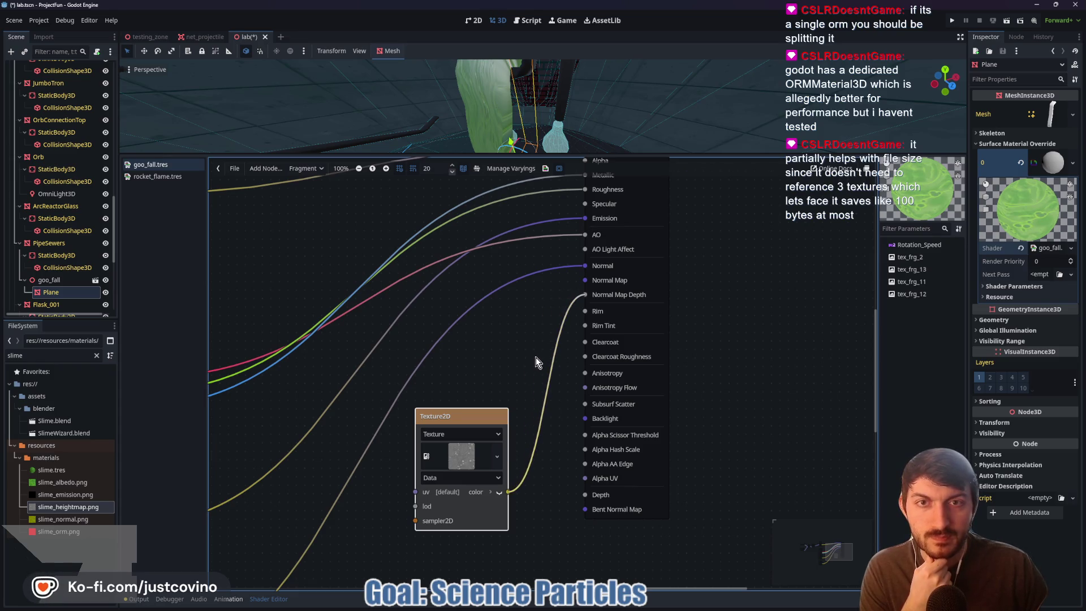
{"action": "left_click", "coordinate": [529, 374]}
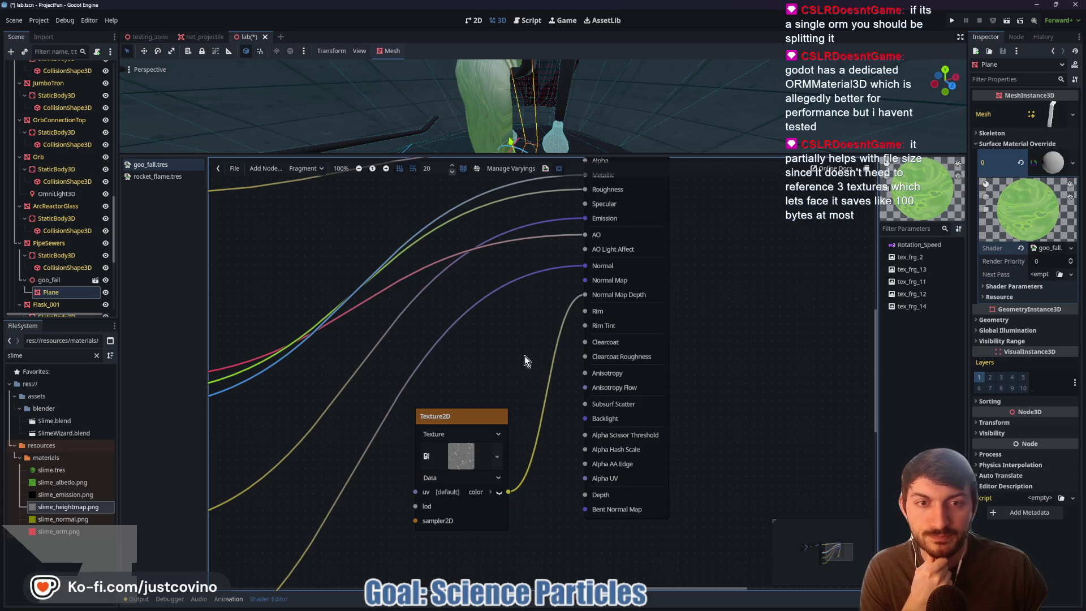
{"action": "scroll", "coordinate": [524, 355], "scroll_direction": "up", "scroll_amount": 2}
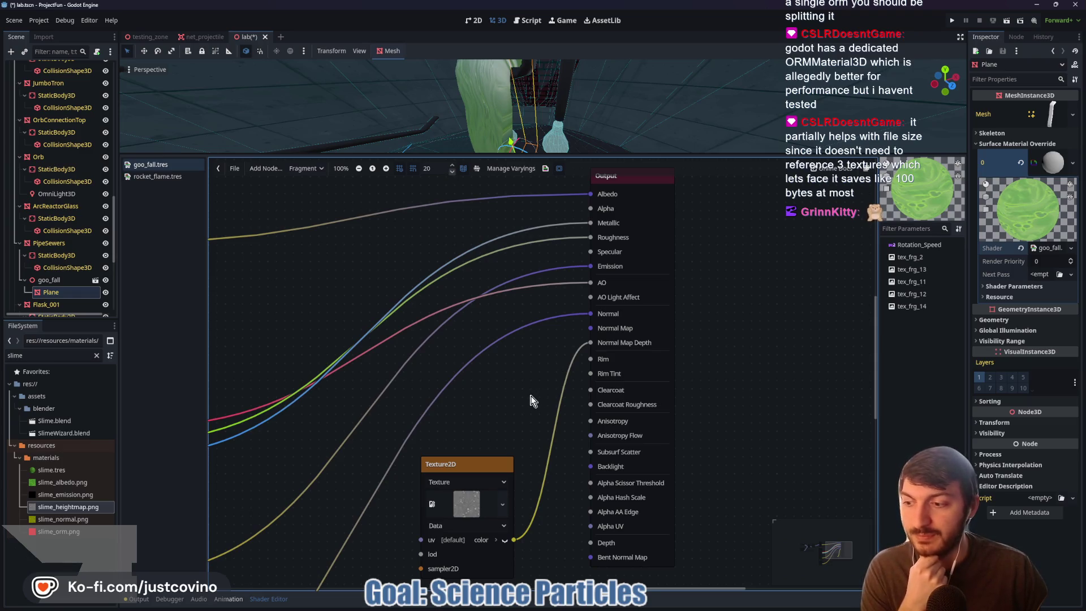
{"action": "scroll", "coordinate": [532, 386], "scroll_direction": "up", "scroll_amount": 2}
{"action": "scroll", "coordinate": [589, 423], "scroll_direction": "left", "scroll_amount": 3}
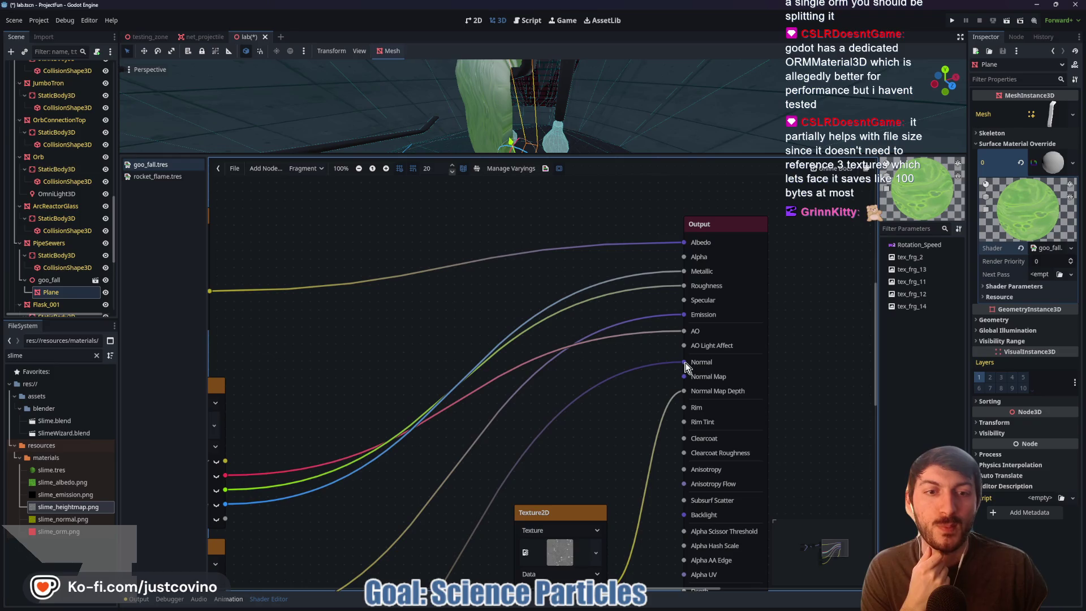
{"action": "mouse_move", "coordinate": [684, 362]}
{"action": "left_mouse_down"}
{"action": "mouse_move", "coordinate": [689, 380]}
{"action": "mouse_move", "coordinate": [656, 377]}
{"action": "mouse_move", "coordinate": [689, 360]}
{"action": "mouse_move", "coordinate": [678, 376]}
{"action": "left_mouse_up"}
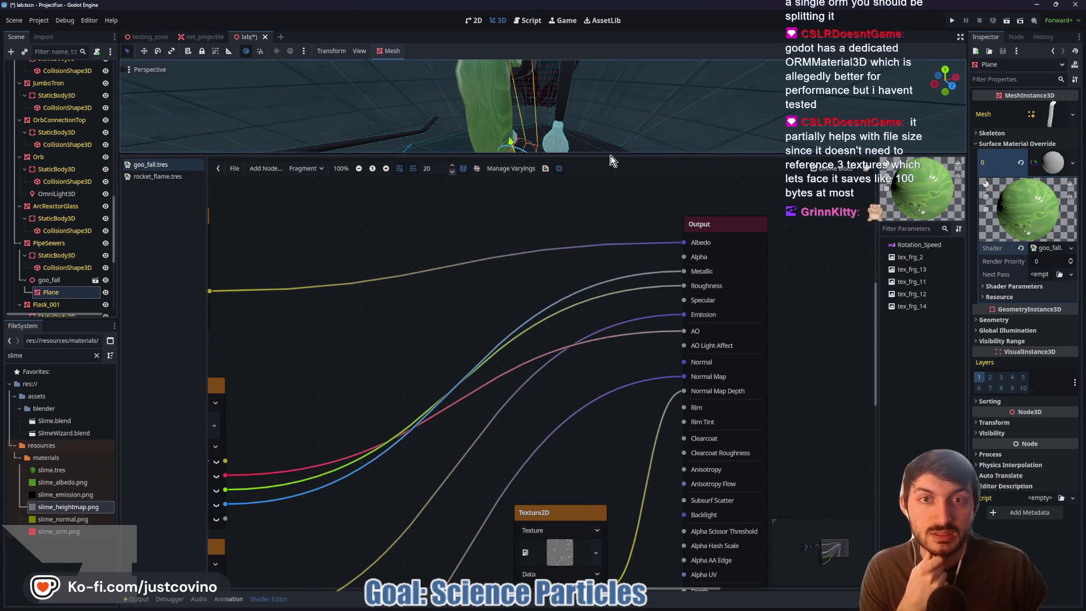
- Enlarge the 3D view and orbit it to face the slime column
{"action": "left_click_drag", "start_coordinate": [611, 161], "coordinate": [610, 397]}
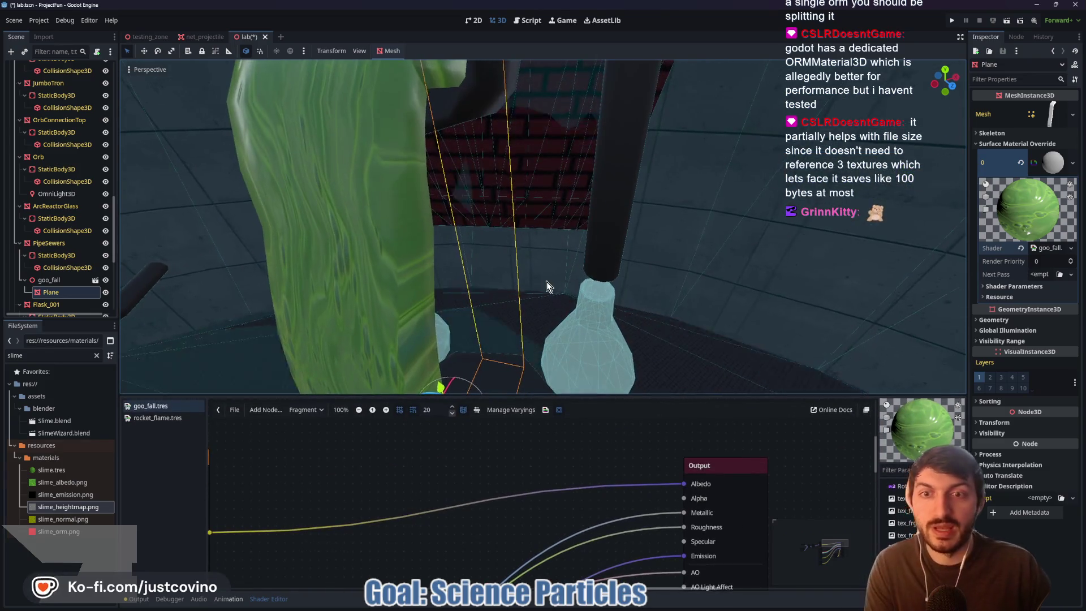
{"action": "scroll", "coordinate": [546, 282], "scroll_direction": "down", "scroll_amount": 3}
{"action": "left_click_drag", "start_coordinate": [656, 292], "coordinate": [637, 293]}
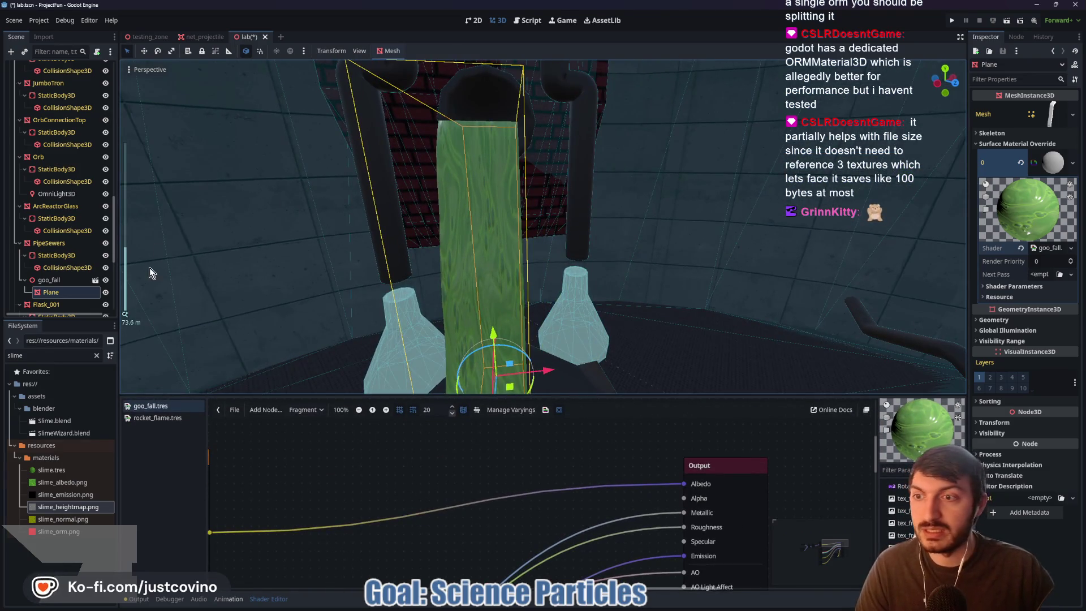
- Set the Rotation Speed shader parameter to x -0.5 and y 0
{"action": "left_click", "coordinate": [1011, 287]}
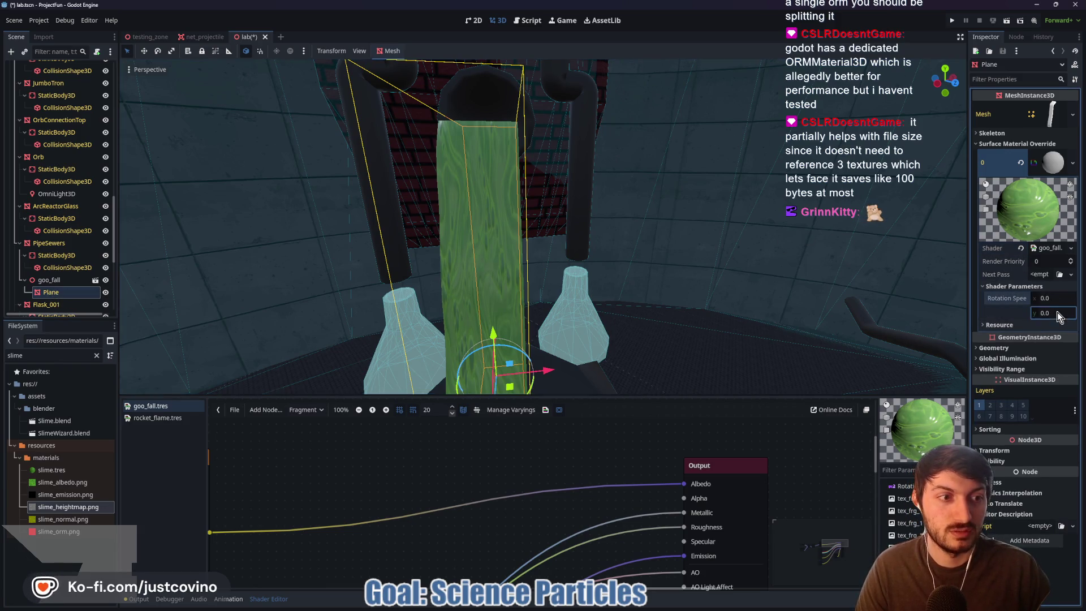
{"action": "type", "text": "-0.5"}
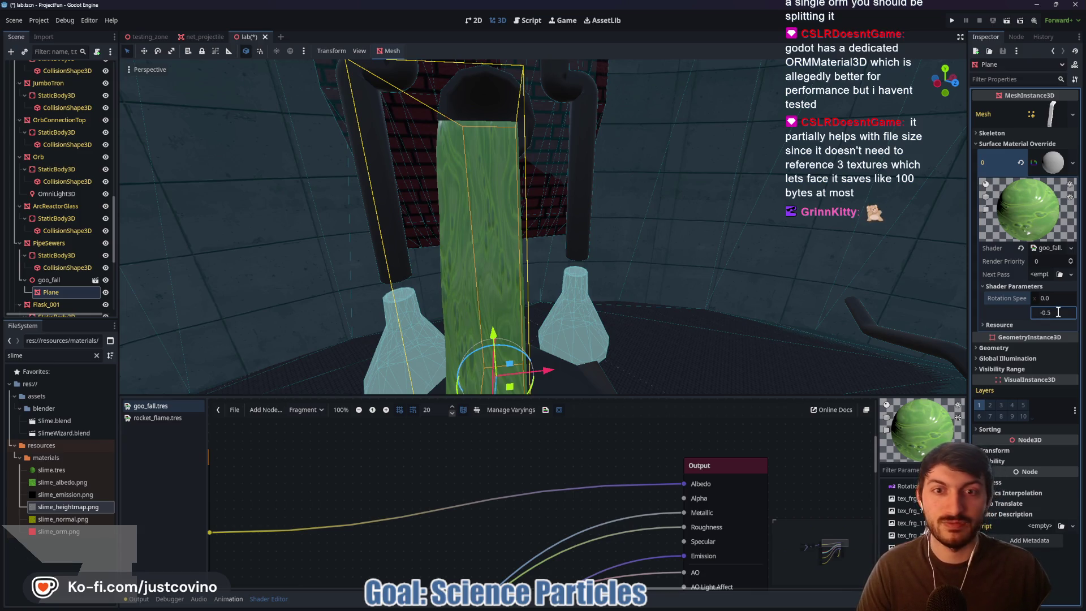
{"action": "key", "text": "Return"}
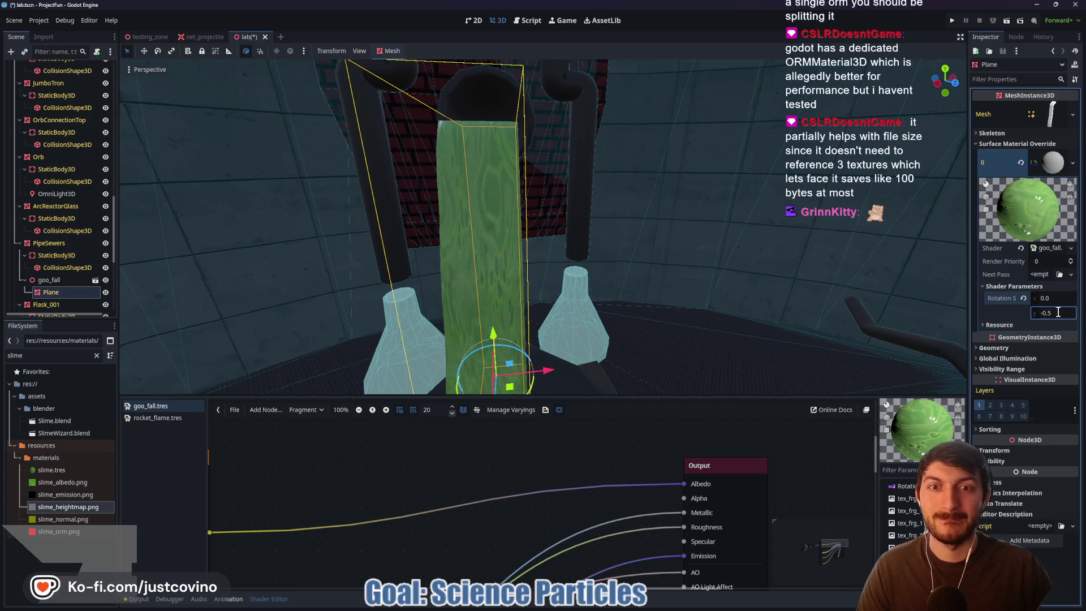
{"action": "left_click", "coordinate": [1057, 298]}
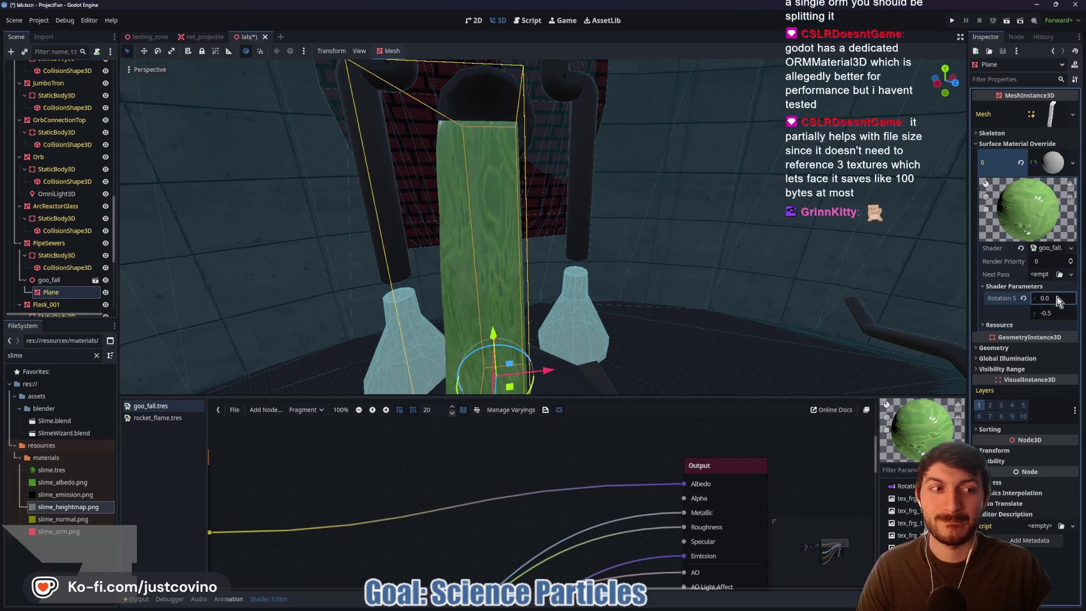
{"action": "type", "text": "-0.5"}
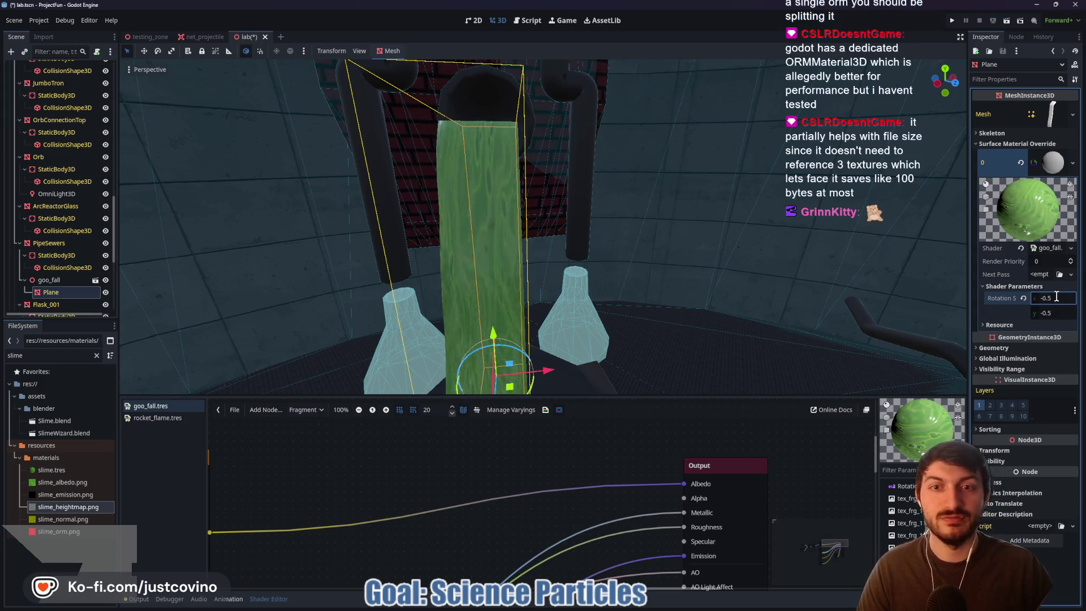
{"action": "left_click", "coordinate": [1057, 312]}
{"action": "type", "text": "0"}
{"action": "key", "text": "Return"}
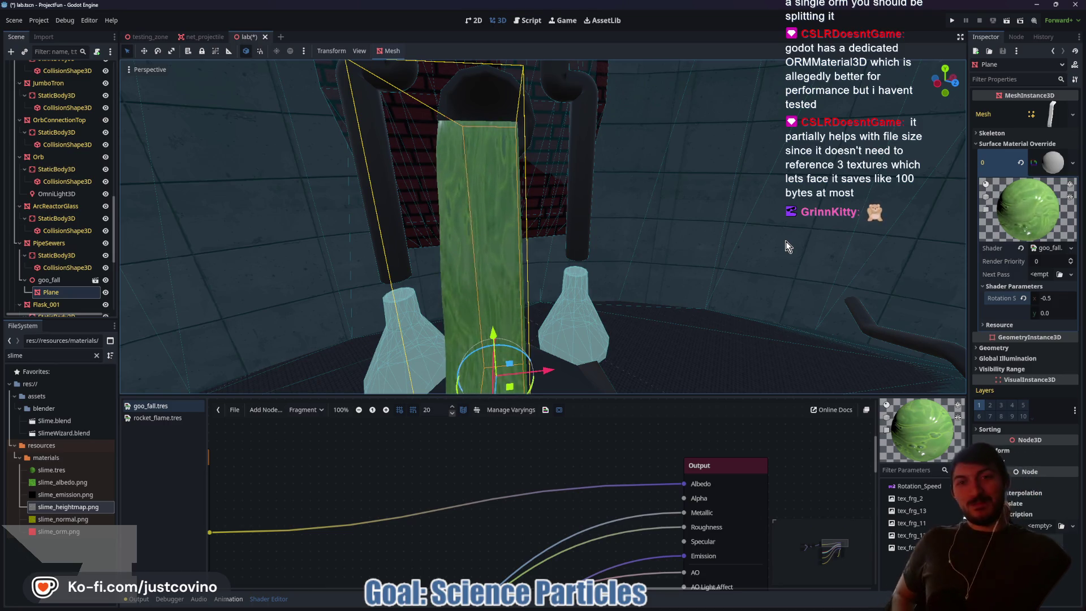
{"action": "mouse_move", "coordinate": [765, 226]}
{"action": "left_mouse_down"}
{"action": "mouse_move", "coordinate": [882, 232]}
{"action": "mouse_move", "coordinate": [475, 198]}
{"action": "mouse_move", "coordinate": [647, 396]}
{"action": "mouse_move", "coordinate": [642, 498]}
{"action": "left_mouse_up"}
{"action": "mouse_move", "coordinate": [668, 368]}
{"action": "left_mouse_down"}
{"action": "mouse_move", "coordinate": [633, 357]}
{"action": "mouse_move", "coordinate": [668, 339]}
{"action": "mouse_move", "coordinate": [644, 362]}
{"action": "mouse_move", "coordinate": [528, 304]}
{"action": "mouse_move", "coordinate": [588, 356]}
{"action": "left_mouse_up"}
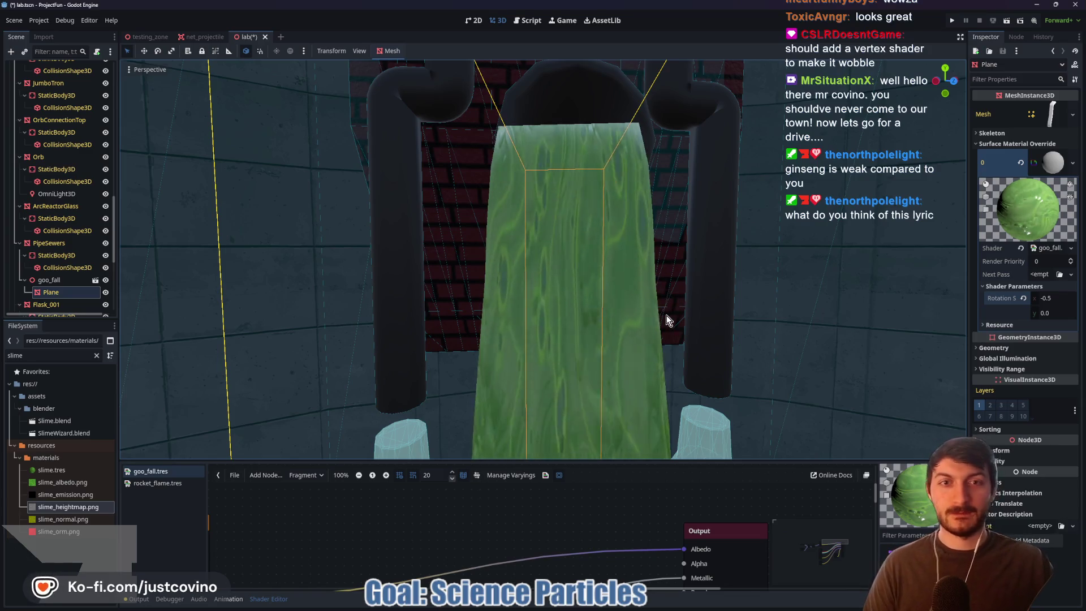
{"action": "scroll", "coordinate": [666, 315], "scroll_direction": "down", "scroll_amount": 3}
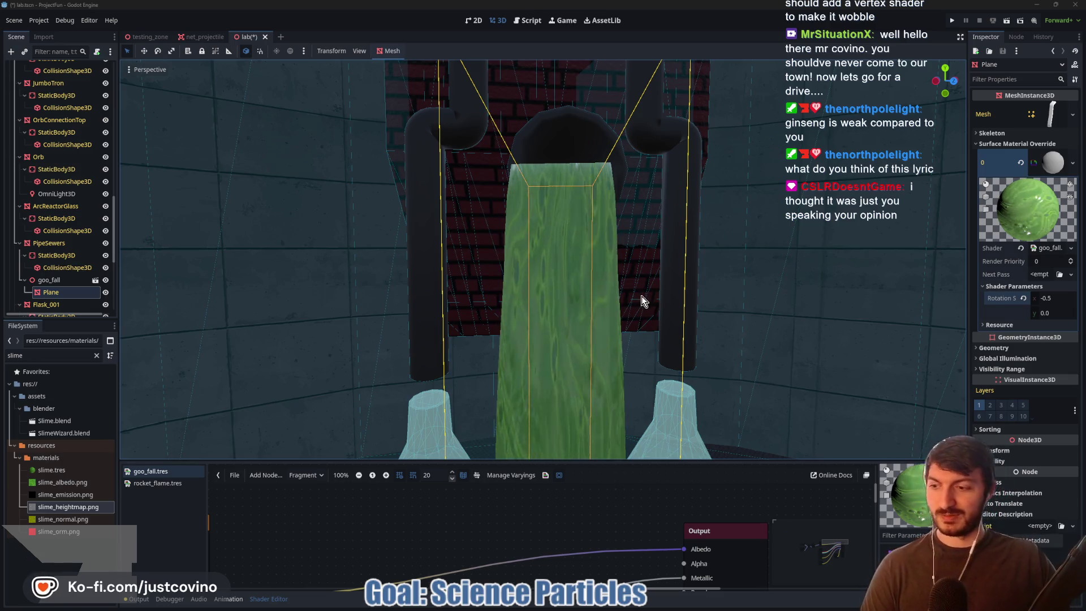
{"action": "mouse_move", "coordinate": [536, 270]}
{"action": "left_mouse_down"}
{"action": "mouse_move", "coordinate": [709, 283]}
{"action": "mouse_move", "coordinate": [603, 272]}
{"action": "mouse_move", "coordinate": [568, 307]}
{"action": "mouse_move", "coordinate": [597, 373]}
{"action": "mouse_move", "coordinate": [479, 379]}
{"action": "mouse_move", "coordinate": [407, 198]}
{"action": "left_mouse_up"}
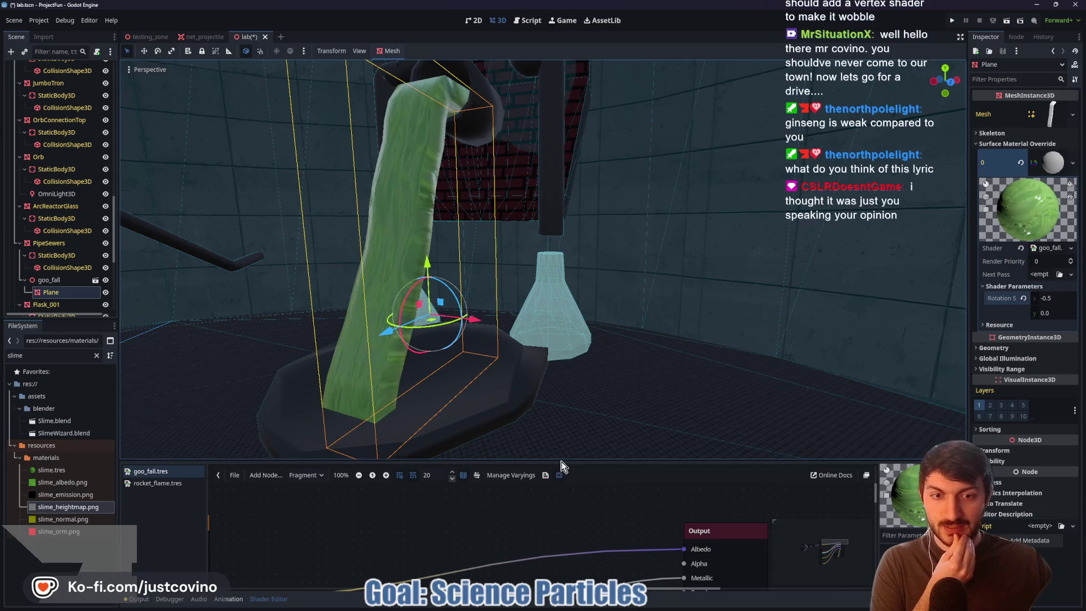
{"action": "left_click_drag", "start_coordinate": [561, 461], "coordinate": [588, 304]}
{"action": "left_click_drag", "start_coordinate": [408, 452], "coordinate": [662, 456]}
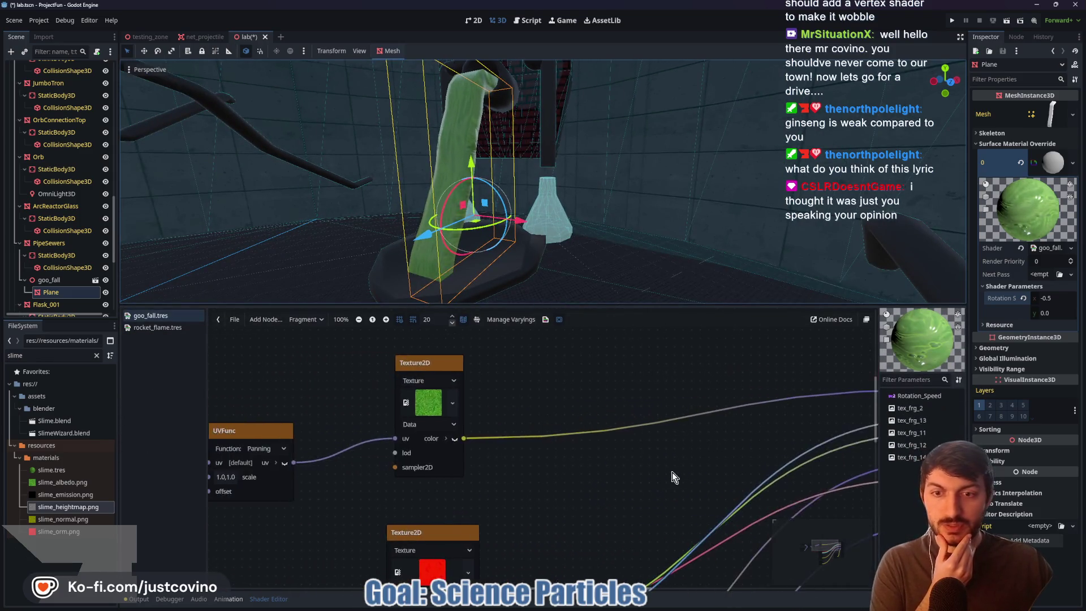
{"action": "left_click_drag", "start_coordinate": [555, 388], "coordinate": [566, 420]}
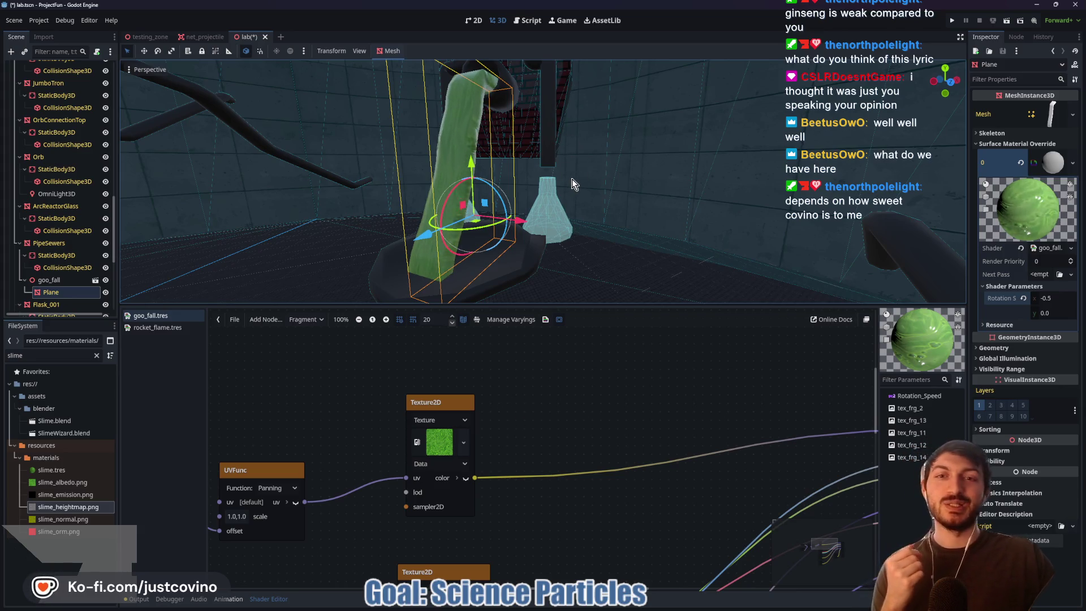
{"action": "scroll", "coordinate": [572, 179], "scroll_direction": "up", "scroll_amount": 5}
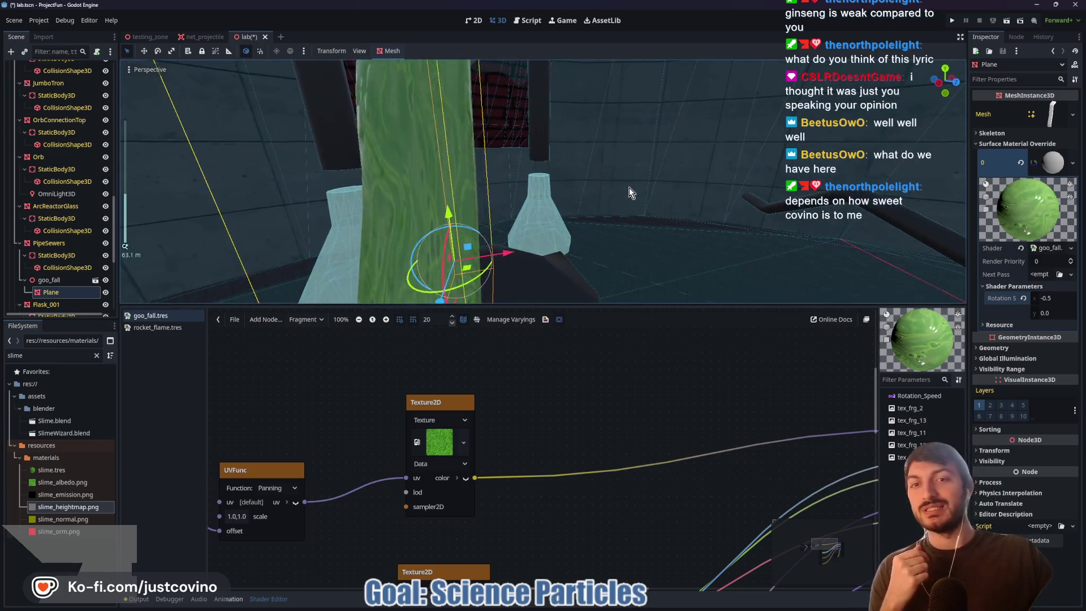
{"action": "scroll", "coordinate": [629, 188], "scroll_direction": "down", "scroll_amount": 4}
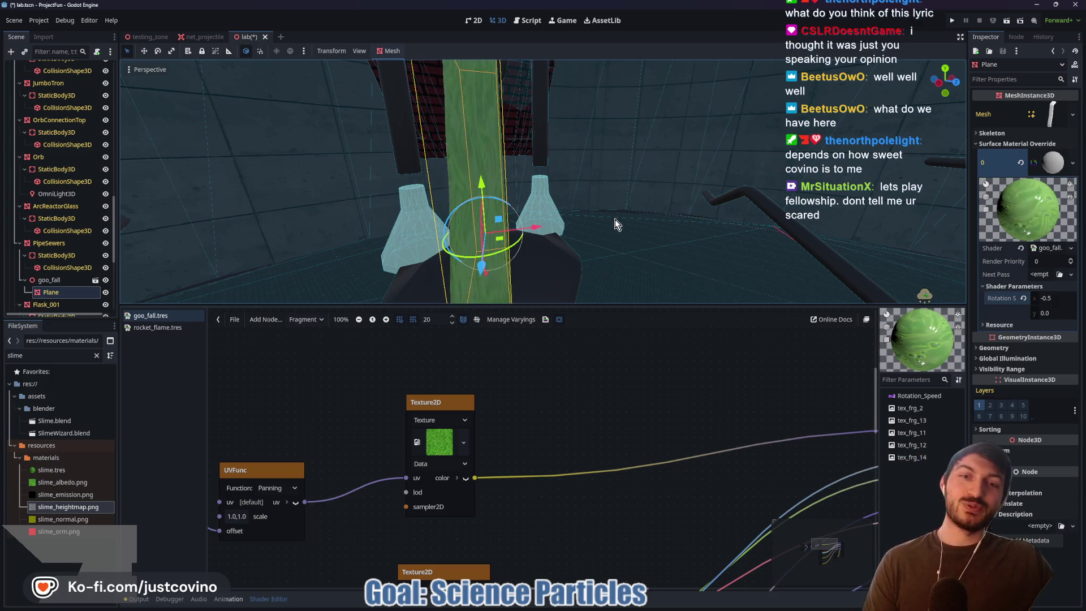
{"action": "scroll", "coordinate": [616, 219], "scroll_direction": "up", "scroll_amount": 5}
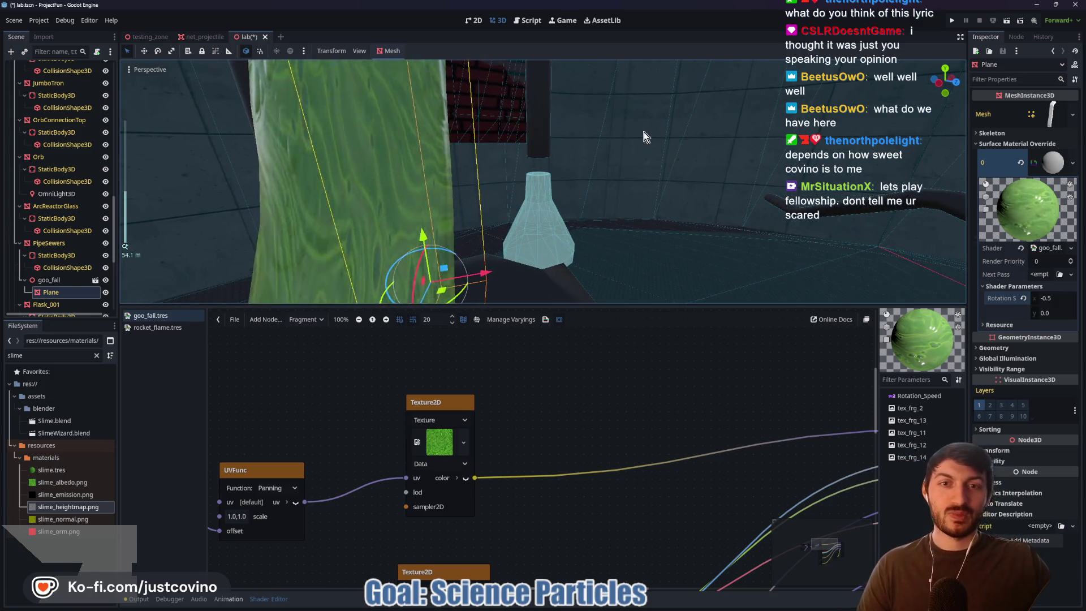
{"action": "left_click", "coordinate": [643, 132]}
{"action": "key", "text": "f"}
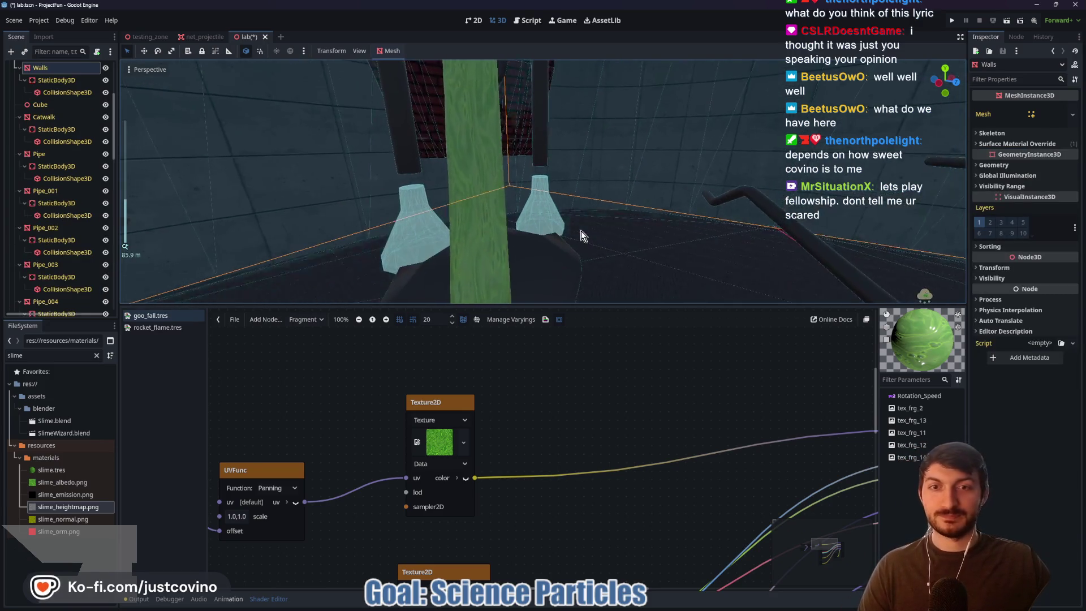
{"action": "scroll", "coordinate": [611, 254], "scroll_direction": "down", "scroll_amount": 2}
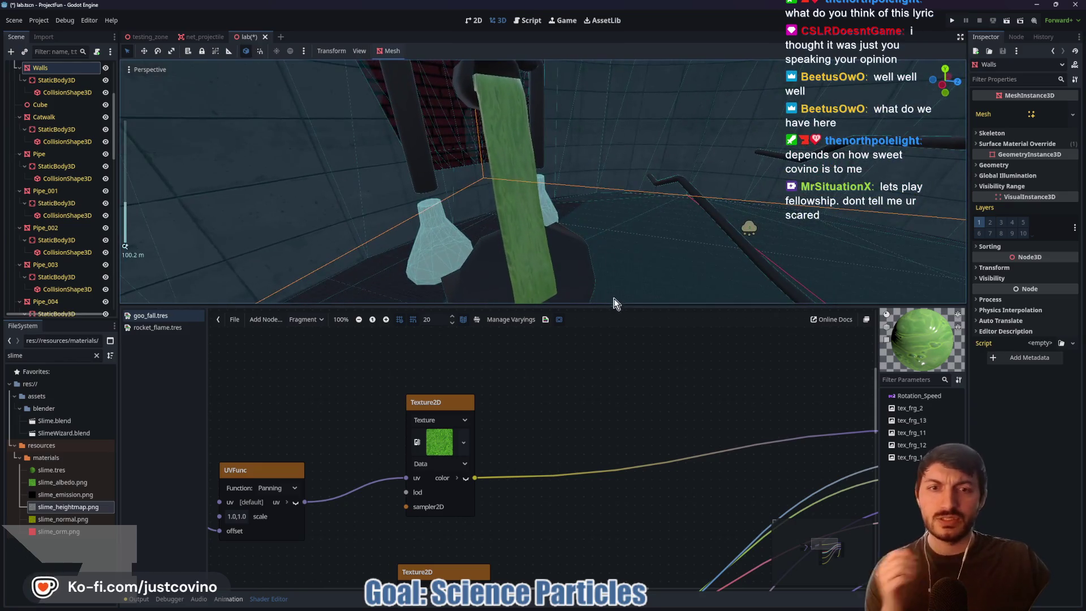
{"action": "left_click_drag", "start_coordinate": [612, 308], "coordinate": [611, 426]}
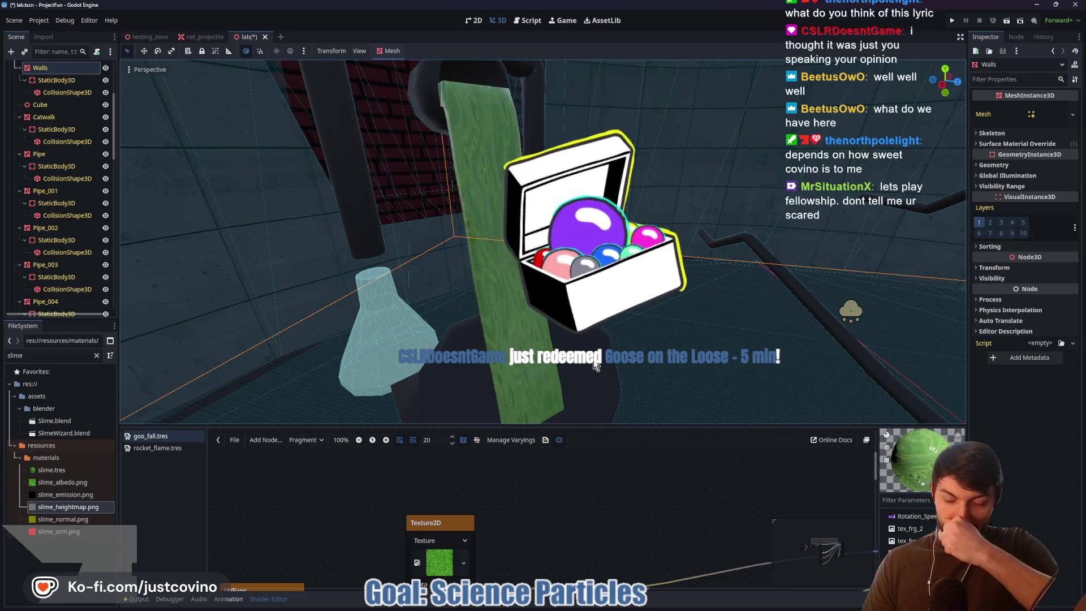
- Launch the desktop goose app by searching 'goose' in Windows
{"action": "key", "text": "super"}
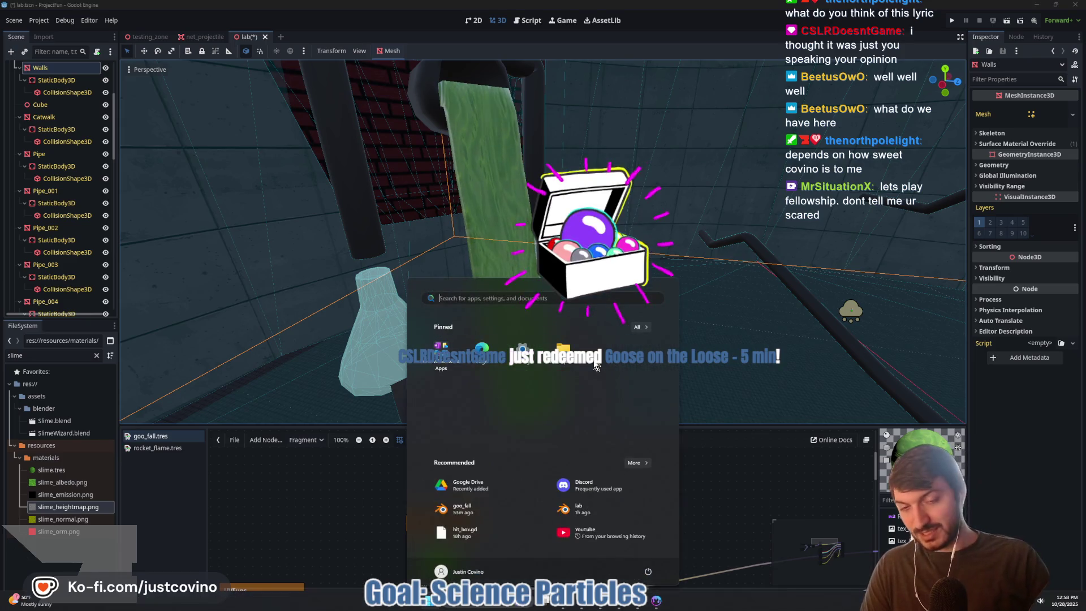
{"action": "type", "text": "goose"}
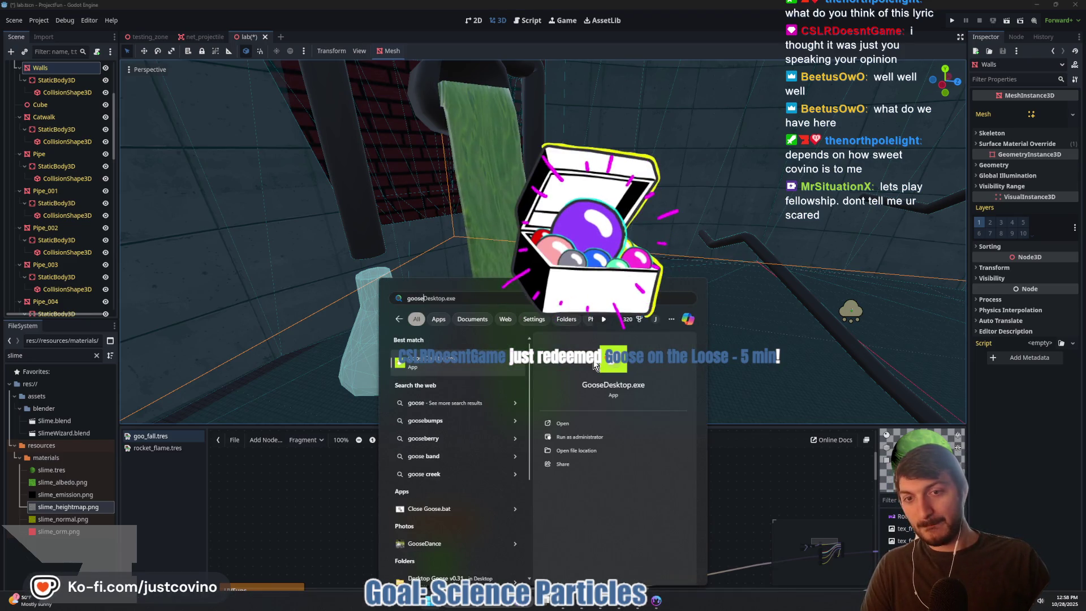
{"action": "key", "text": "Escape"}
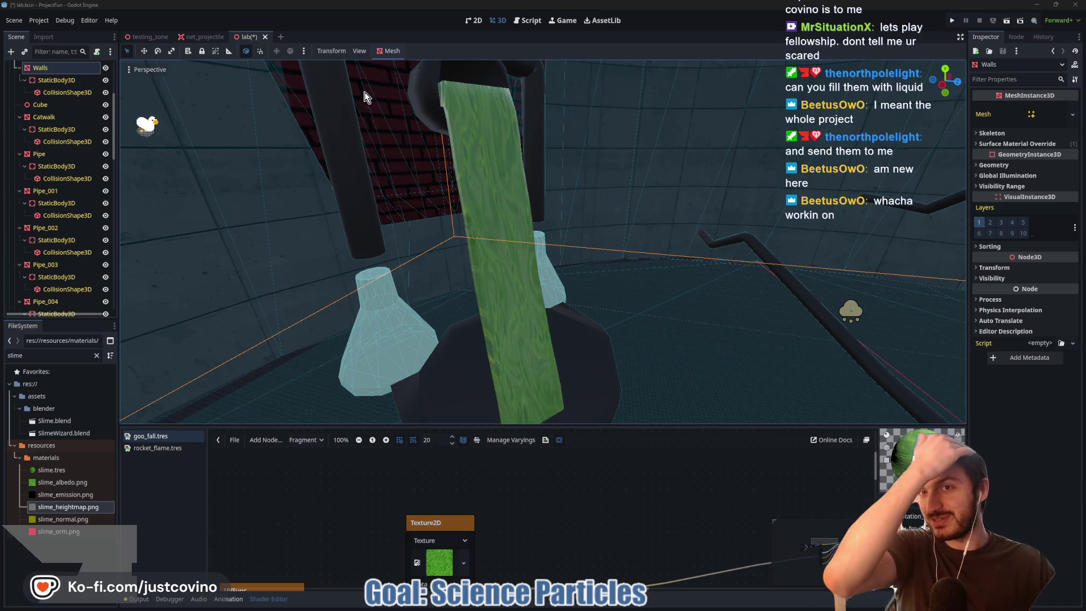
- Save the lab scene and run the project in a debug window
{"action": "left_click_drag", "start_coordinate": [650, 254], "coordinate": [638, 260]}
{"action": "key", "text": "ctrl+s"}
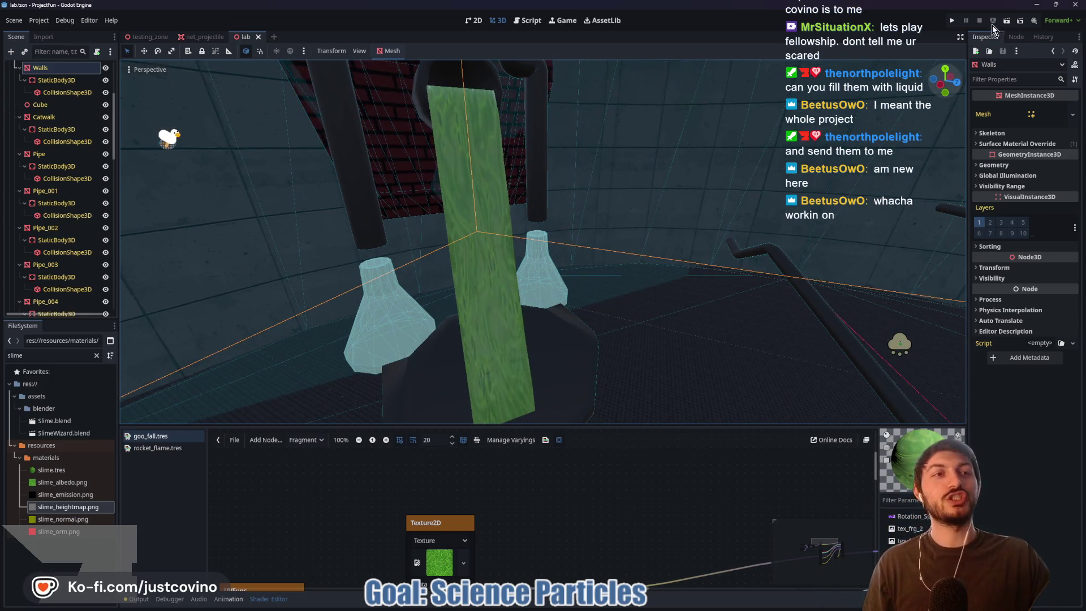
{"action": "left_click", "coordinate": [955, 22]}
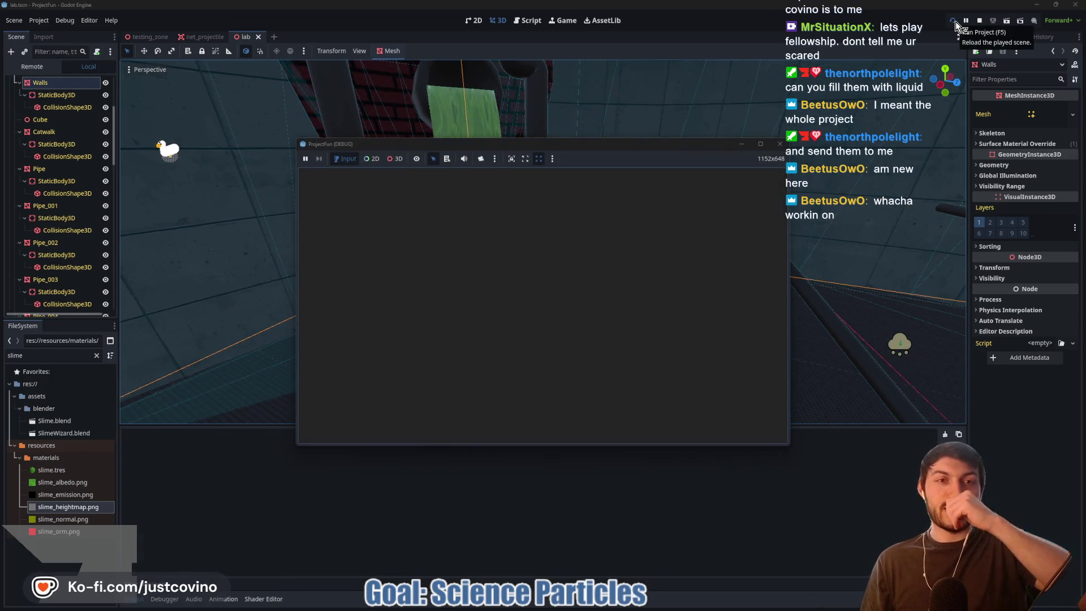
{"action": "mouse_move", "coordinate": [759, 145]}
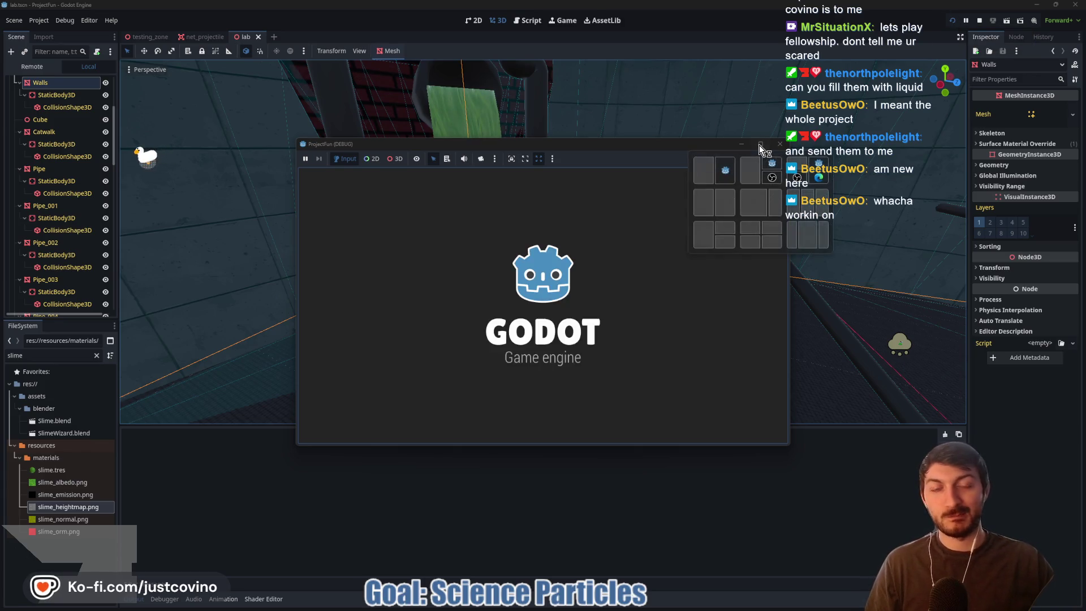